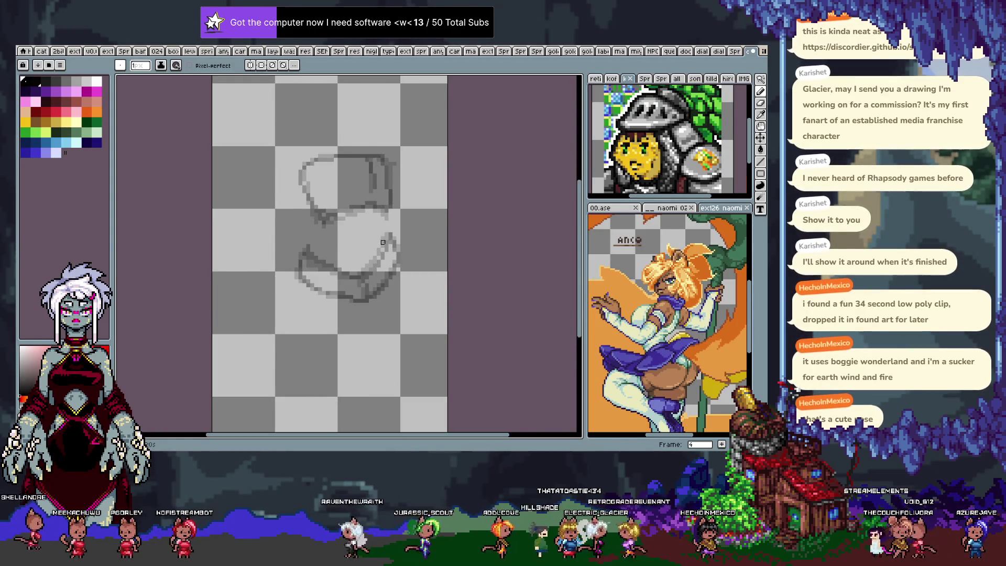
Step: Check the timeline and frames, then play the animation to review the rough sketches
key("Tab")
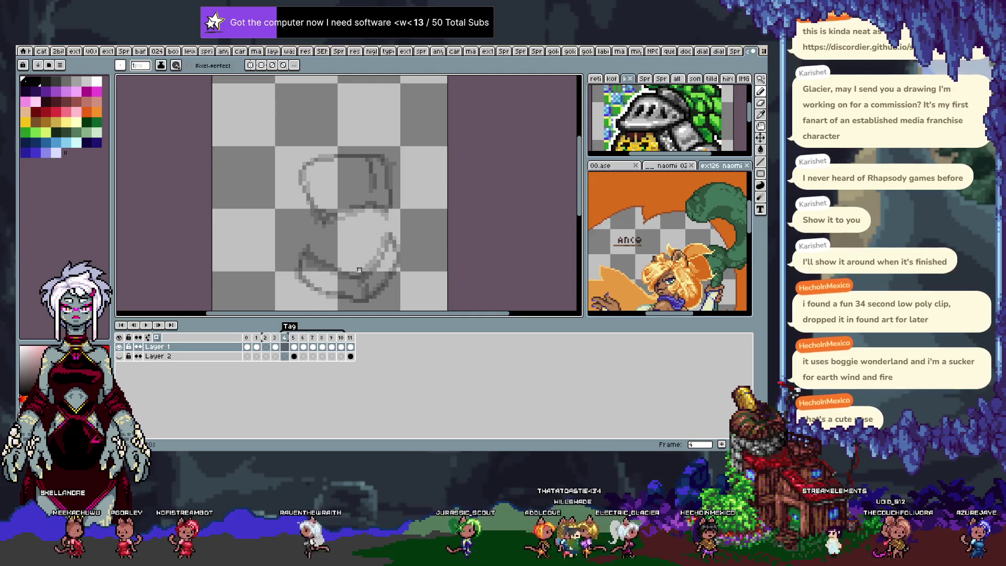
key("i")
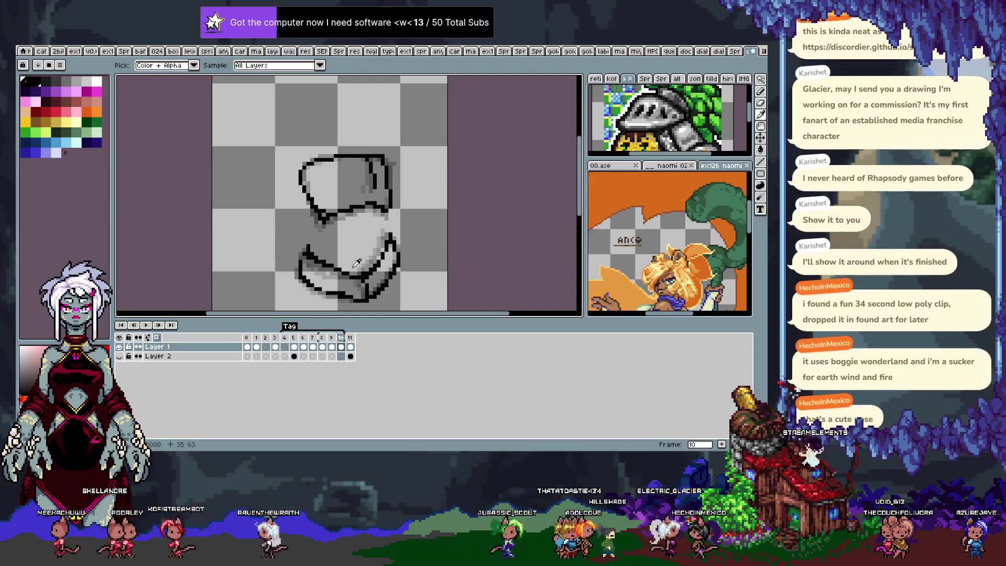
key("b")
key("Right")
key("Tab")
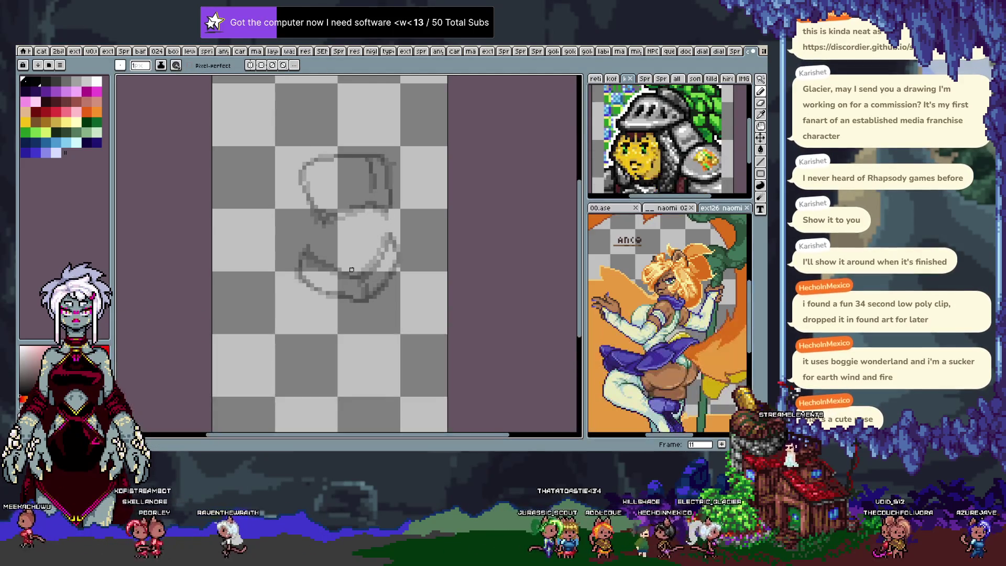
key("Return")
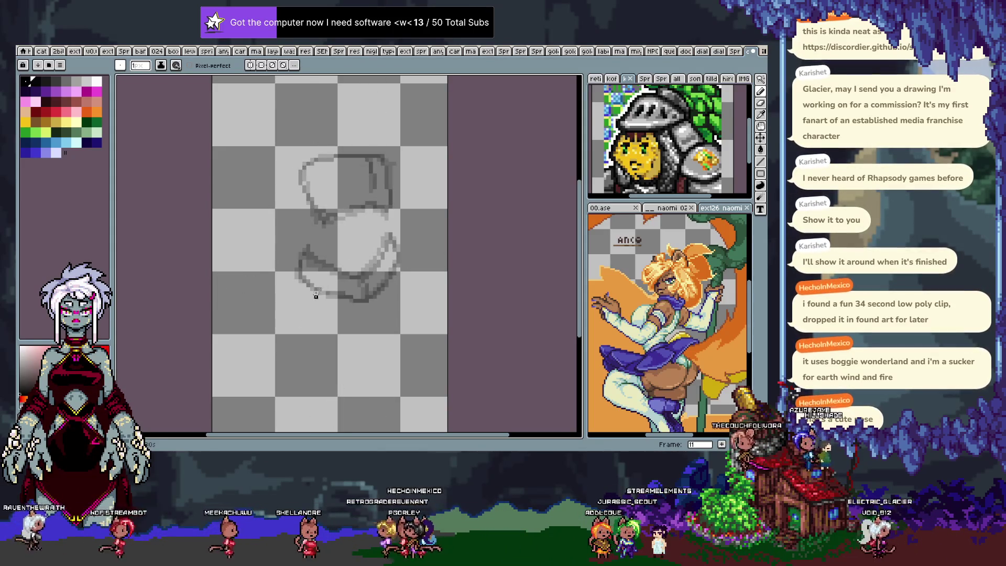
Step: Stop playback on the frame to ink with onion-skin ghosts and start a stroke on the lower shape
key("Tab")
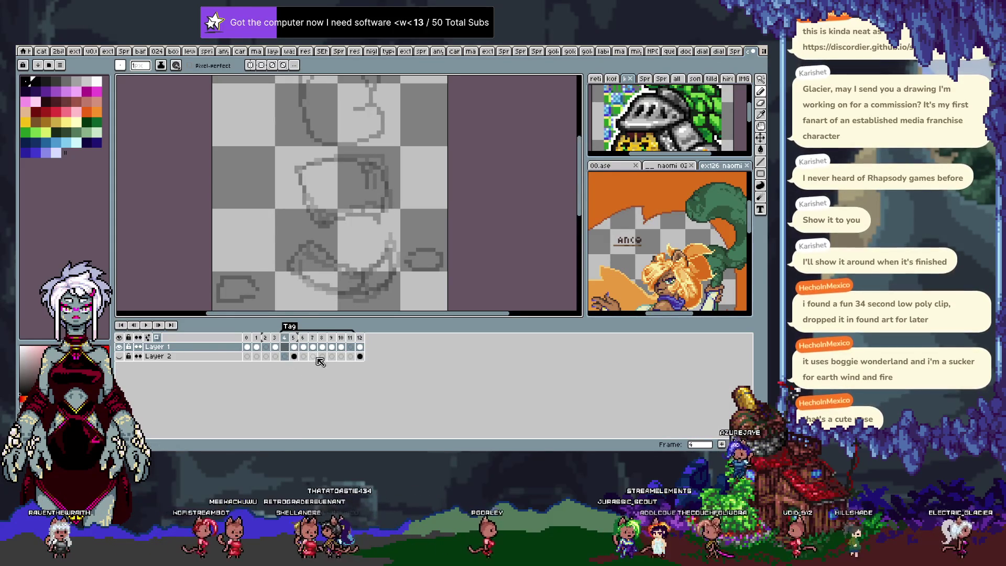
key("Tab")
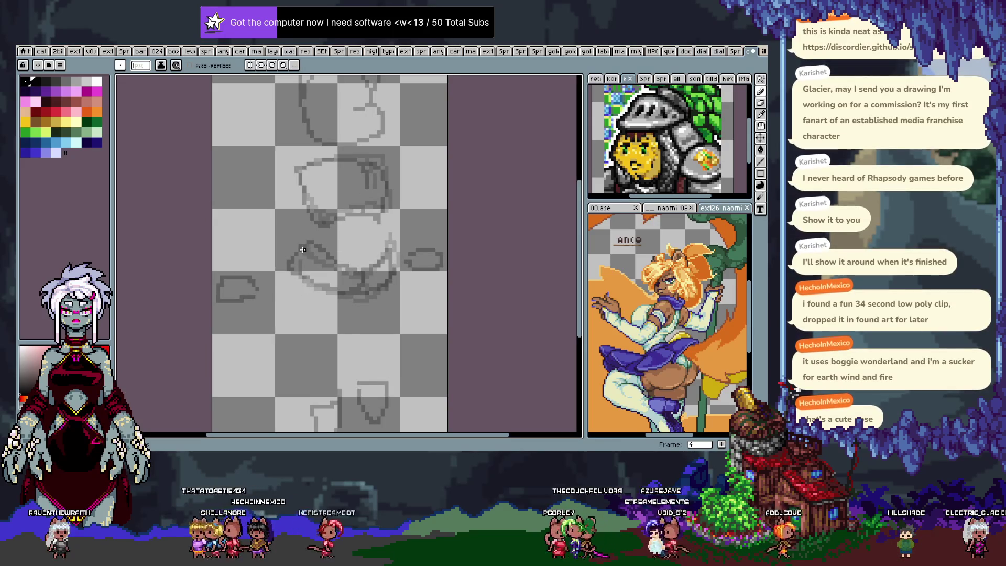
key("Tab")
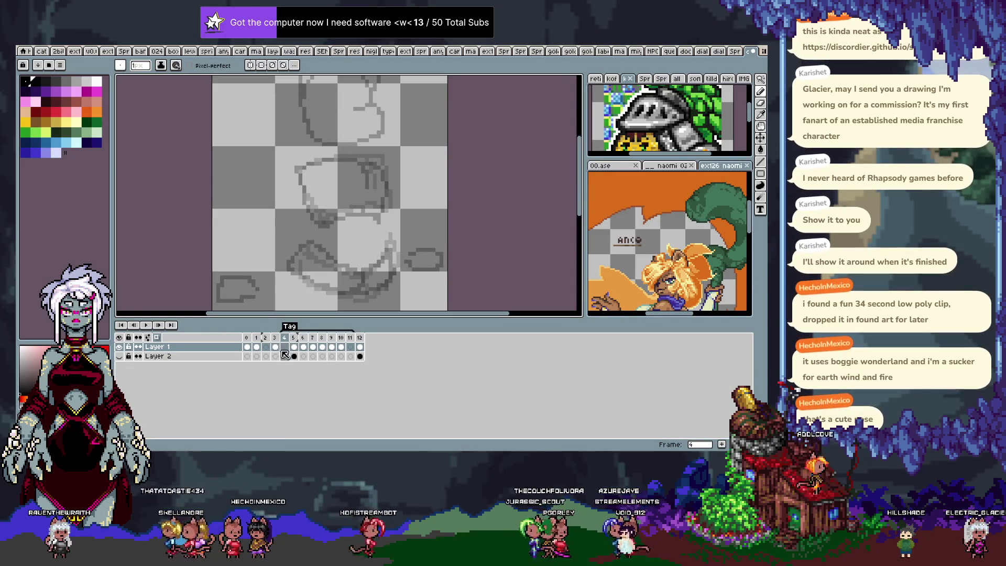
key("Tab")
key("Return")
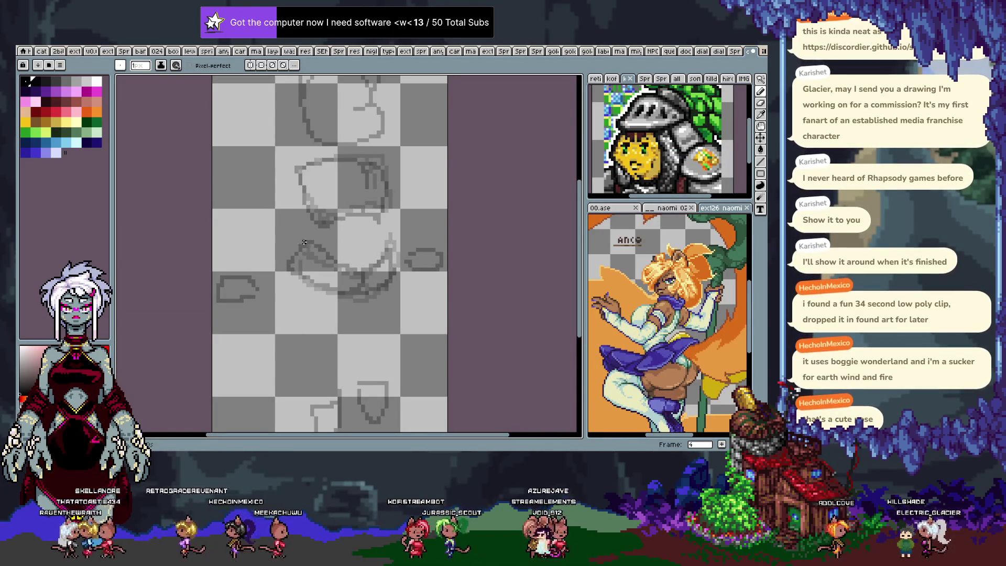
left_click_drag(303, 242, 287, 260)
Step: Undo the stray stroke and ink the lower curved shape's outline, smoothing its bottom corner
key("ctrl+z")
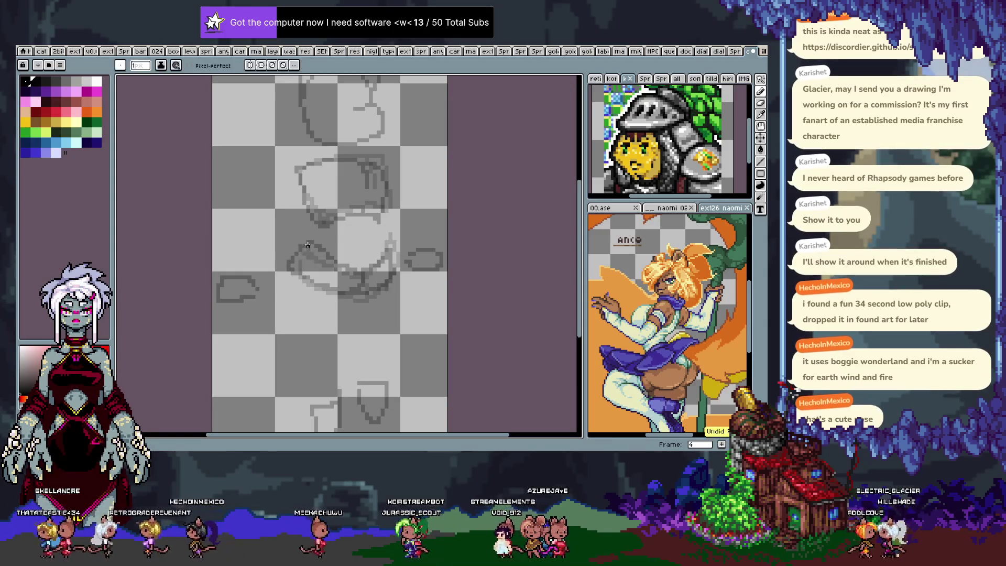
left_click_drag(333, 256, 375, 276)
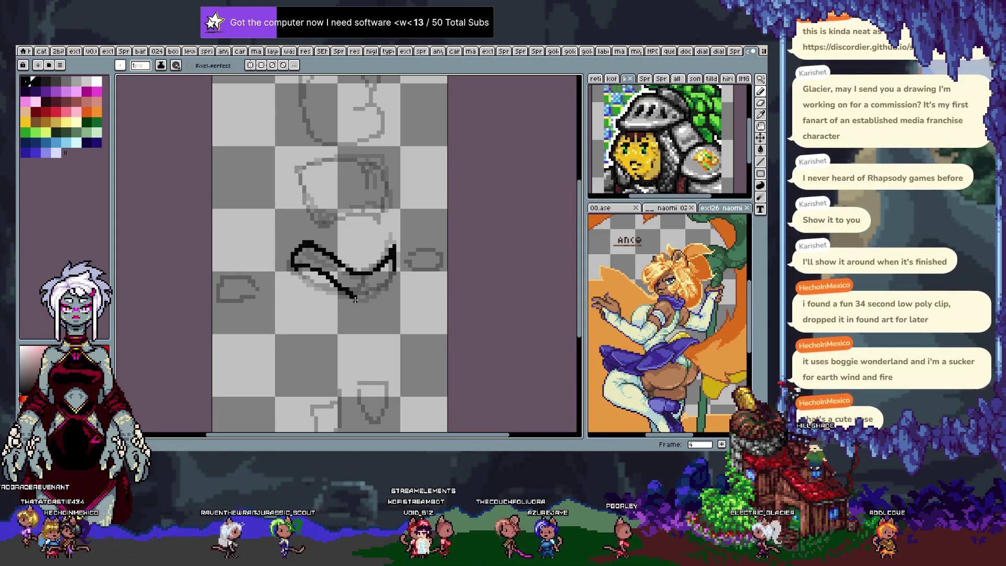
left_click_drag(365, 293, 391, 296)
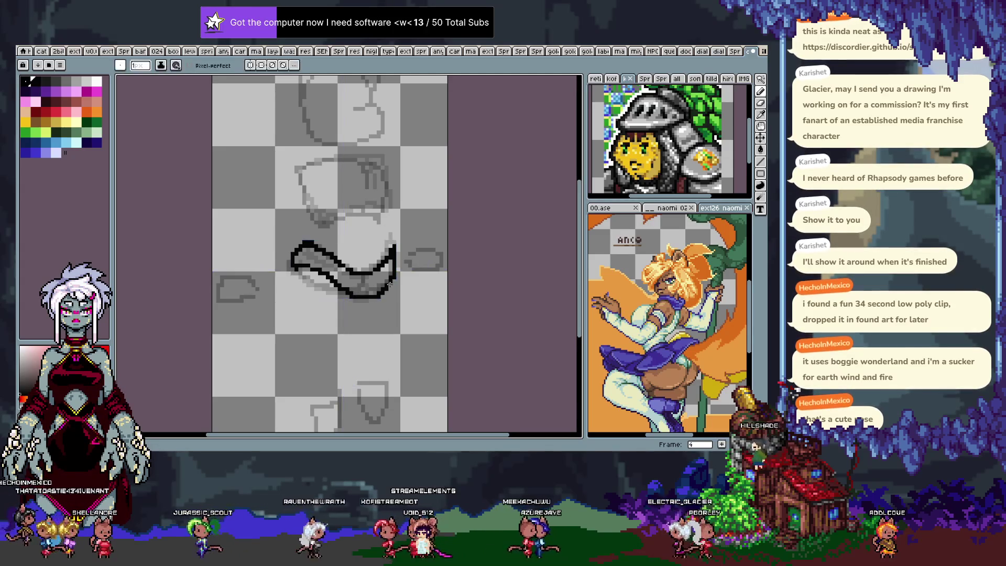
Step: Flip between neighbouring frames to compare the inked shape, ending on frame 11
key("Right")
key("Left")
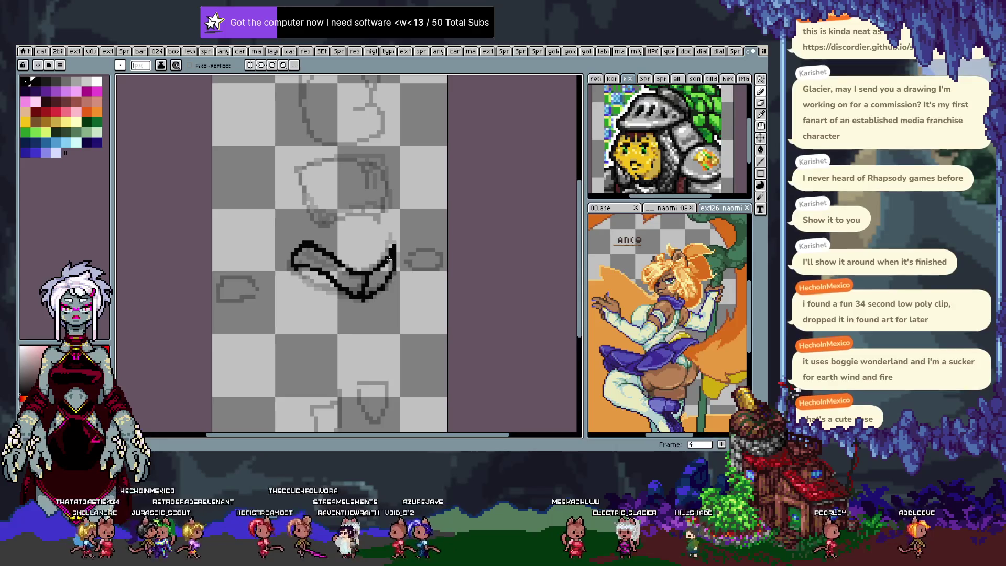
key("Right")
key("Left")
key("Left")
key("Right")
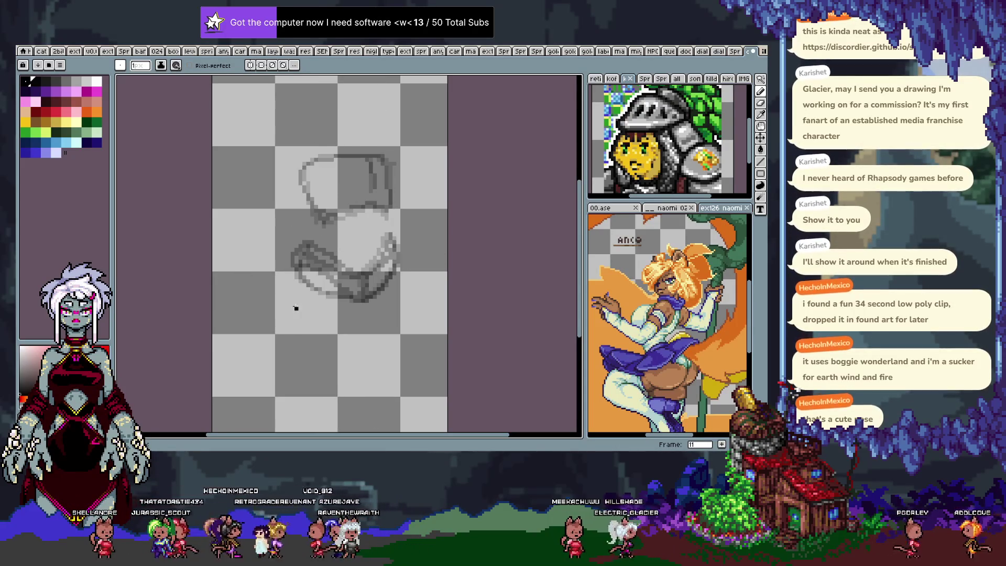
Step: Flip through frames 10–12 to compare the boot shape before inking frame 11
key("Left")
key("Right")
key("Right")
key("Left")
key("Right")
key("Right")
key("Left")
key("Left")
key("Left")
key("Right")
key("Right")
key("Left")
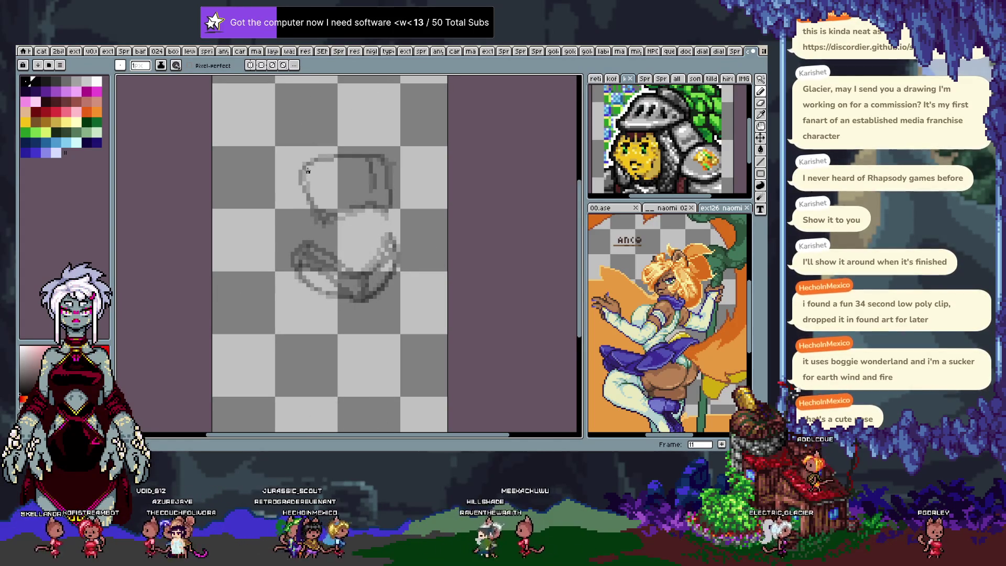
Step: Ink the boot's left and bottom edges and a right-edge stroke, then check the motion against neighbouring frames
mouse_move(312, 163)
left_mouse_down()
mouse_move(324, 220)
mouse_move(382, 162)
left_mouse_up()
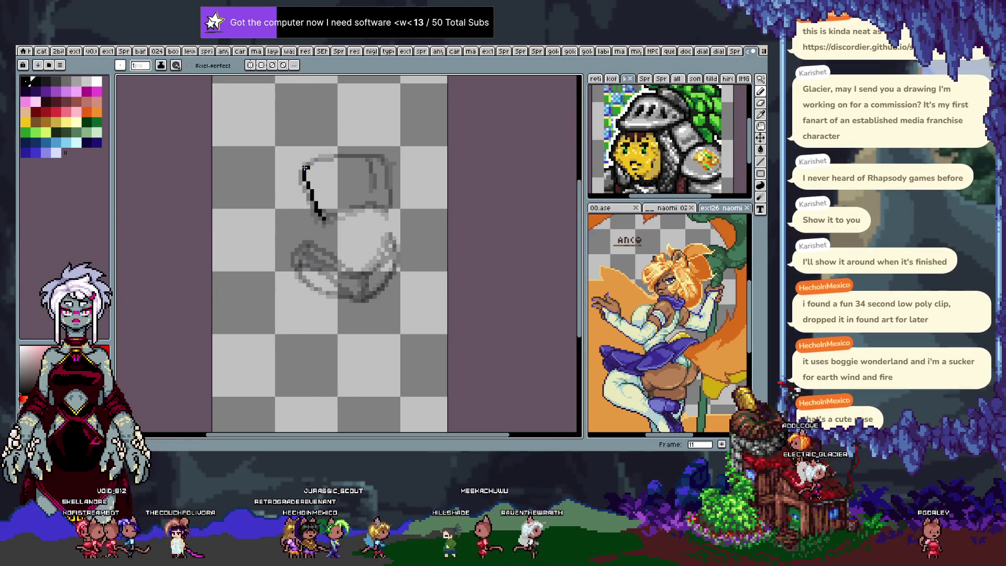
left_click_drag(322, 220, 386, 209)
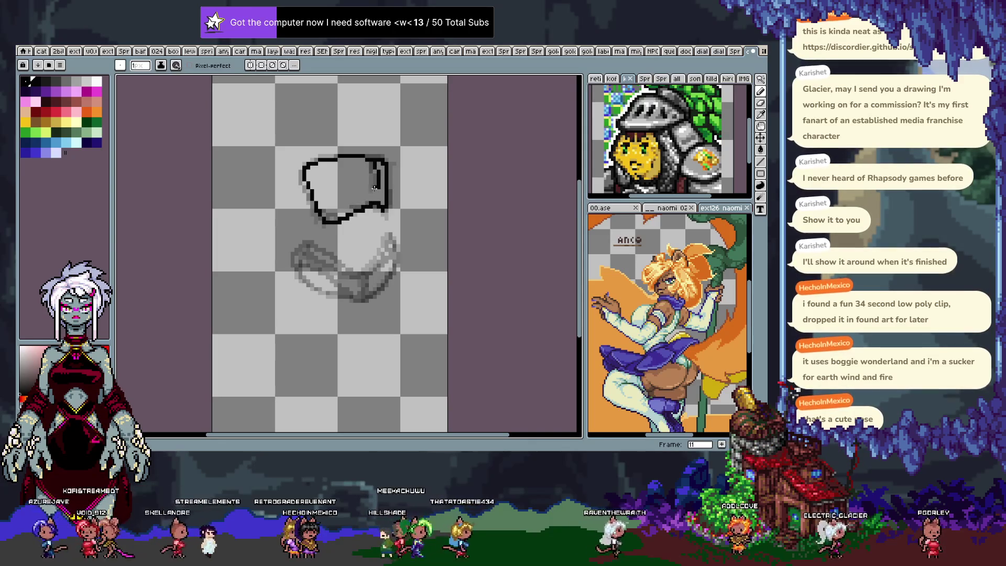
left_click_drag(378, 167, 379, 194)
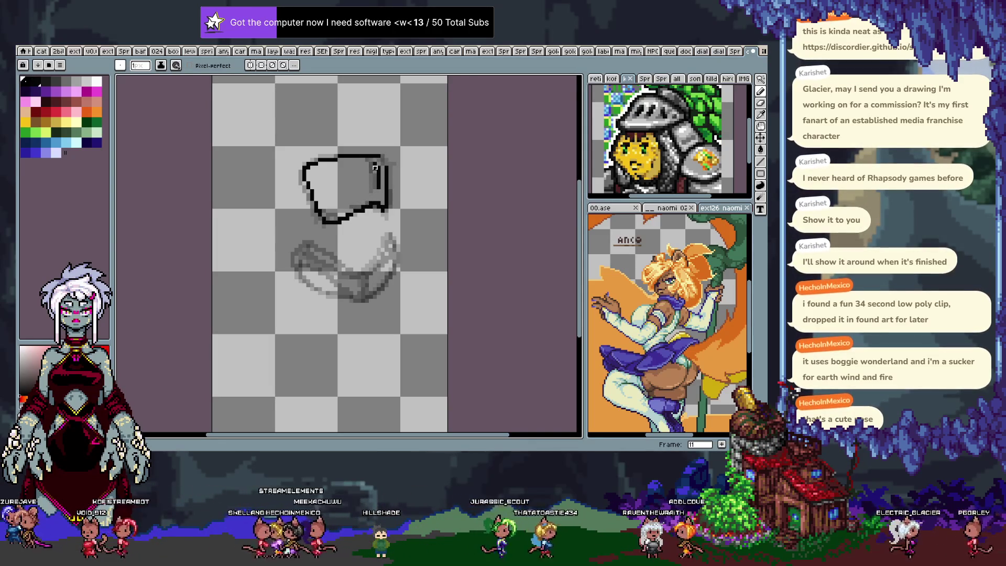
key("Return")
key("Return")
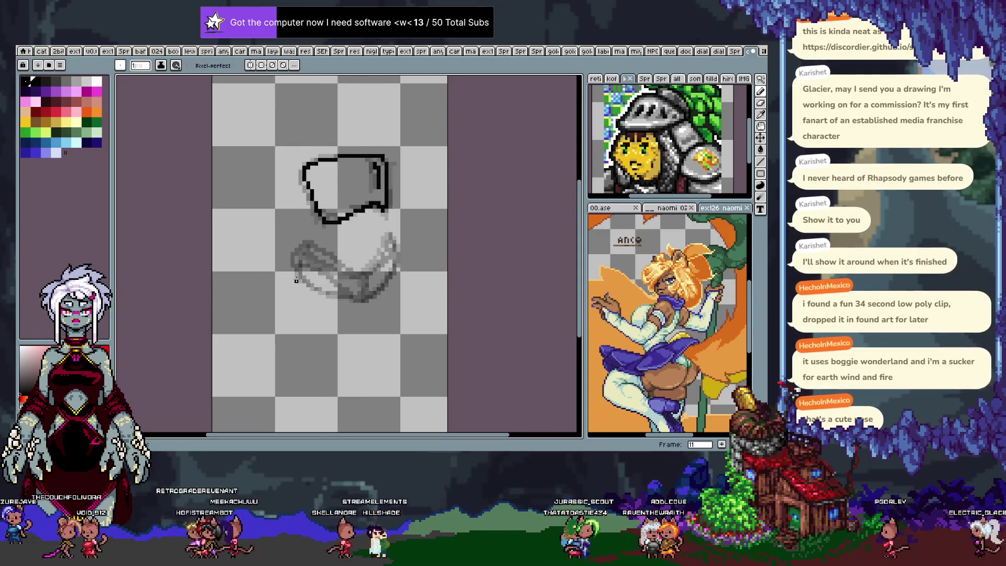
key("Return")
key("Return")
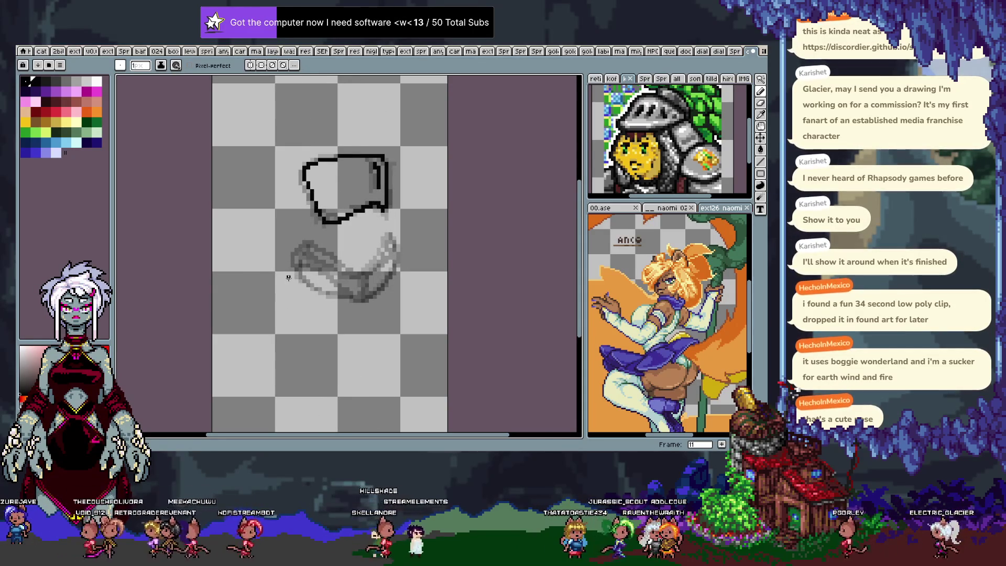
key("i")
key("b")
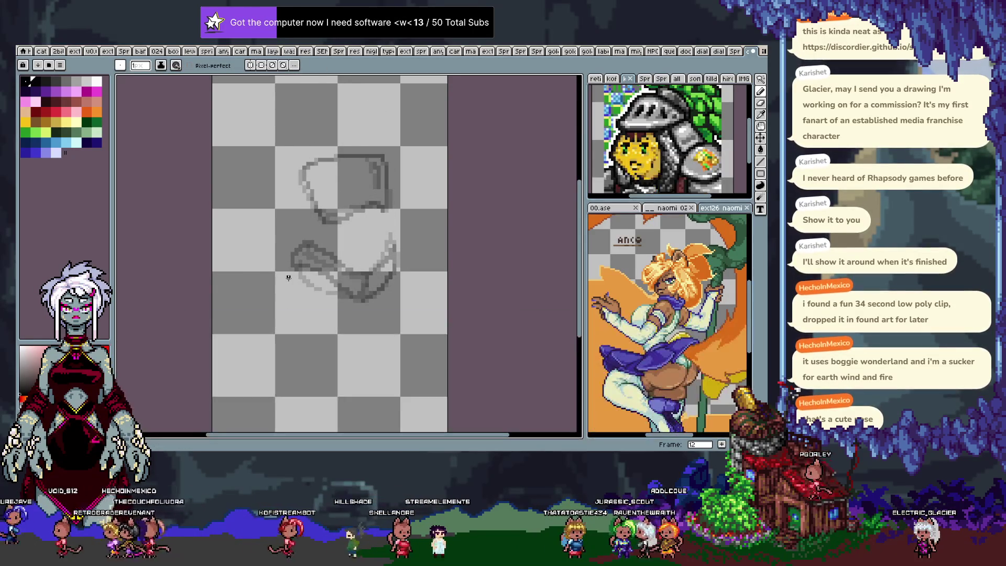
key("Left")
Step: Step through the inked frames on the timeline and add a new empty frame with Alt+N
key("Right")
key("Right")
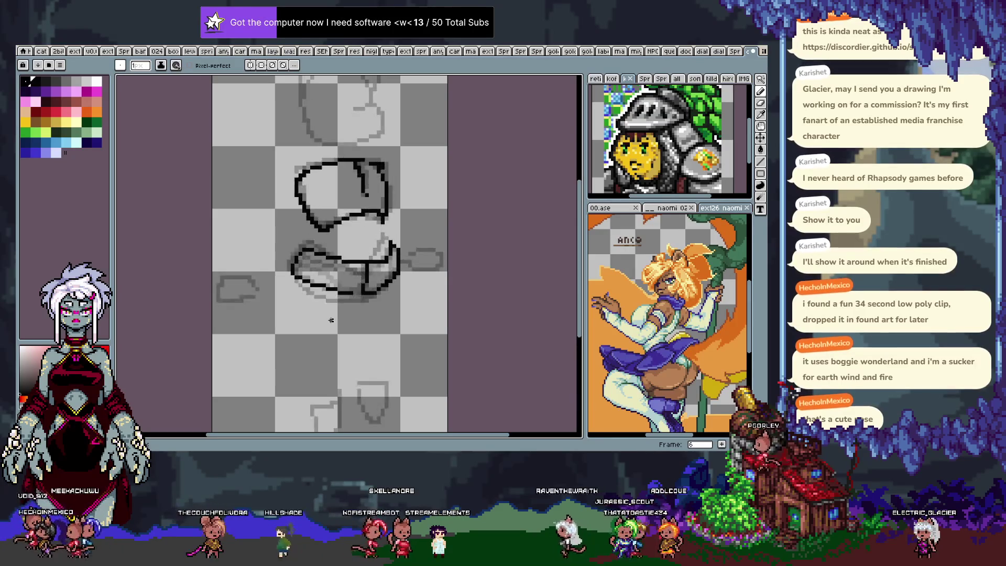
key("Right")
key("Right")
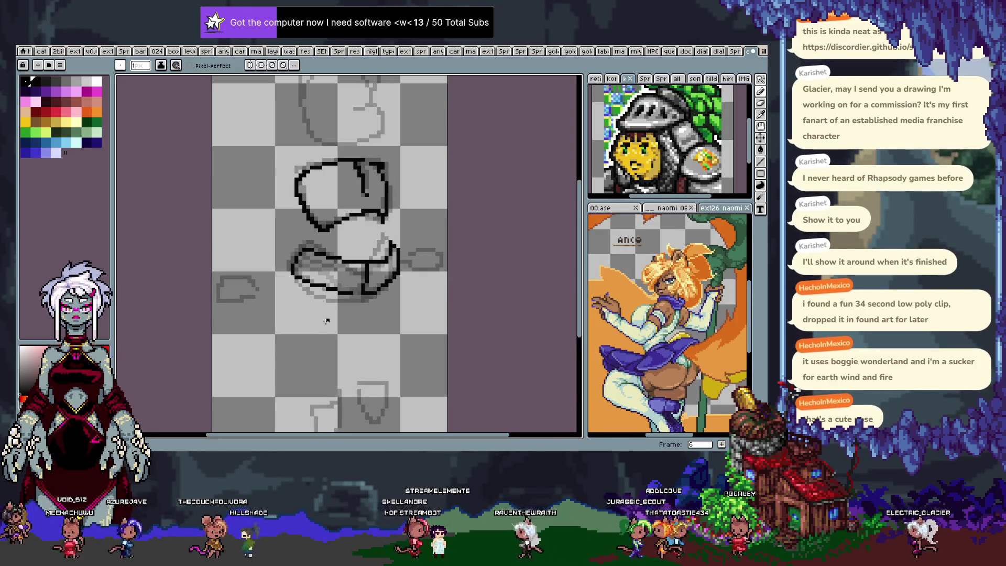
key("Right")
key("Tab")
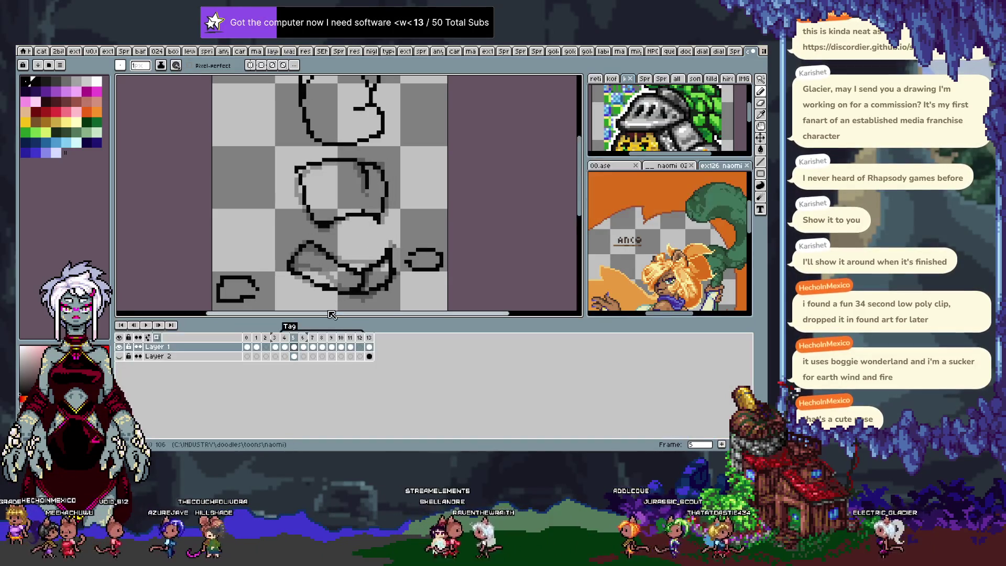
key("Right")
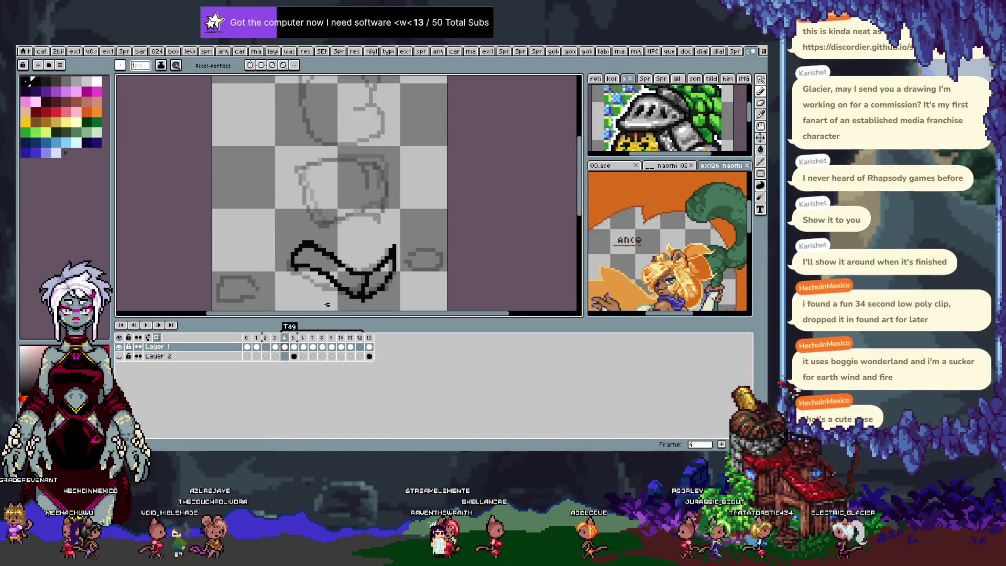
key("Right")
key("Right")
key("Right")
key("Right")
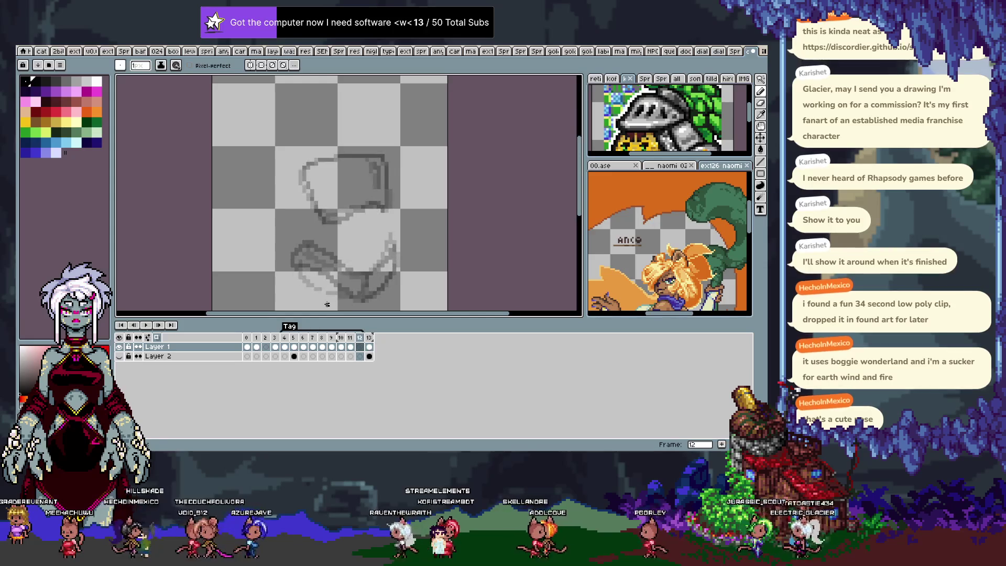
key("alt+n")
key("Left")
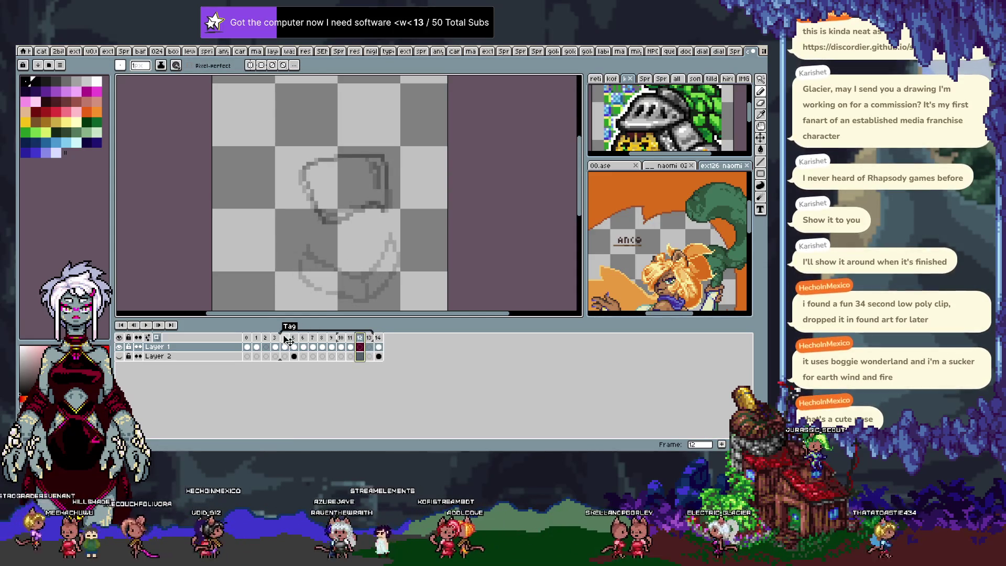
key("Left")
key("Tab")
Step: Play the animation, undo the last stroke on frame 6, and review frames before settling on frame 7
key("Return")
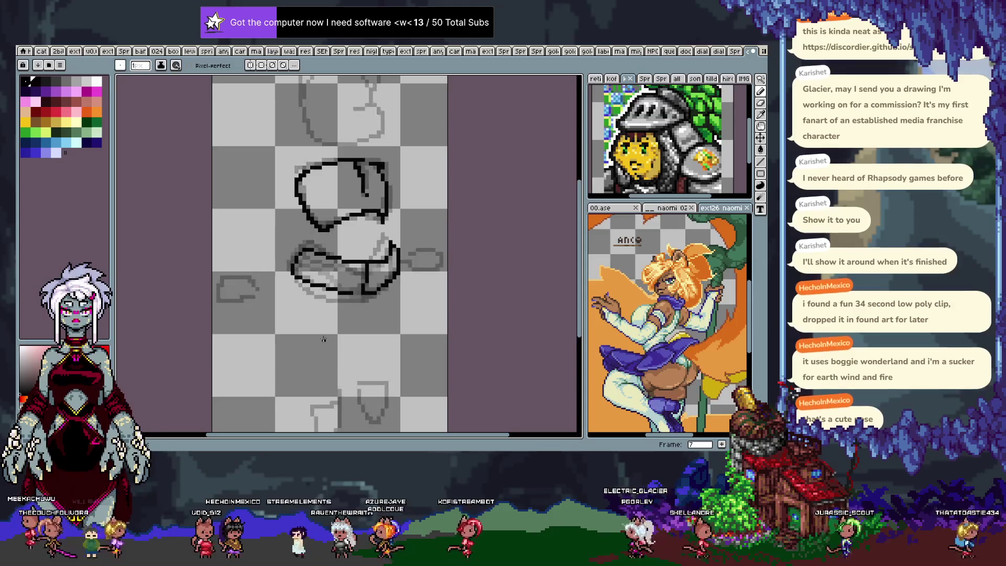
key("Return")
key("Right")
key("Right")
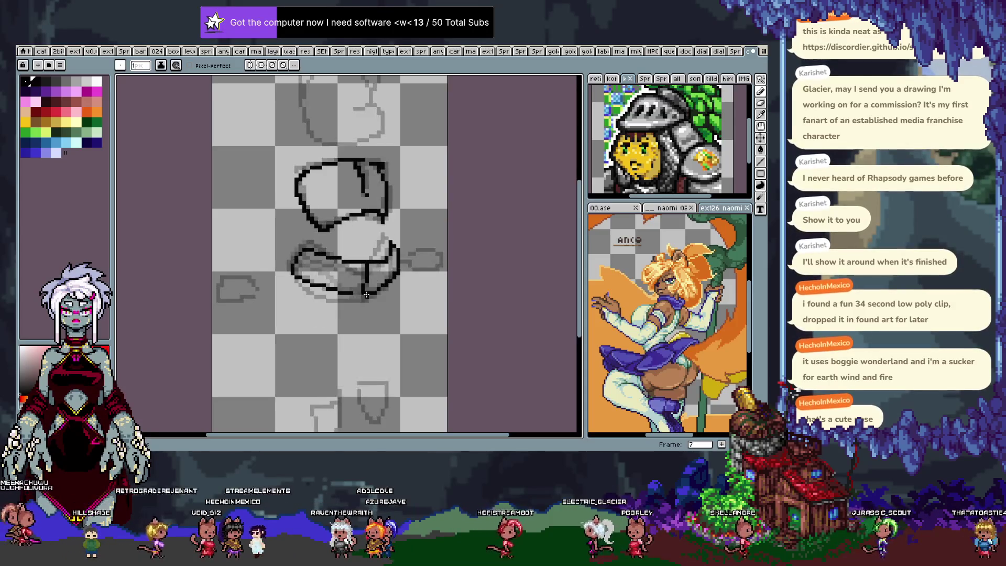
key("Left")
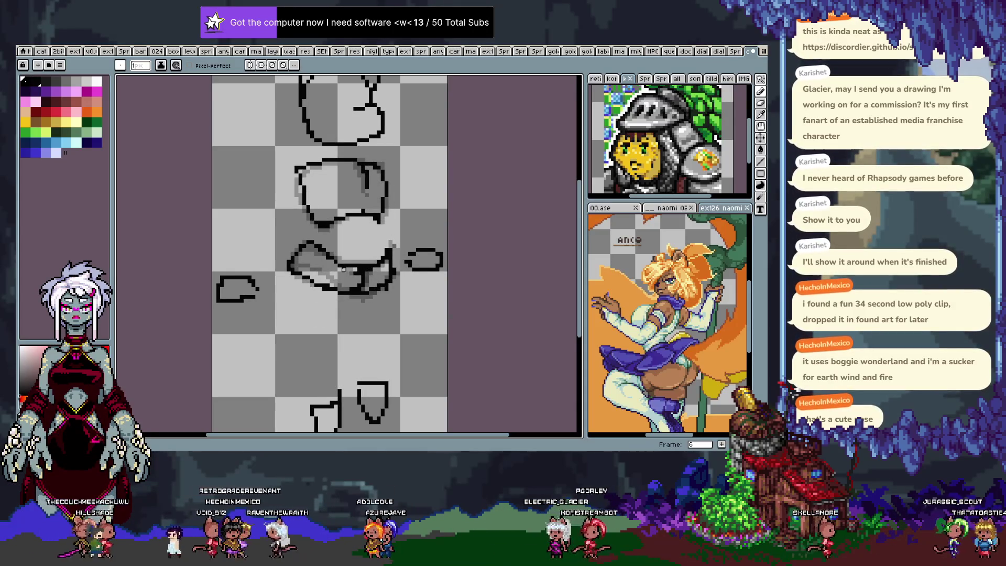
key("ctrl+z")
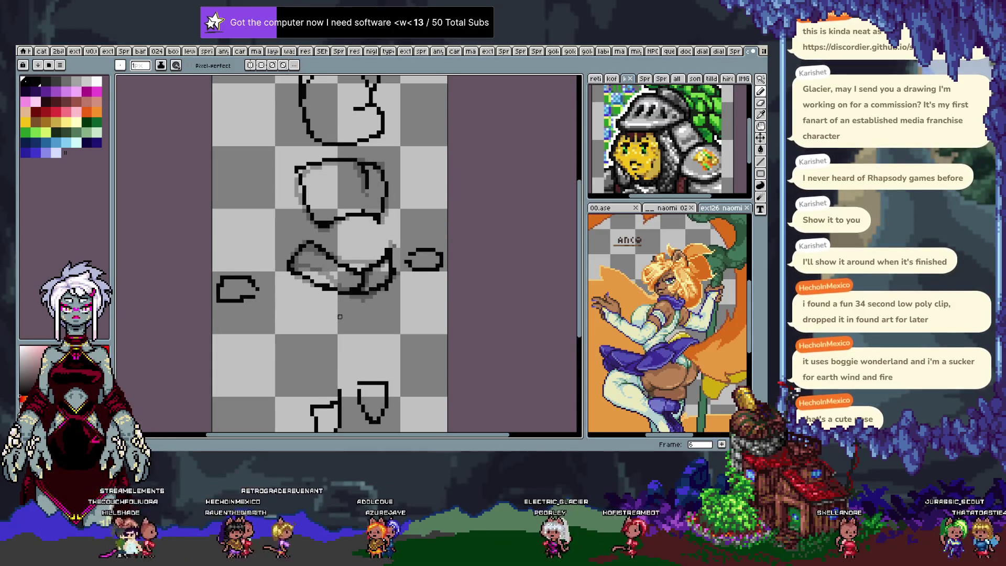
key("Right")
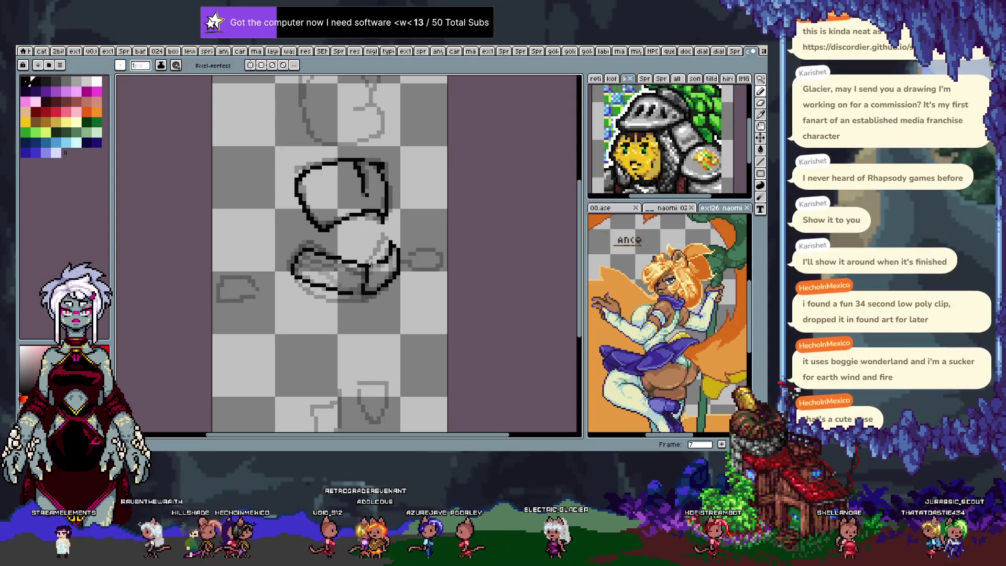
key("Return")
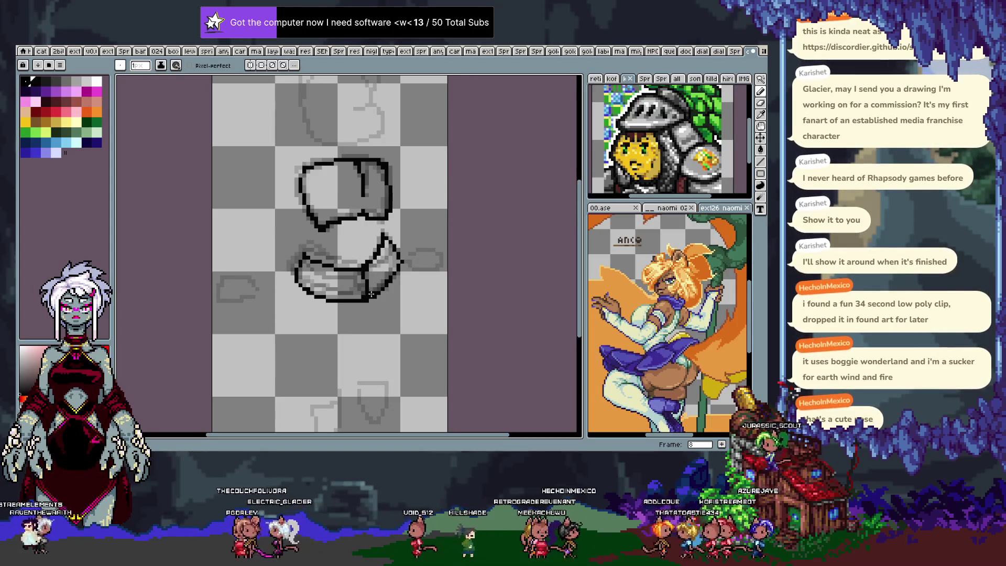
key("Return")
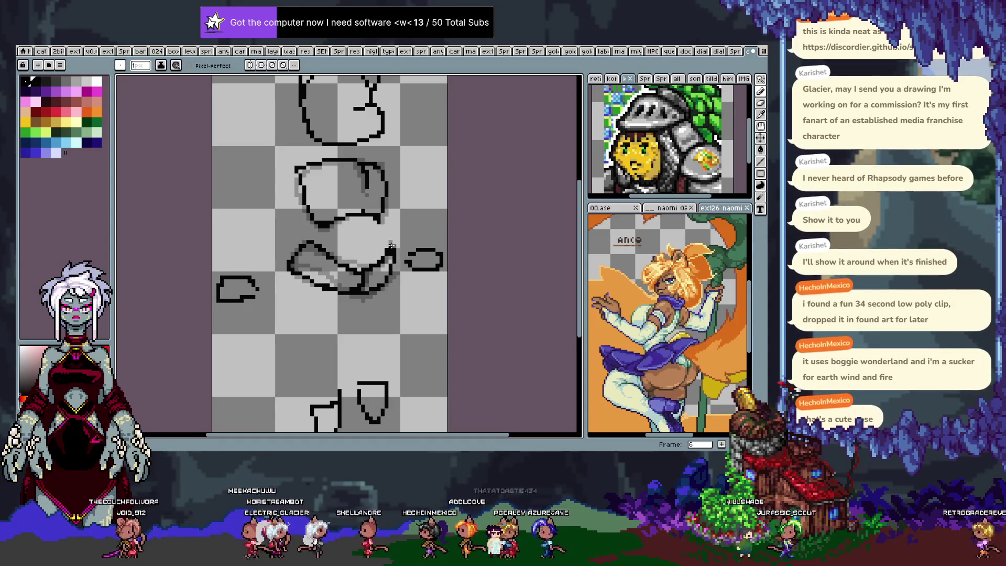
key("Right")
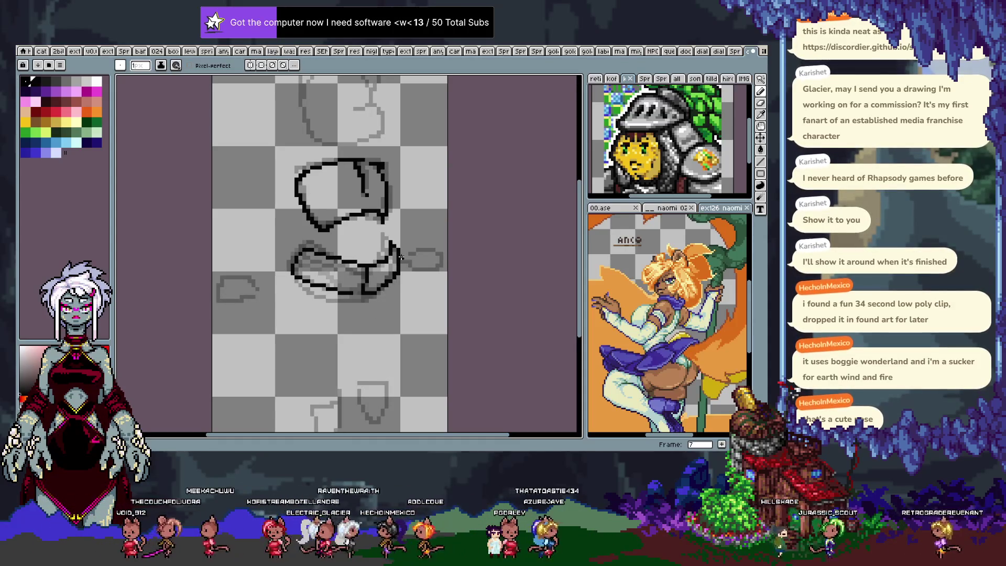
Step: Ink and adjust the lower shape's right-edge stroke, then compare frames and settle on frame 12
left_click_drag(391, 244, 393, 259)
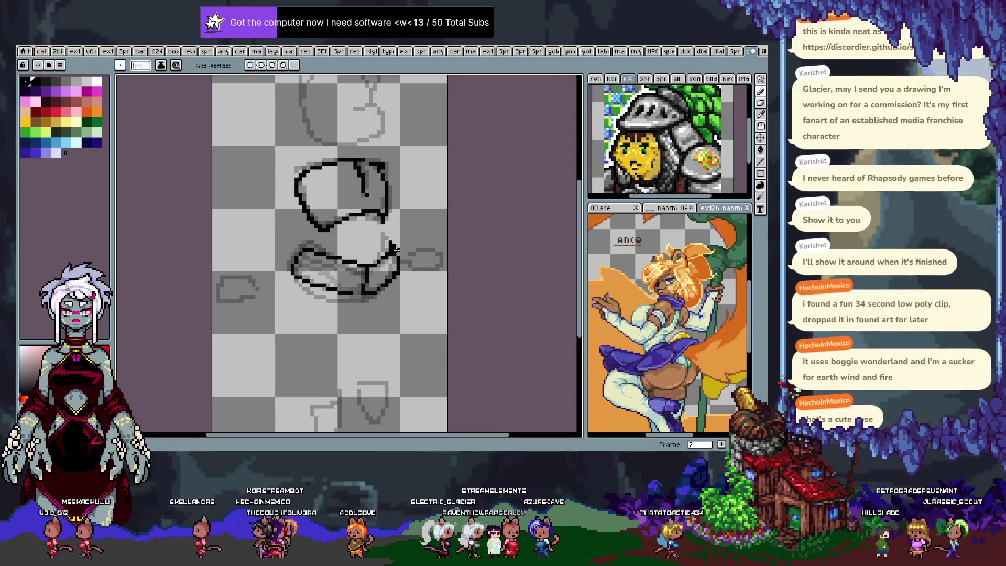
key("ctrl+z")
left_click_drag(391, 244, 390, 276)
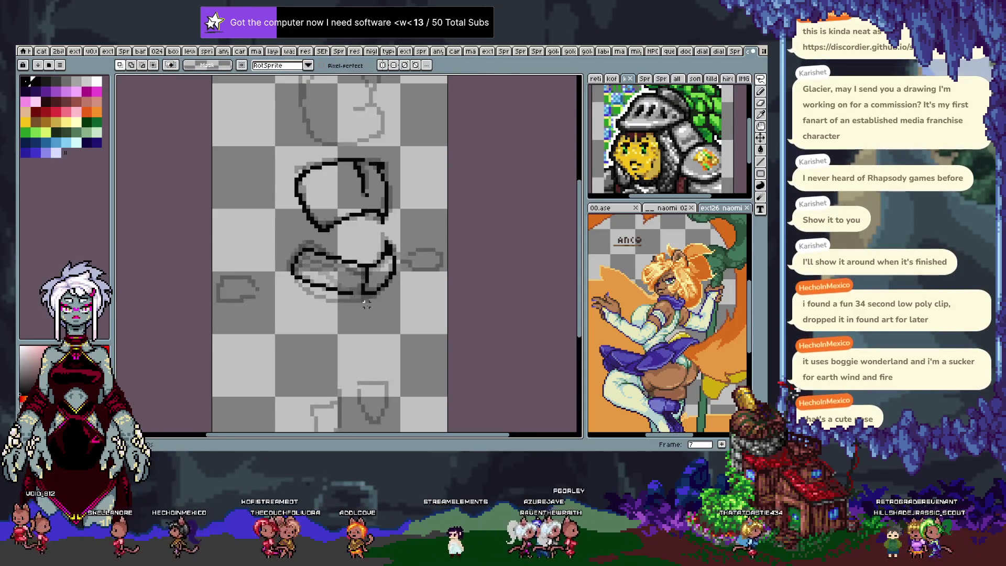
key("period")
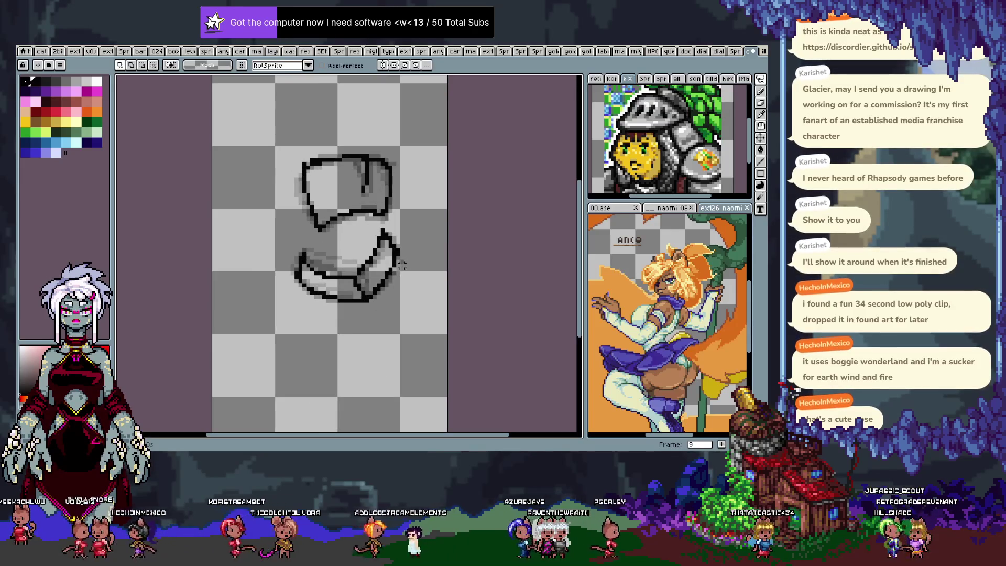
key("period")
key("period")
key("period")
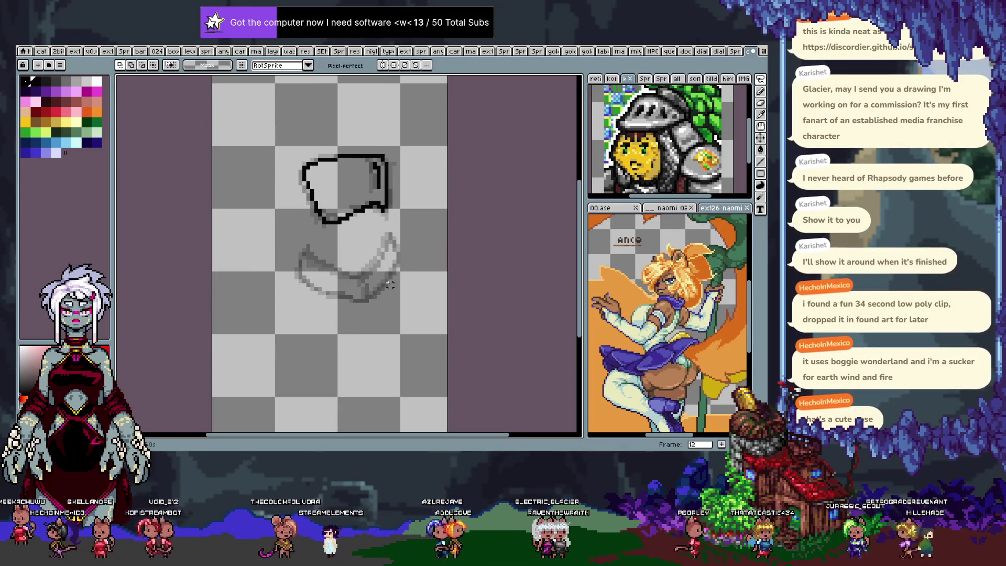
key("e")
key("Return")
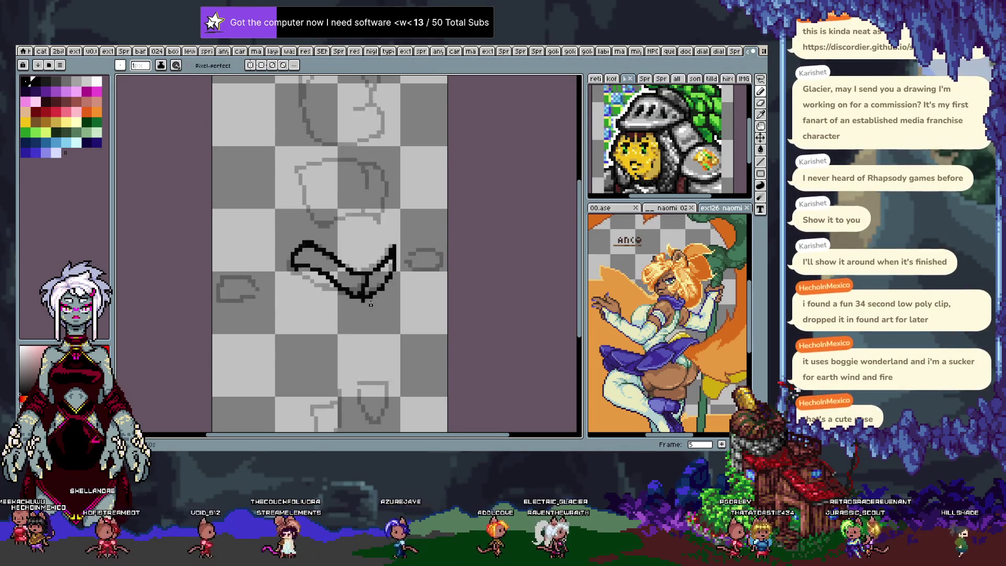
key("period")
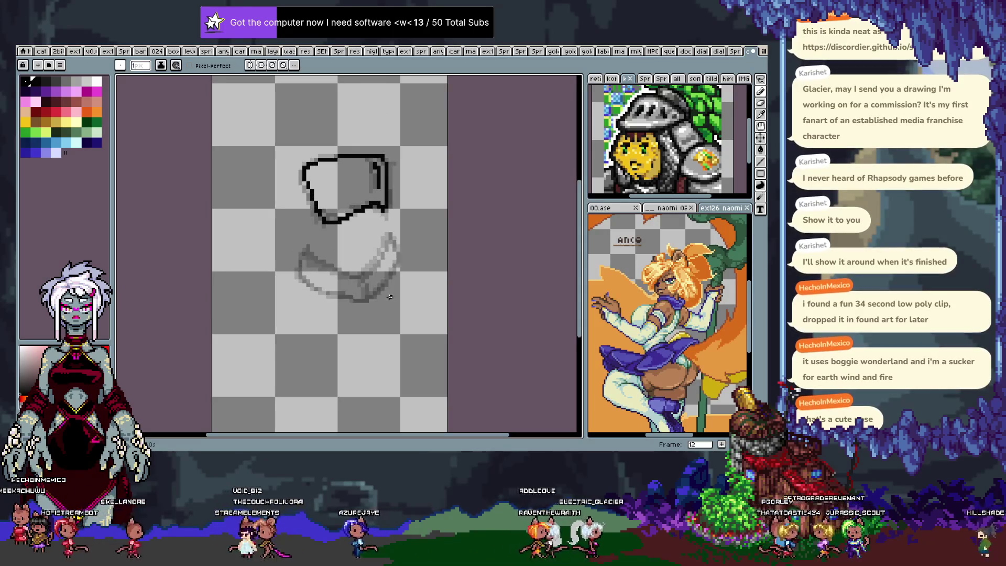
key("comma")
key("period")
Step: Trace frame 12's lower shape: right edge, left side and bottom, undoing a stray diagonal
mouse_move(390, 235)
left_mouse_down()
mouse_move(395, 267)
mouse_move(360, 297)
left_mouse_up()
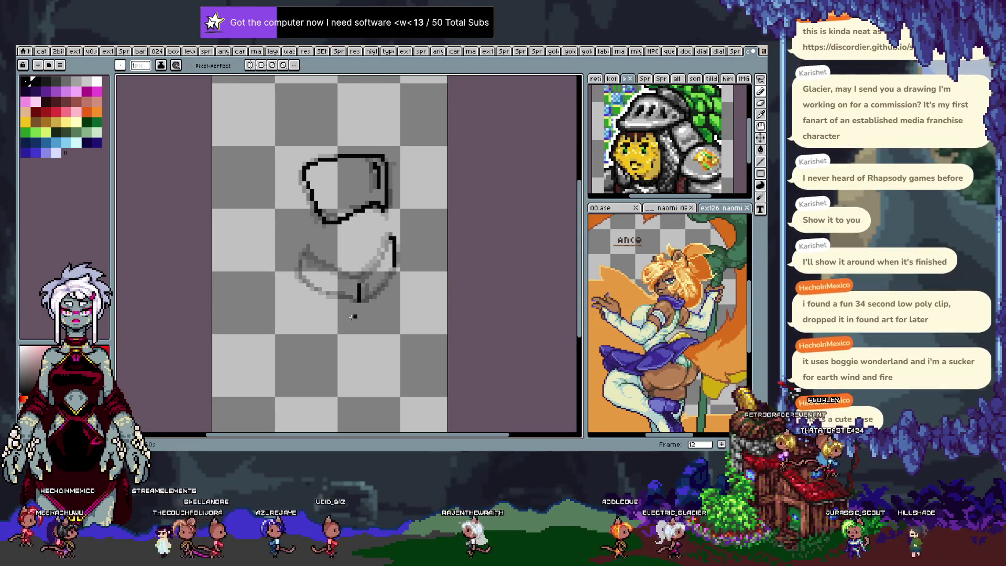
left_click_drag(309, 248, 322, 265)
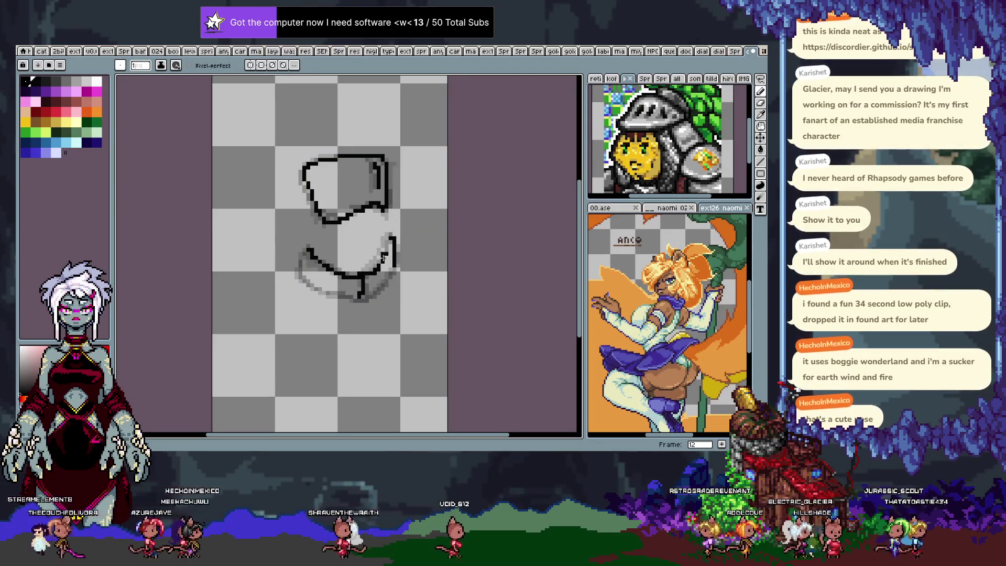
key("ctrl+z")
left_click_drag(393, 236, 396, 267)
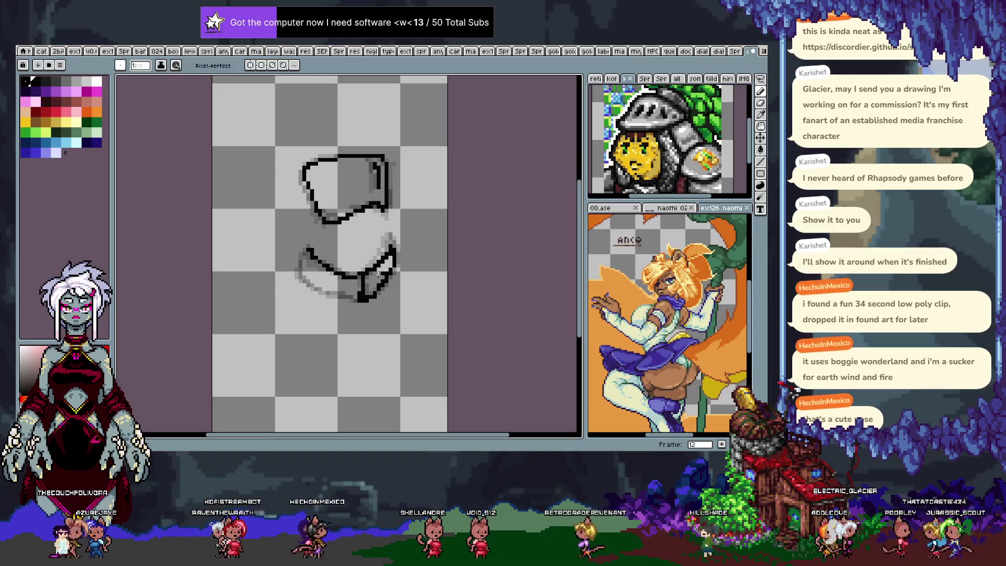
left_click_drag(309, 252, 344, 291)
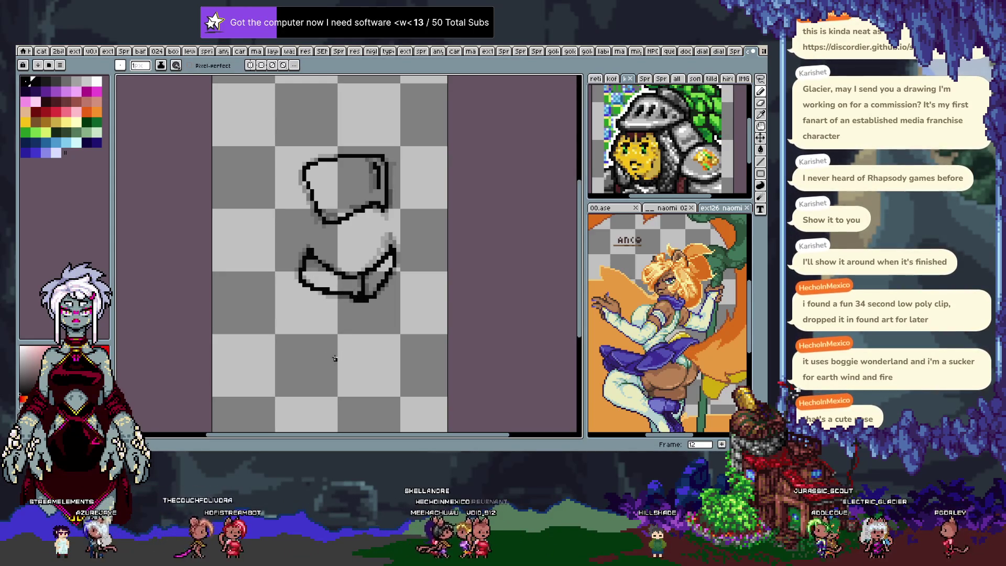
Step: Move to frame 13 and ink its lower shape into a V outline, fixing the left end
key("alt+n")
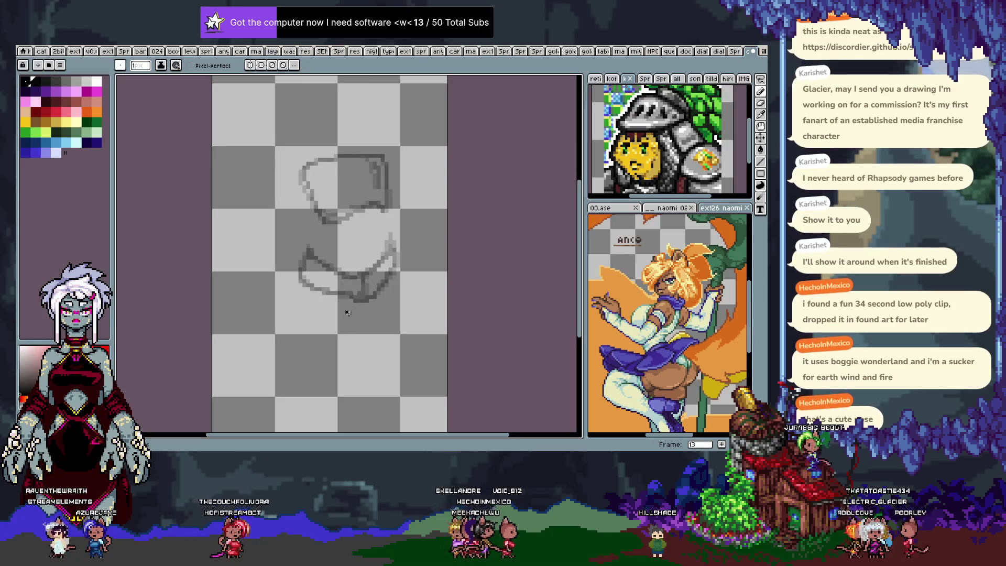
key("comma")
key("period")
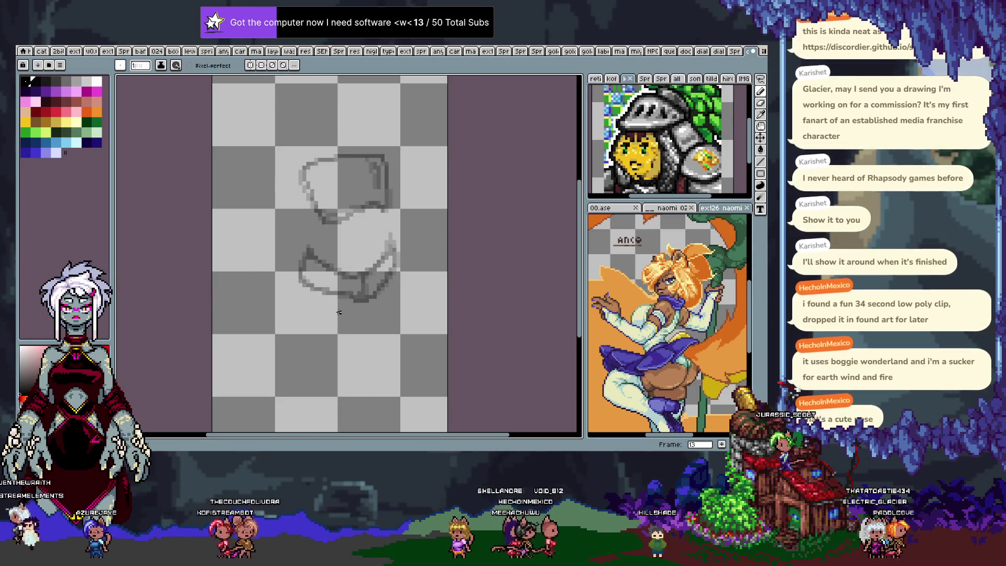
key("comma")
key("period")
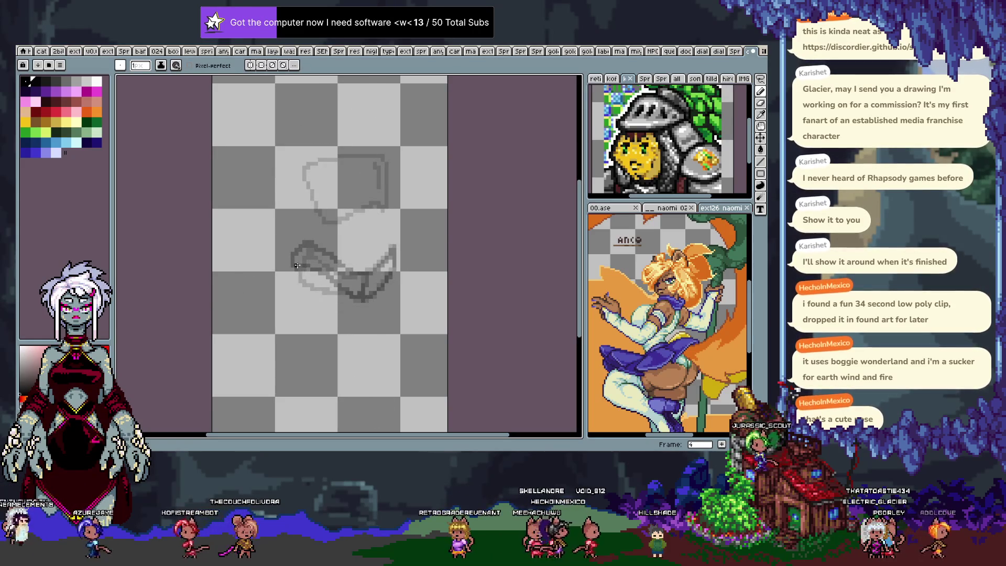
left_click_drag(353, 295, 399, 264)
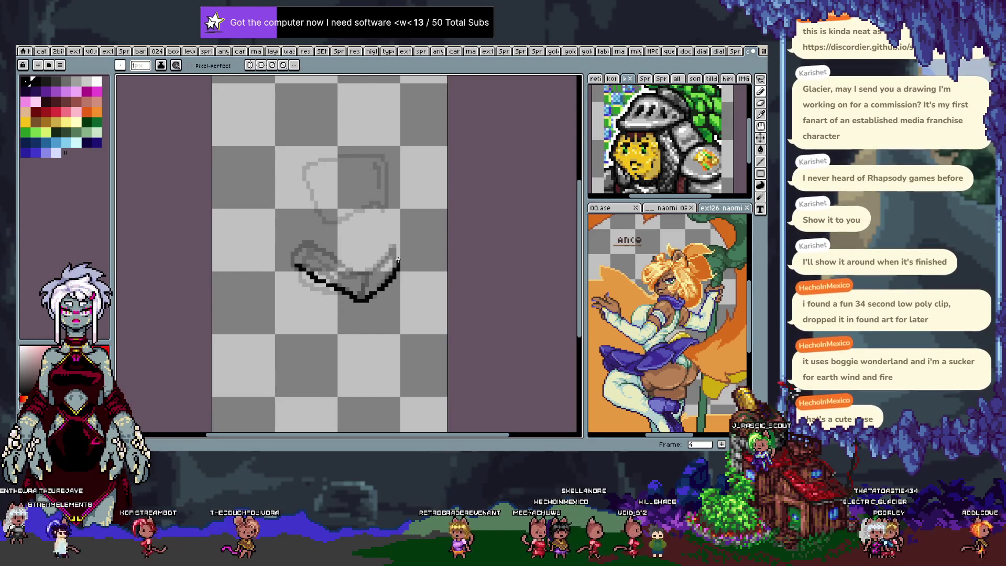
mouse_move(307, 248)
left_mouse_down()
mouse_move(291, 275)
mouse_move(311, 247)
mouse_move(393, 249)
left_mouse_up()
key("ctrl+z")
key("ctrl+z")
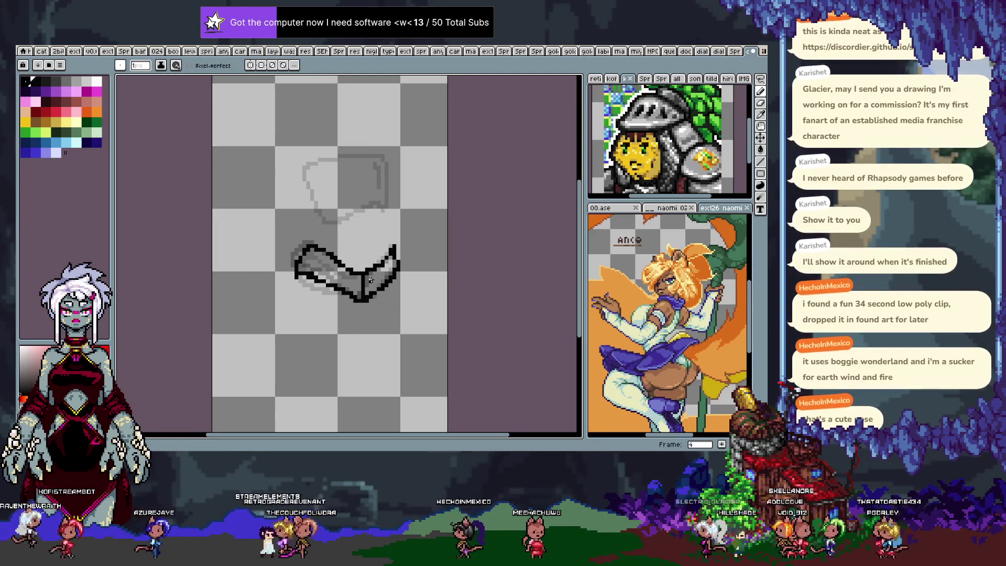
left_click_drag(359, 296, 366, 297)
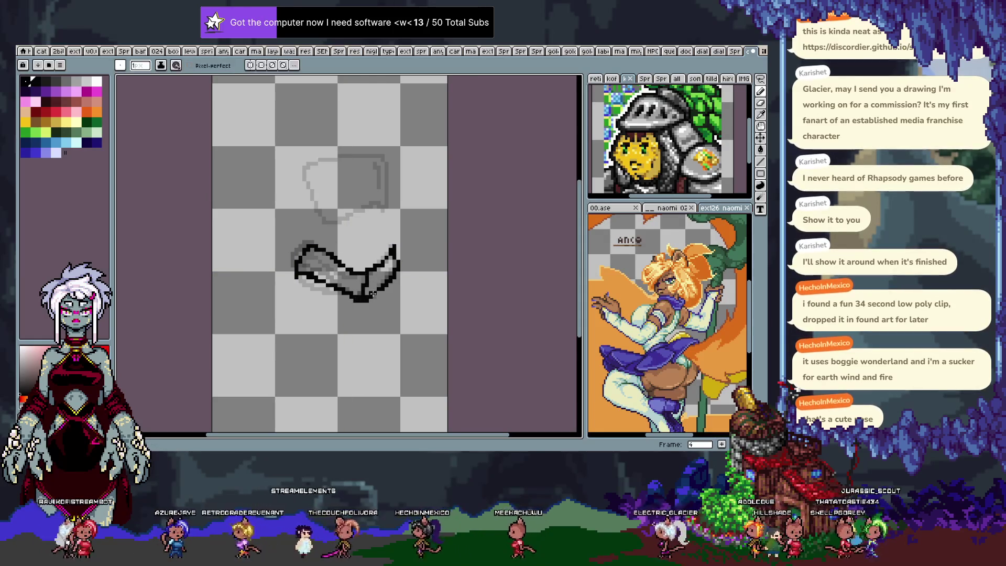
Step: Review the motion, then outline the shape's right edge up to a pointed top
key("Return")
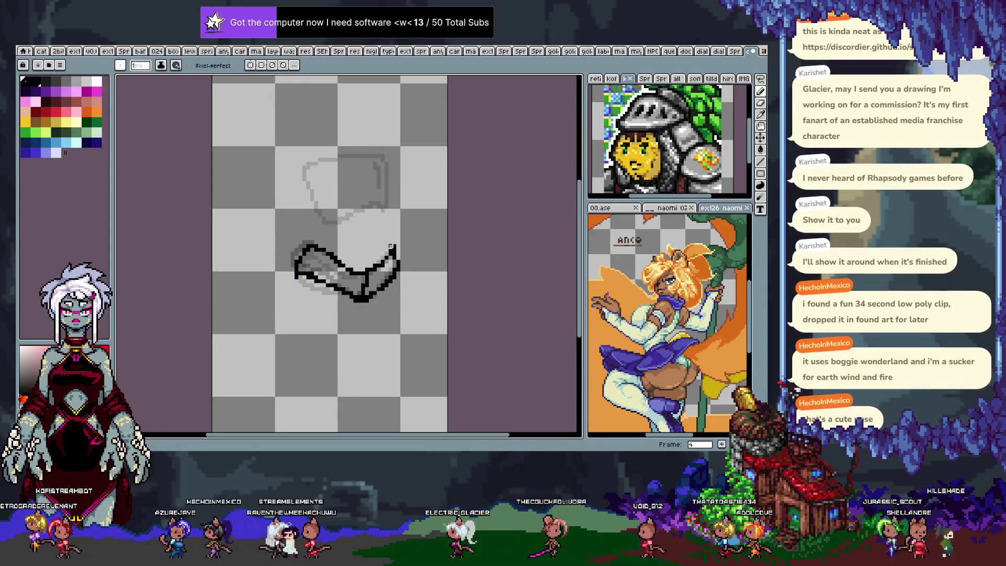
left_click_drag(391, 251, 393, 287)
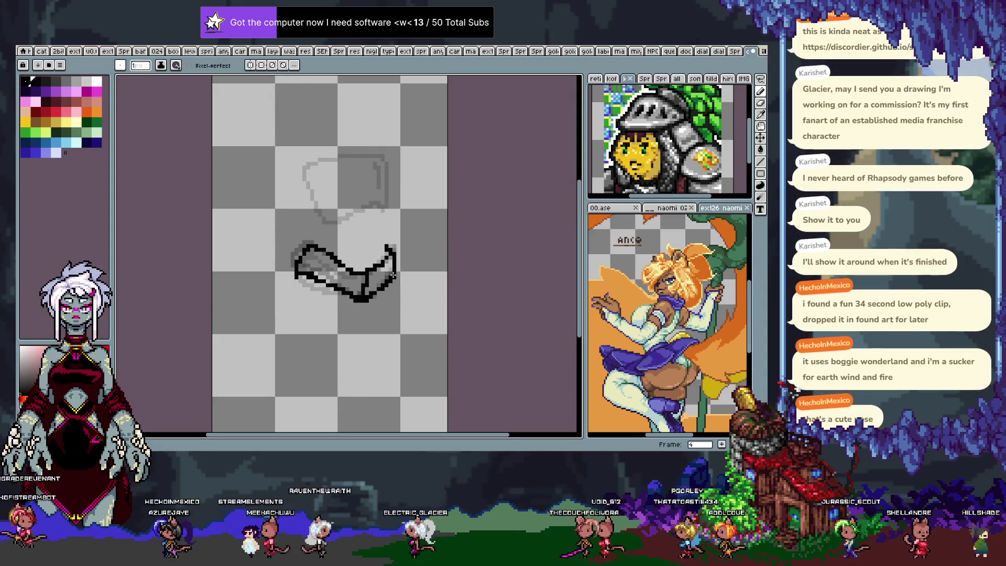
left_click_drag(387, 244, 388, 284)
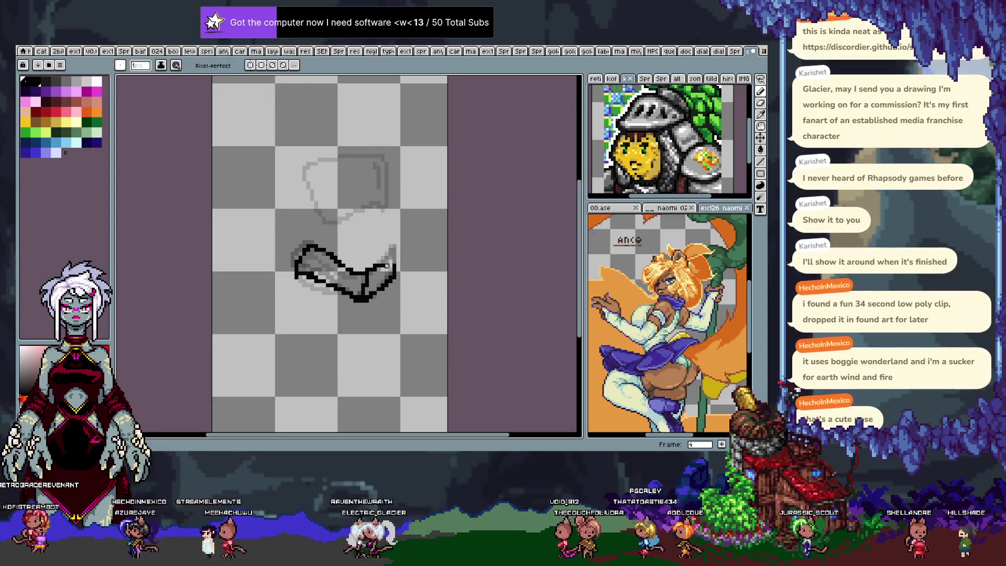
key("Right")
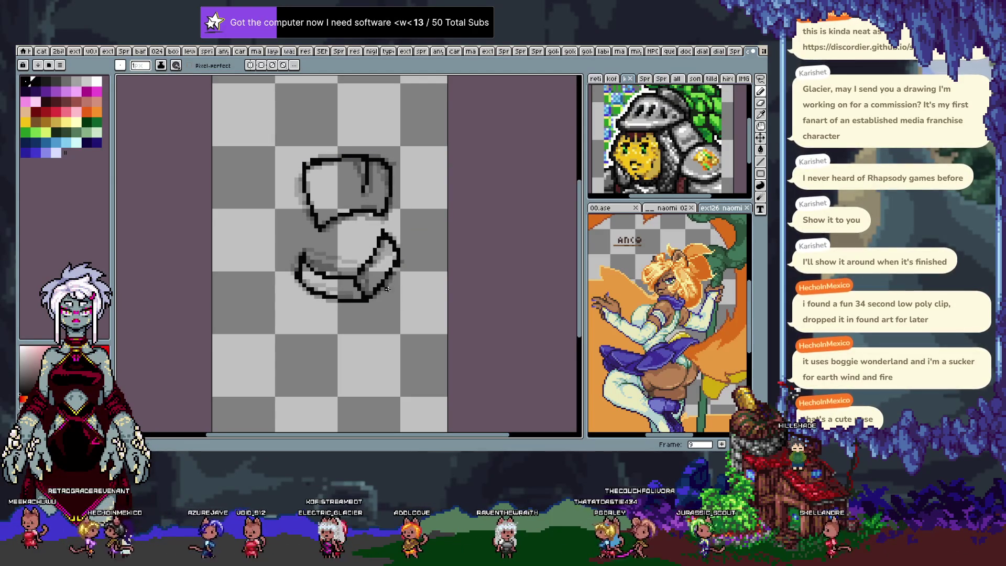
Step: Flip back and forth through the neighbouring frames to judge the lower shape's motion
key("Right")
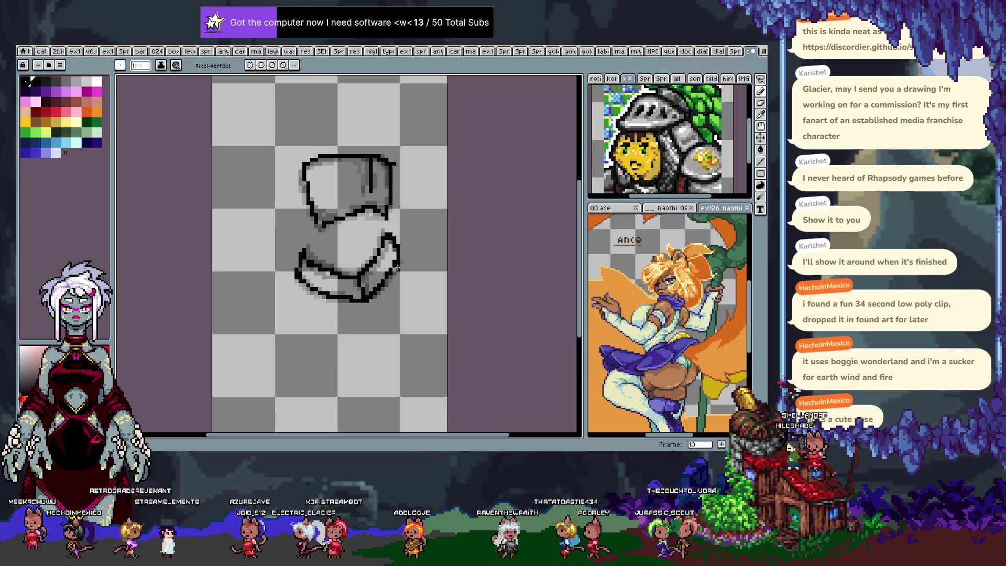
key("Right")
key("Right")
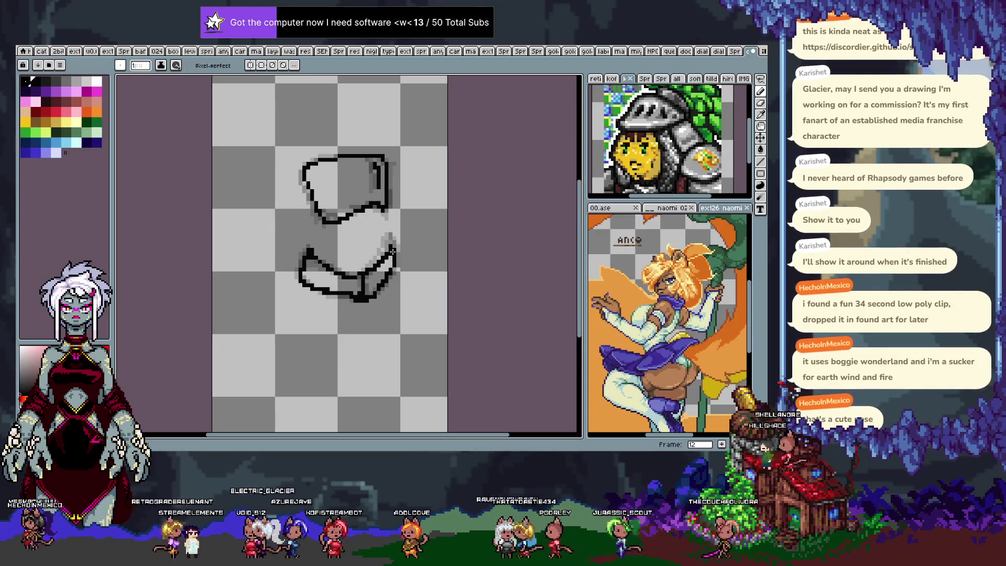
key("Left")
key("Right")
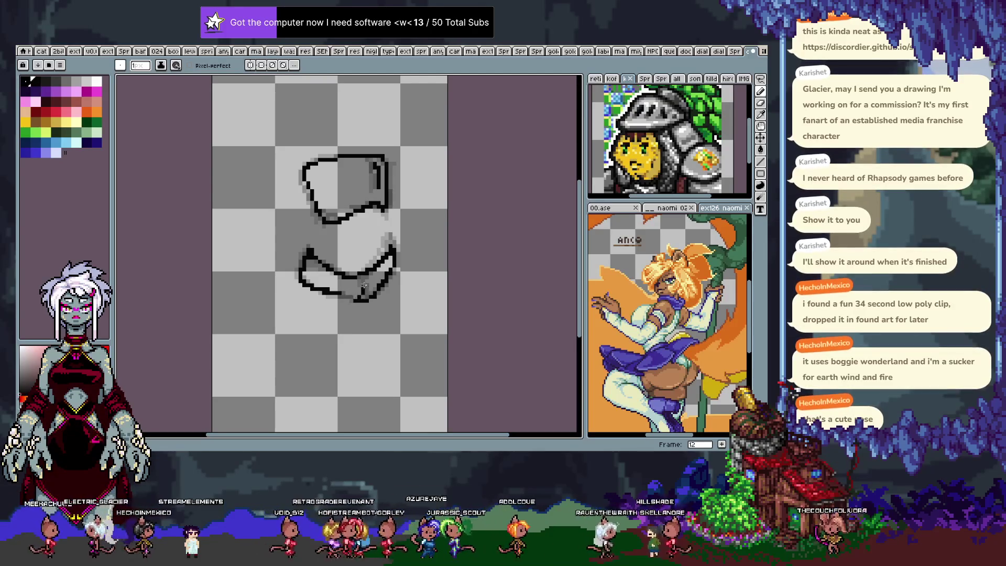
key("Right")
key("Left")
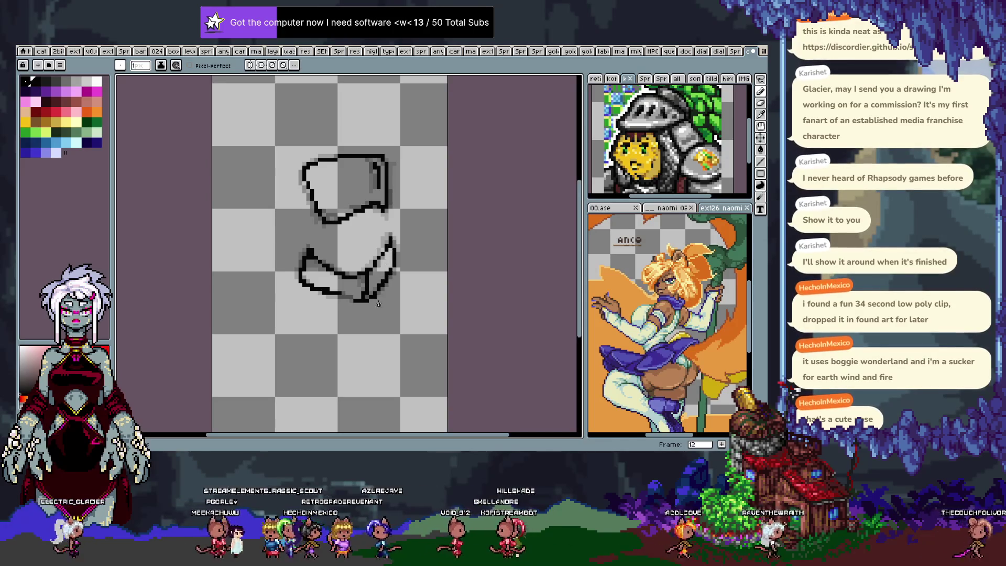
key("Right")
key("Right")
key("Left")
key("Left")
key("Right")
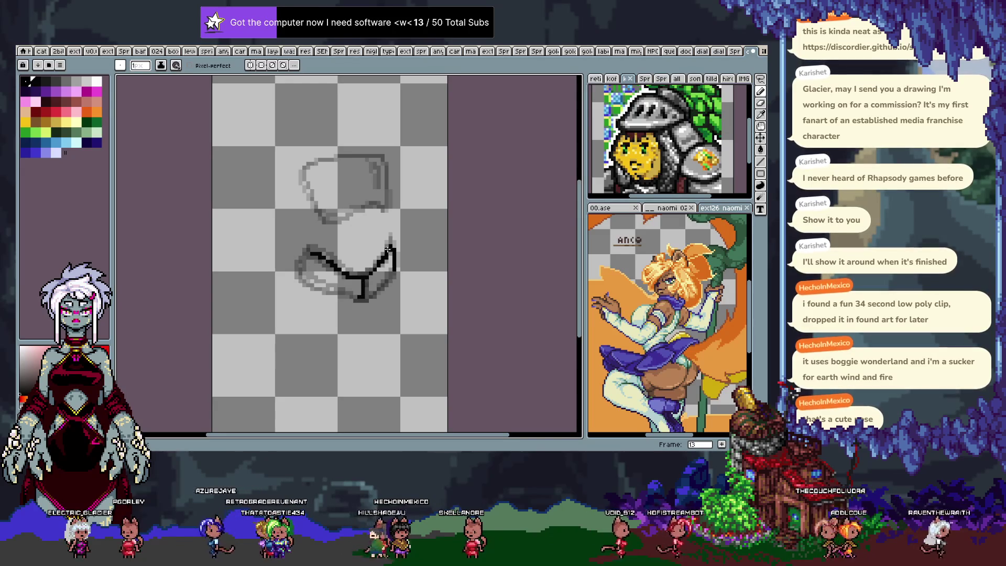
Step: Ink the lower-left curve of the lower shape and play the animation to check it
left_click_drag(301, 278, 323, 288)
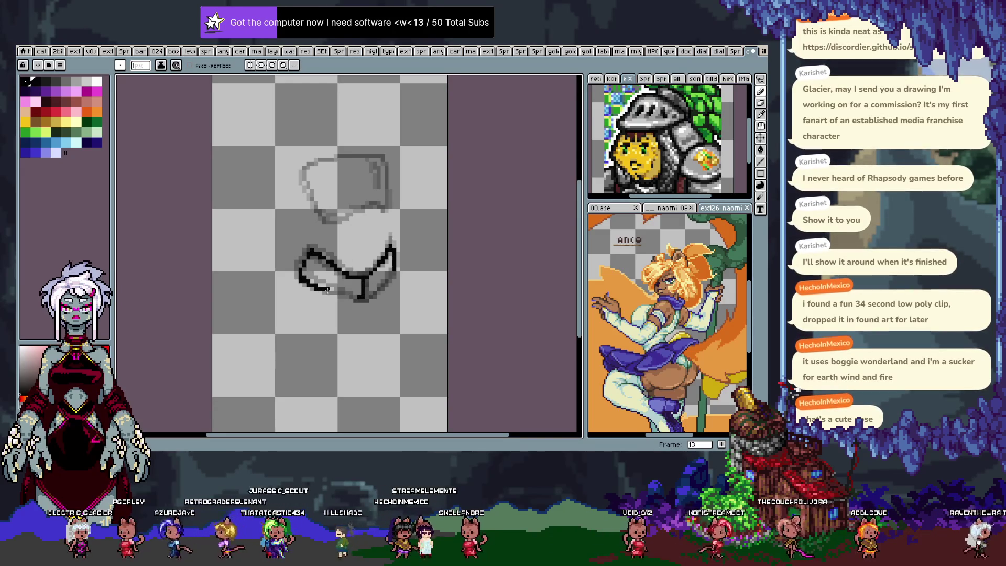
key("Return")
key("Return")
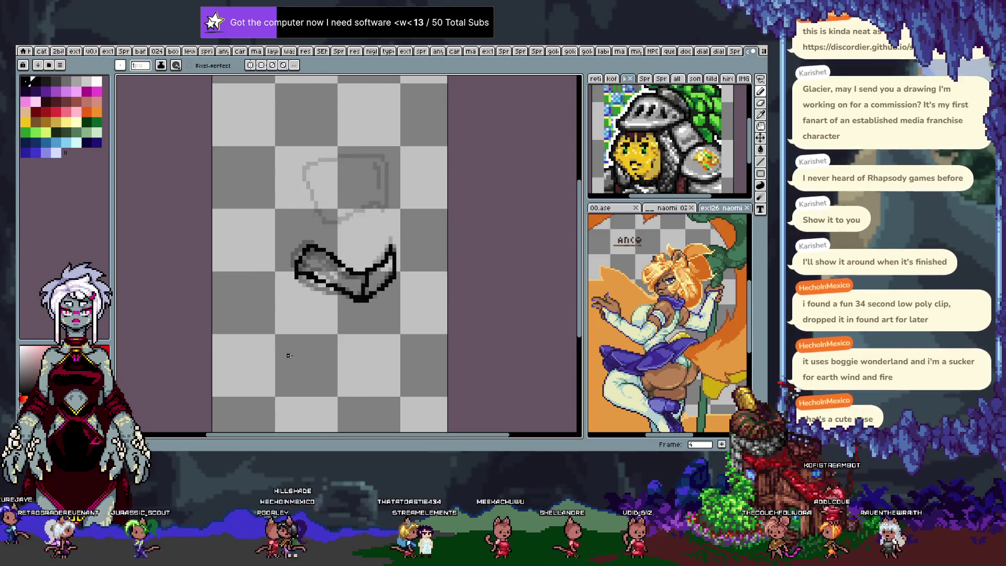
Step: Erase stray pixels along frame 13's lower outline and step through frames on the timeline
key("e")
left_click_drag(310, 274, 324, 285)
key("Tab")
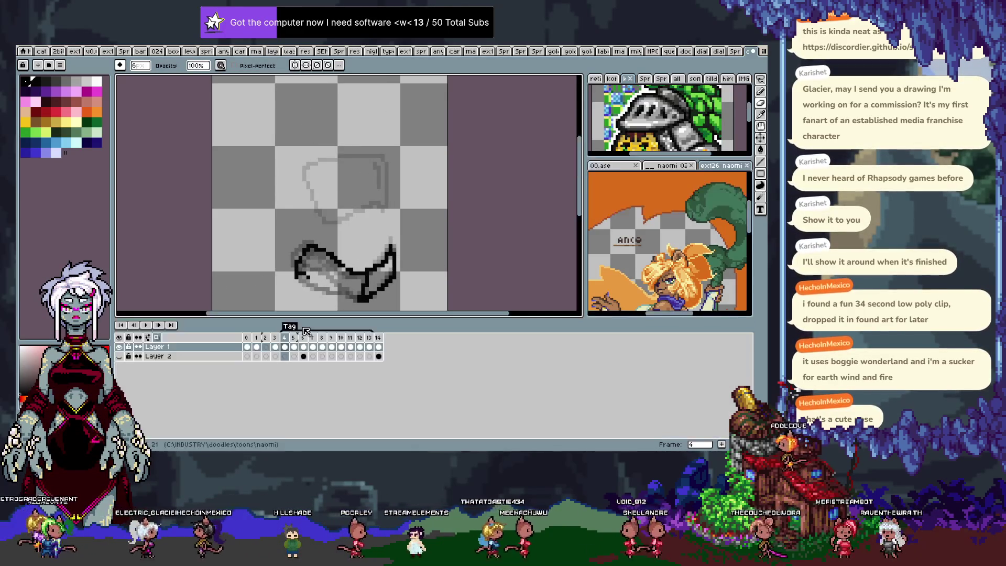
key("Right")
key("Right")
key("Right")
key("Right")
key("Right")
key("Right")
key("Right")
key("Right")
key("Right")
key("Right")
key("Left")
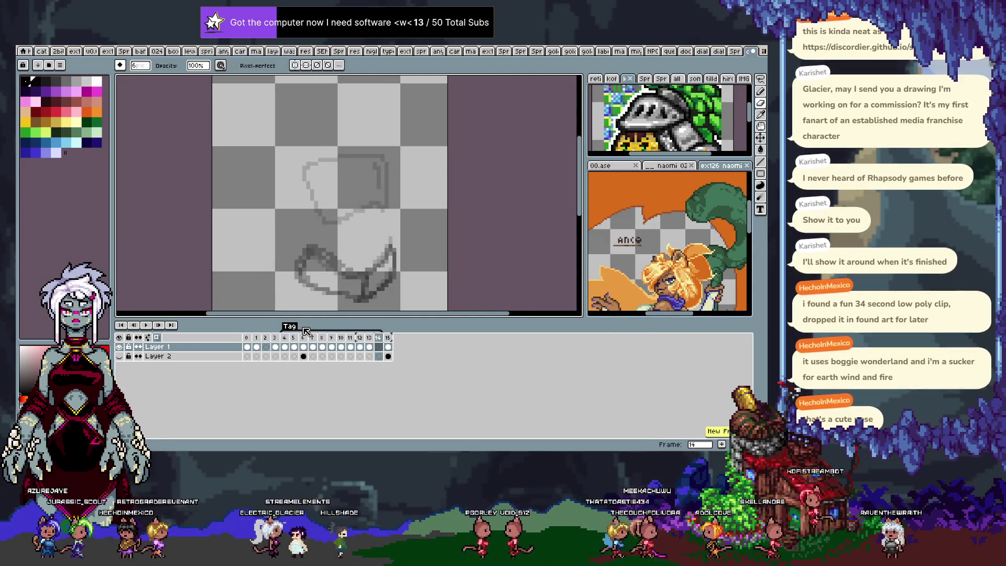
Step: Hide the timeline and review the later frames, returning to the eraser on frame 13
key("Tab")
key("Left")
key("Left")
key("Right")
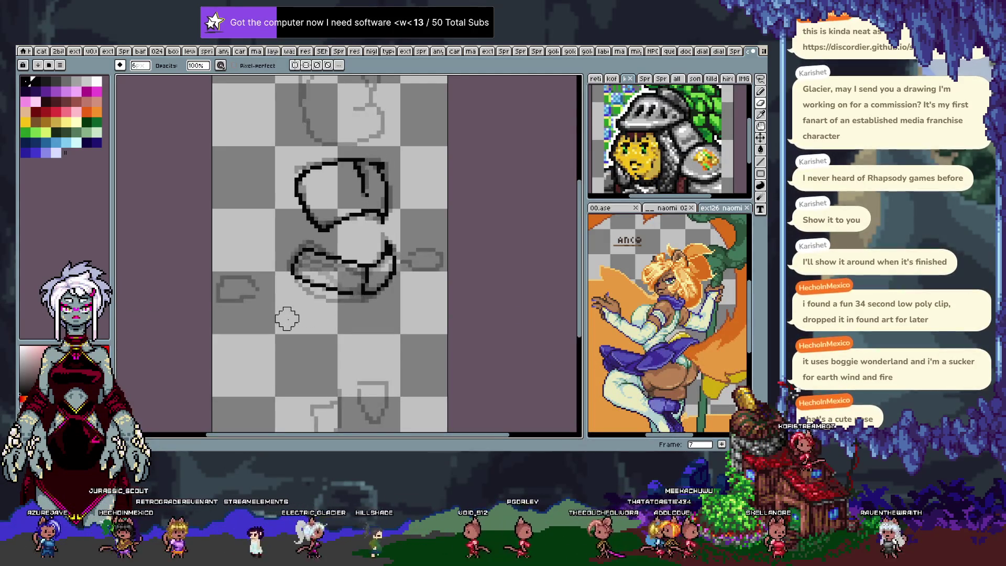
key("Right")
key("Right")
key("Right")
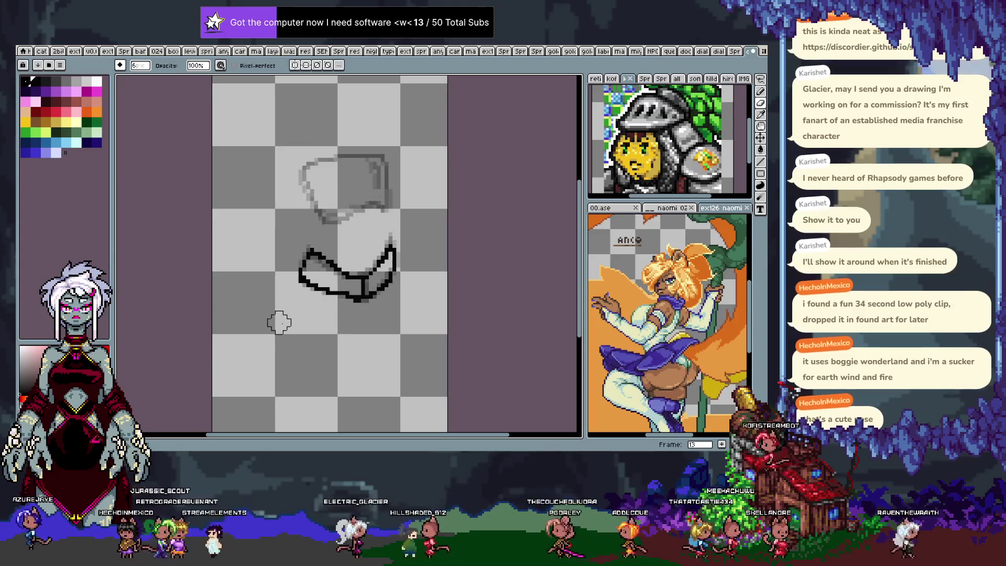
key("e")
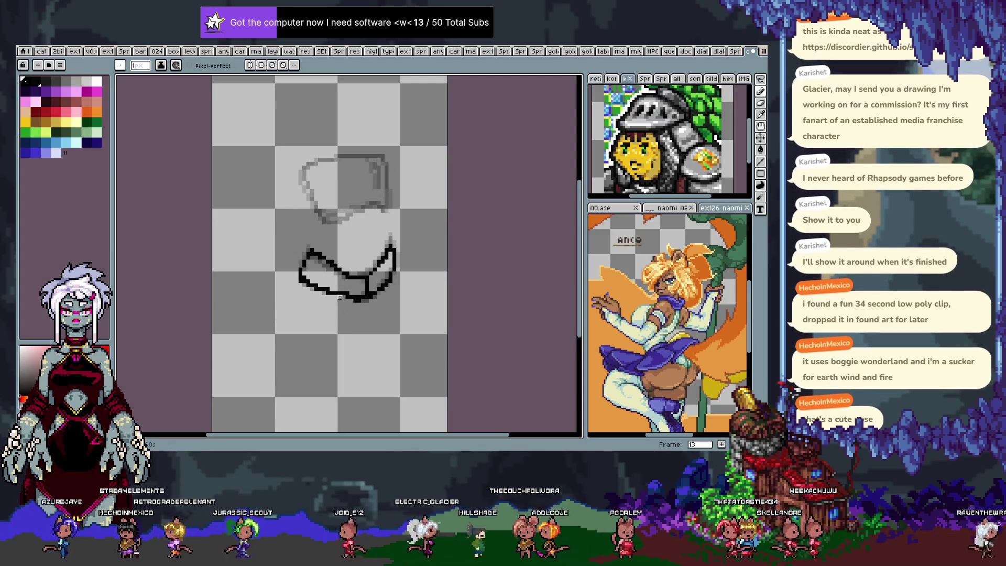
Step: Step to frame 12 with the pencil, check frames 13–14, and play the animation to review the line work
key("Right")
key("Left")
key("Left")
key("Left")
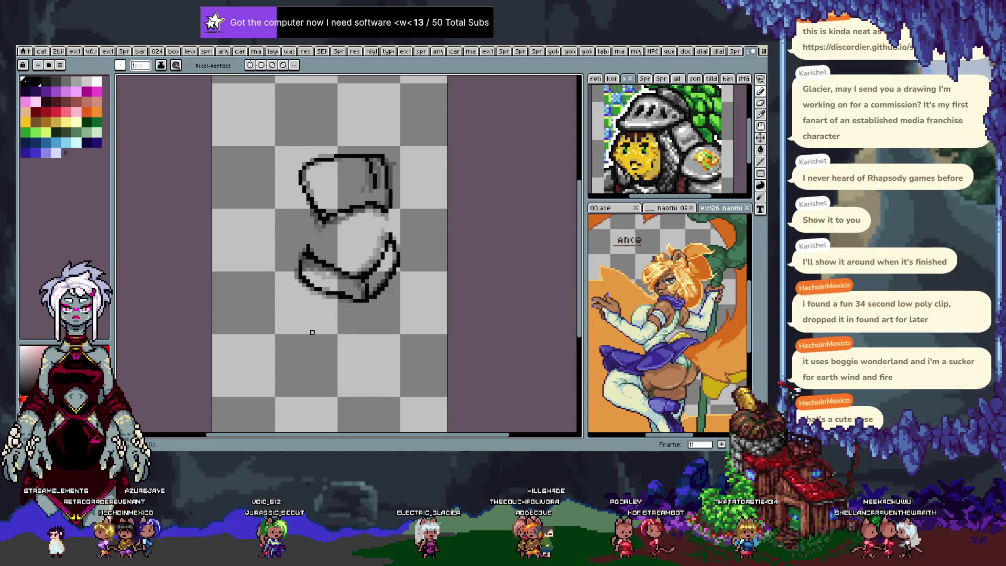
key("Right")
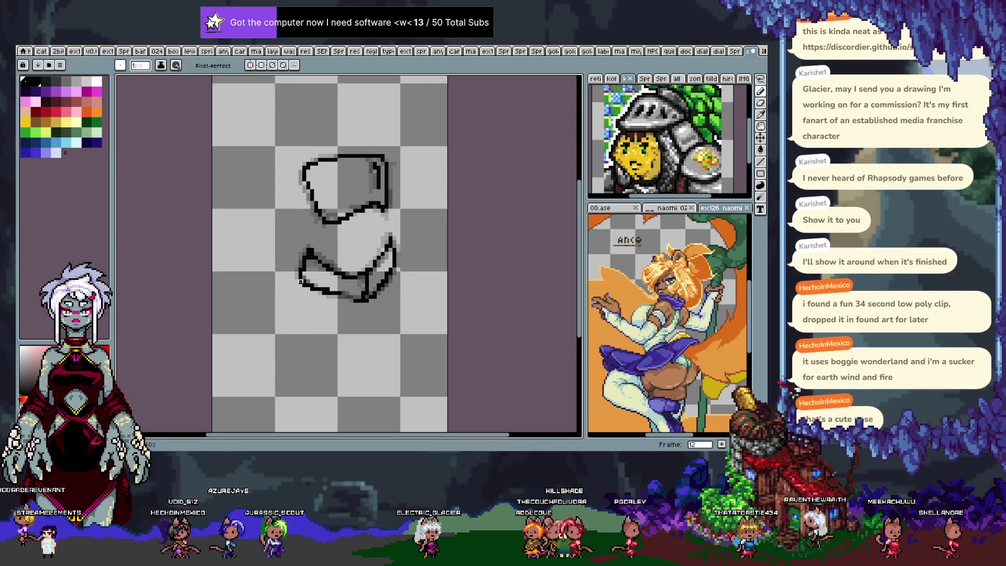
key("b")
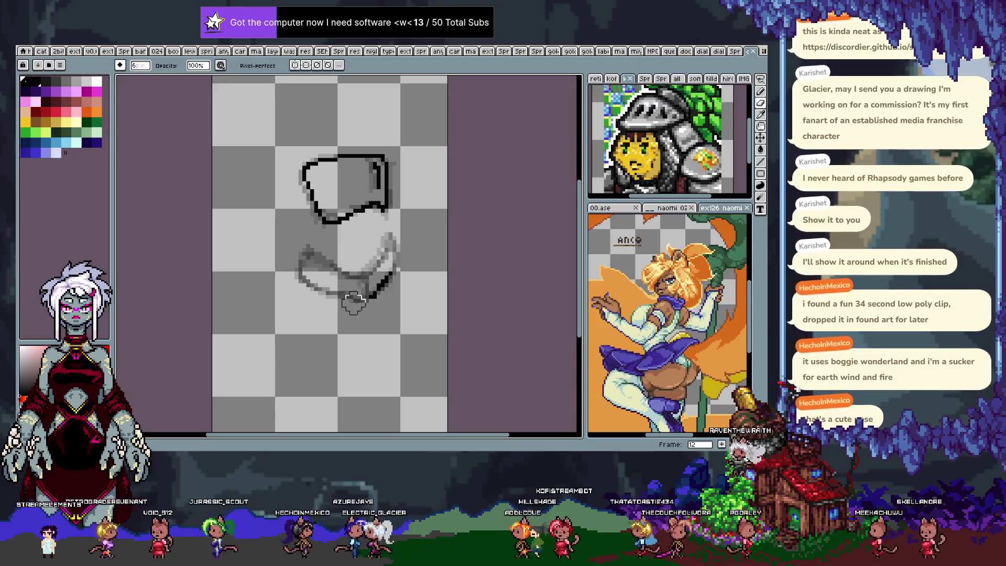
key("Right")
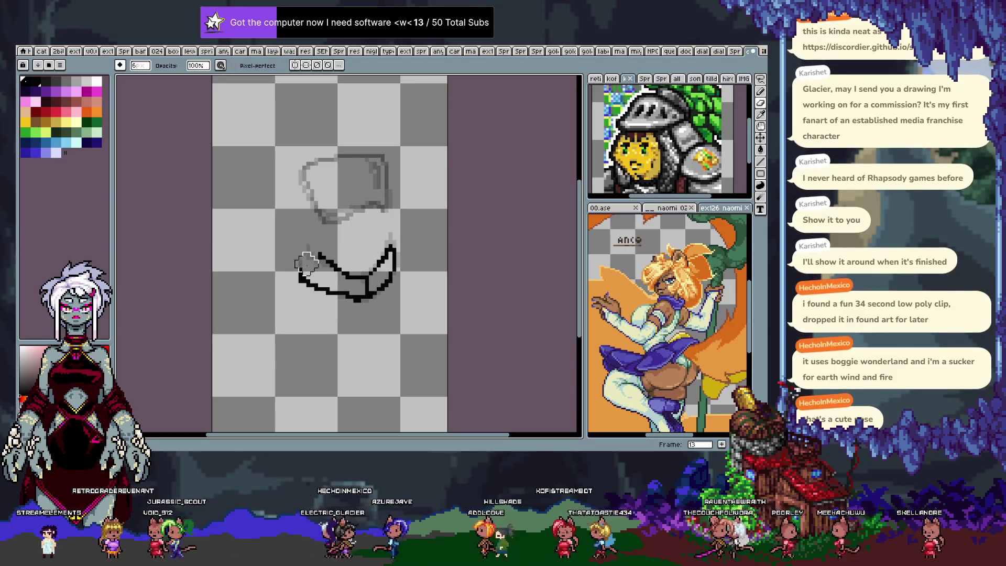
key("Right")
key("Return")
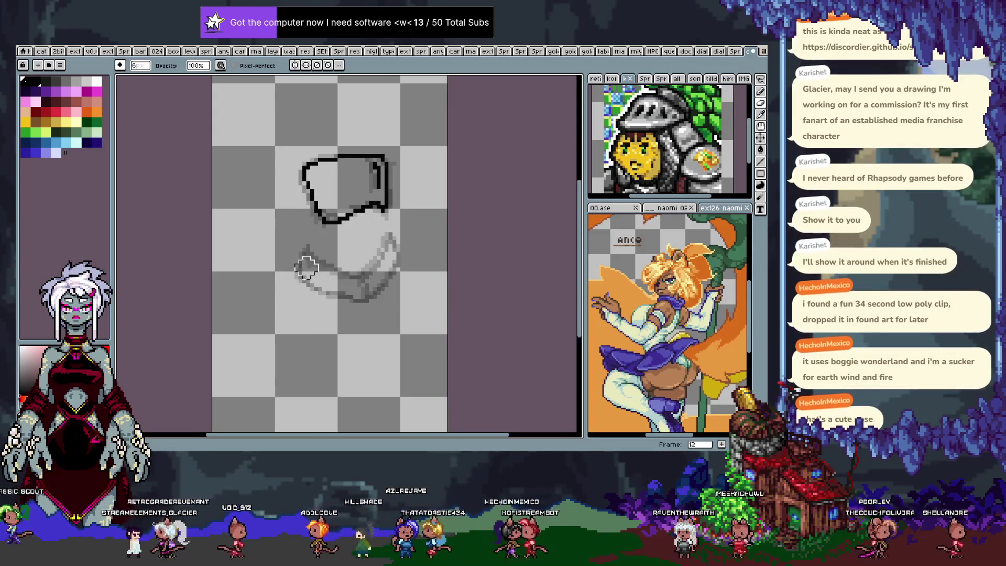
key("e")
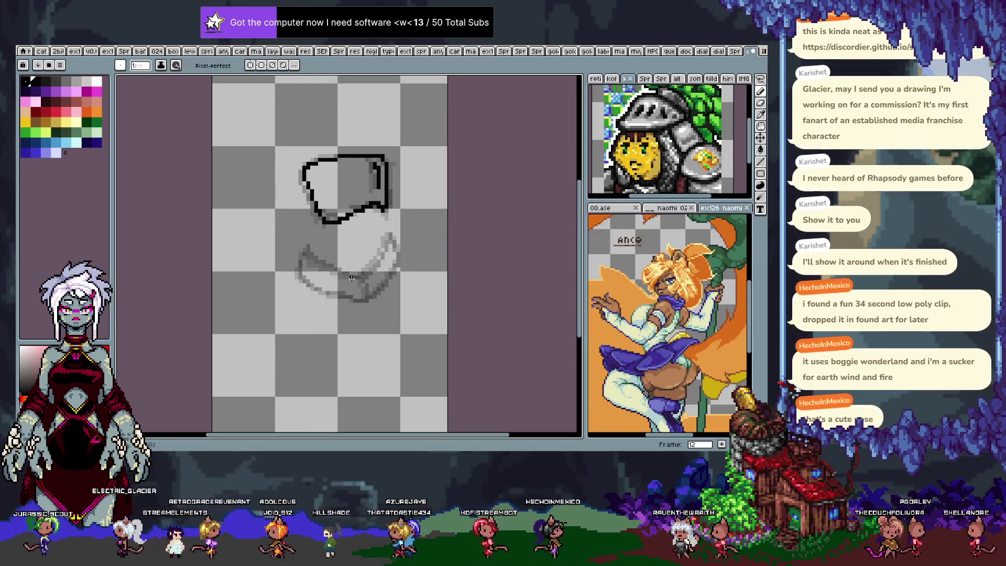
Step: Flip between frames 7–13 to compare the motion before inking frame 12's lower shape
key("Left")
key("Left")
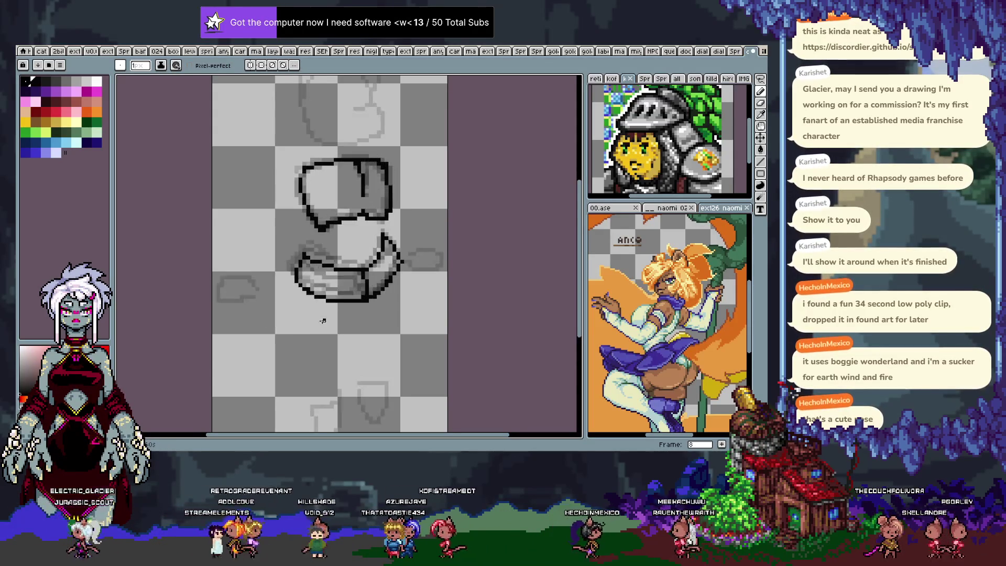
key("Left")
key("Left")
key("Left")
key("Right")
key("Right")
key("Right")
key("Right")
key("Right")
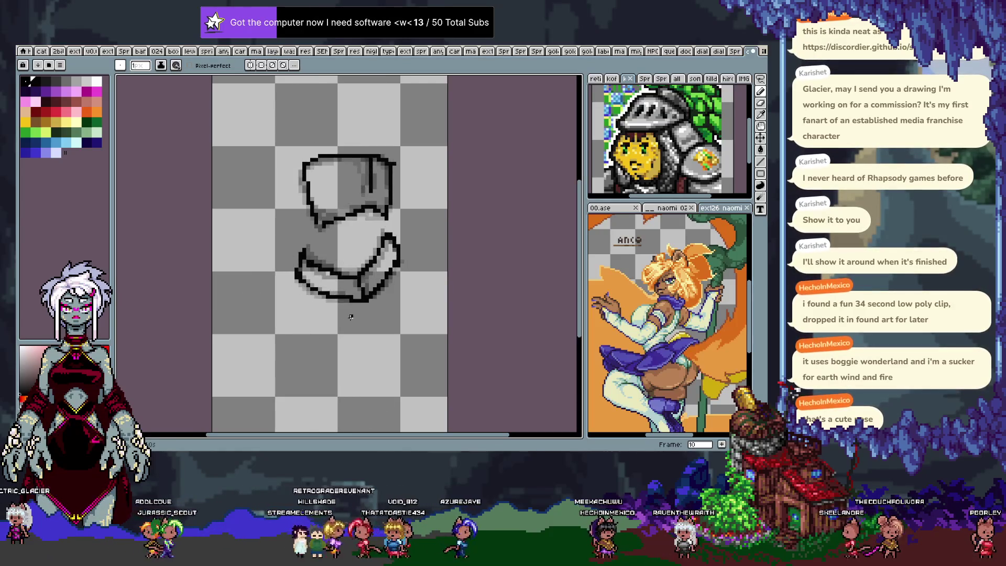
key("Right")
key("Left")
key("Left")
key("Right")
key("Left")
key("Left")
key("Right")
key("Left")
key("Left")
key("Right")
key("Right")
key("Right")
key("Right")
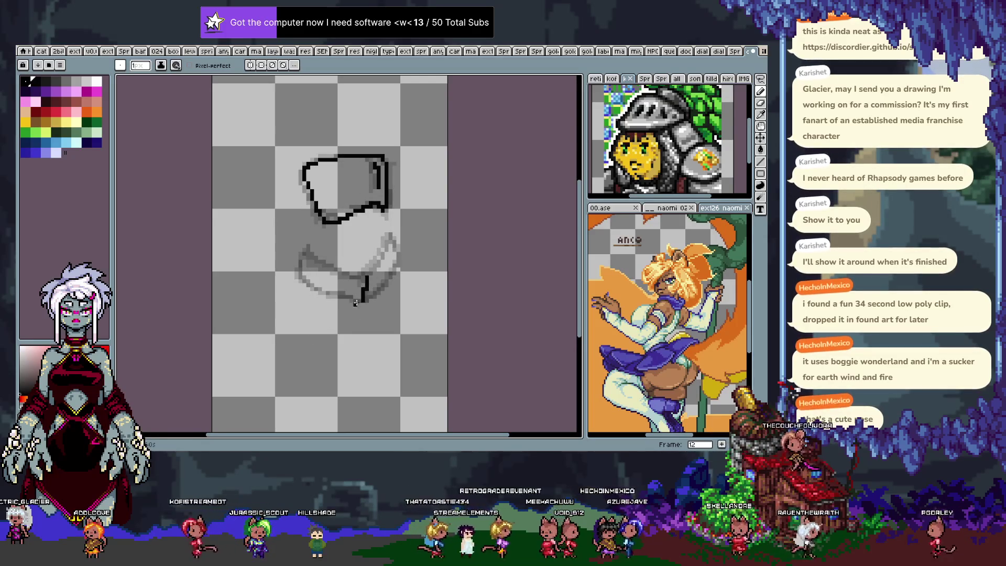
key("Right")
key("Right")
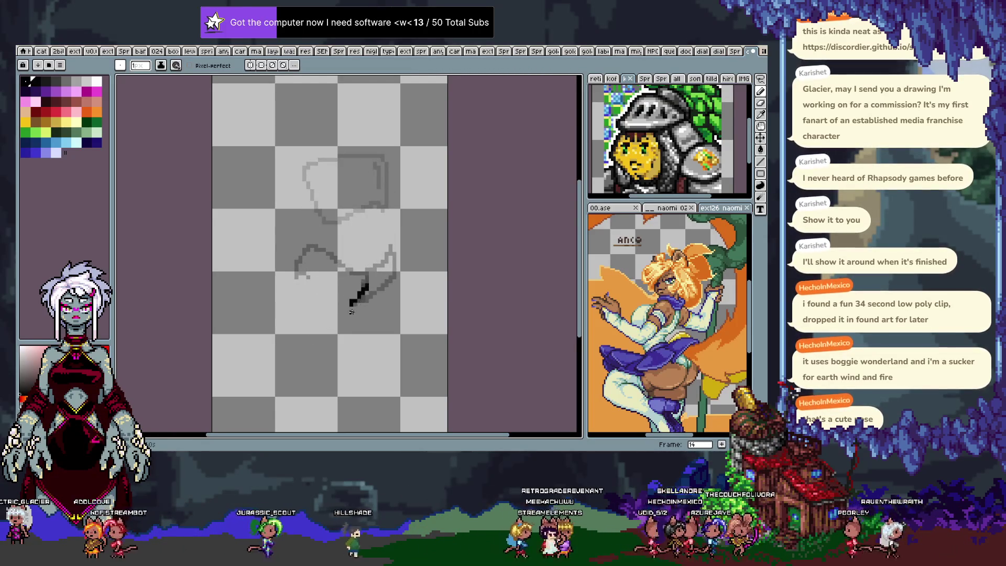
Step: Review the inked frames by stepping and playback, then select the short stroke on frame 13 to transform
key("Left")
key("Right")
key("Return")
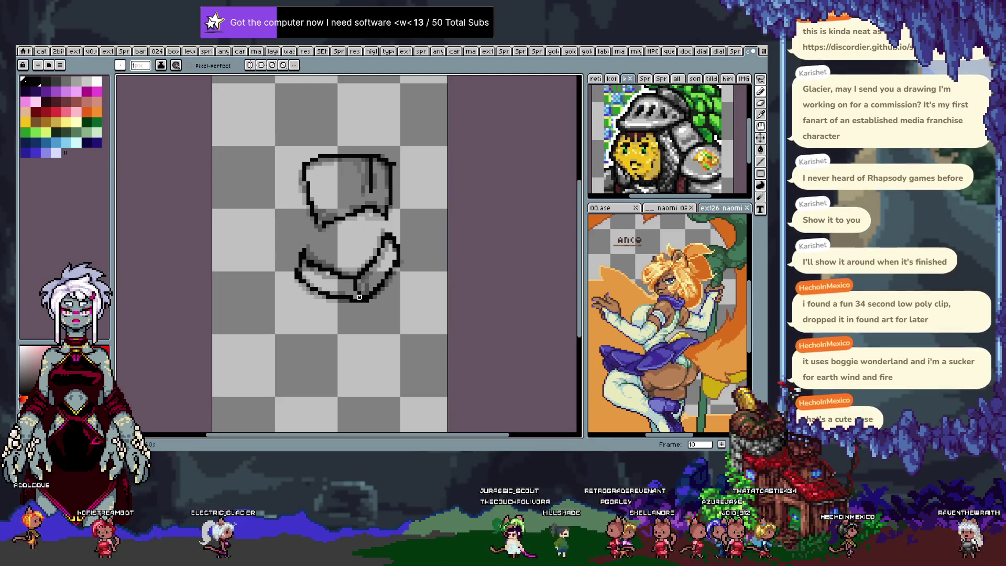
key("Right")
key("Return")
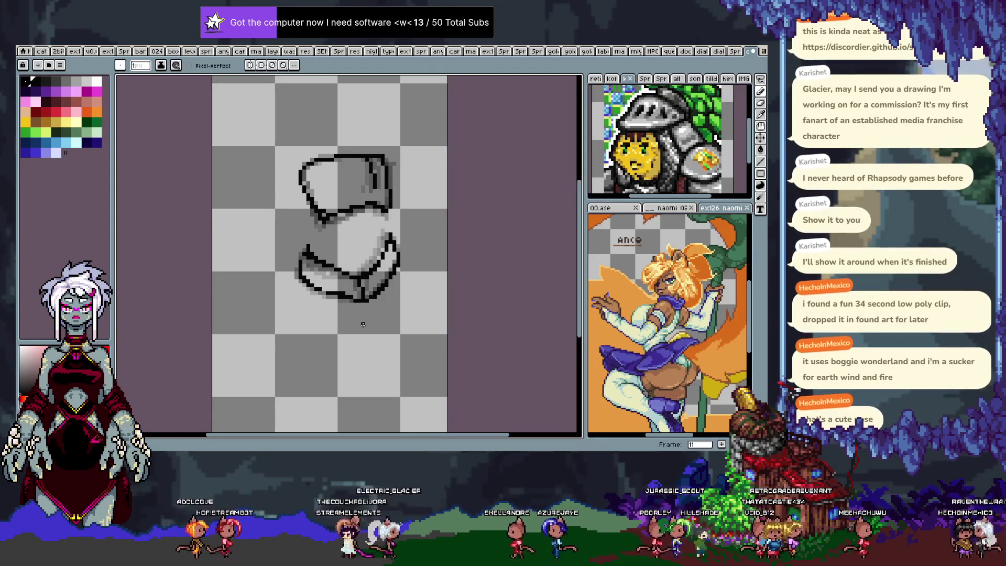
key("Right")
key("Right")
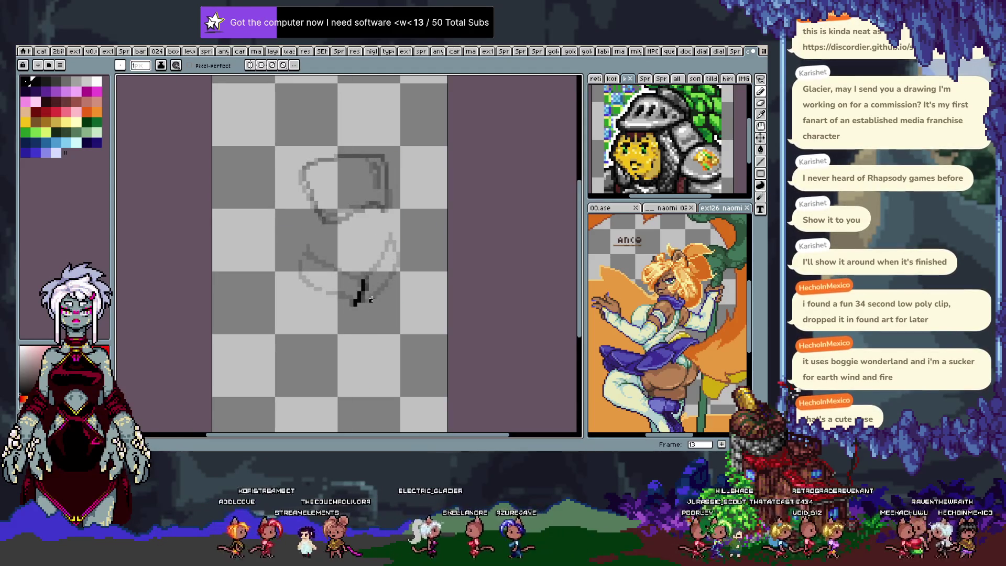
key("m")
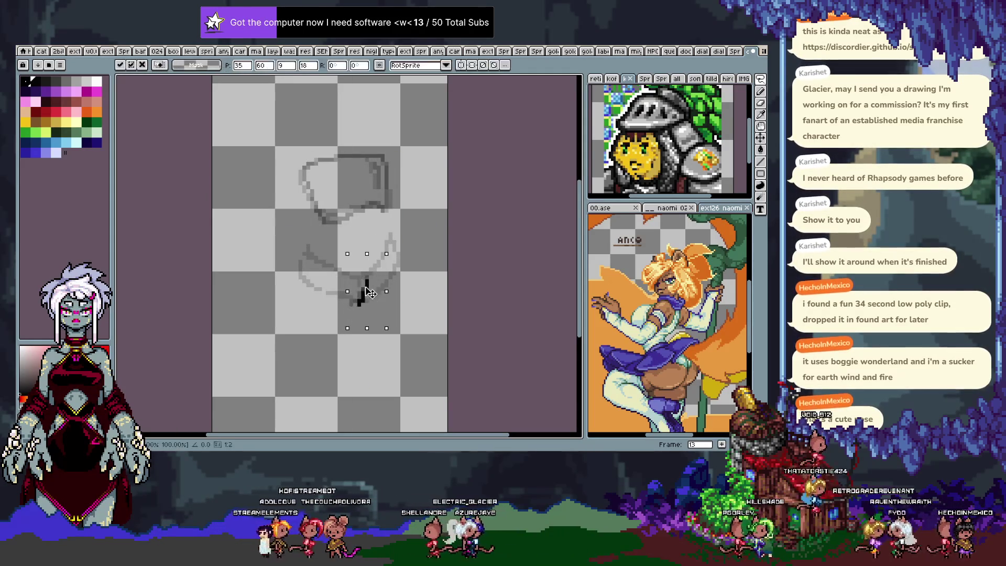
Step: Flip through frames 11–14 to compare, then ink a short black stroke on frame 12's lower shape
key("Right")
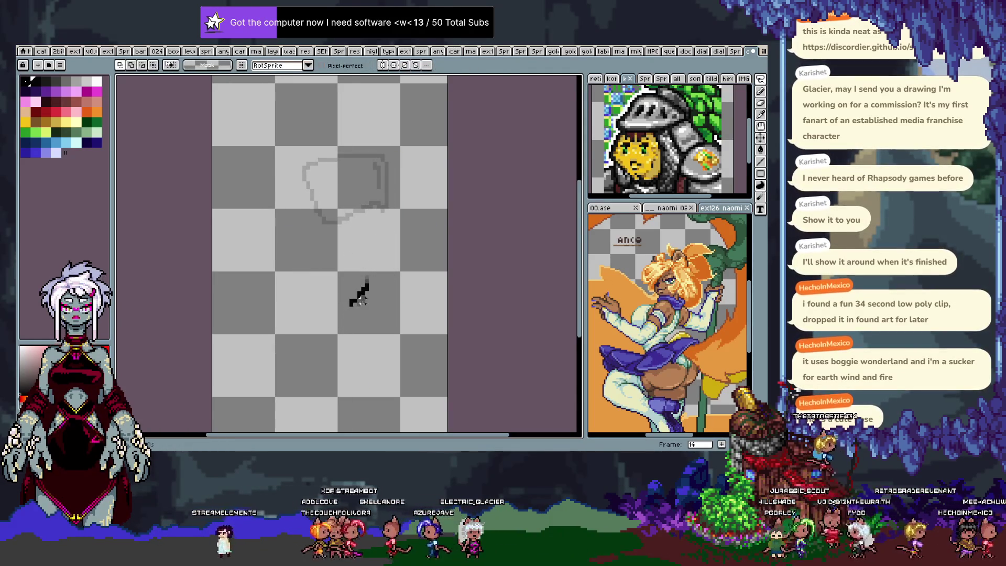
key("Right")
key("Right")
key("Left")
key("Left")
key("Left")
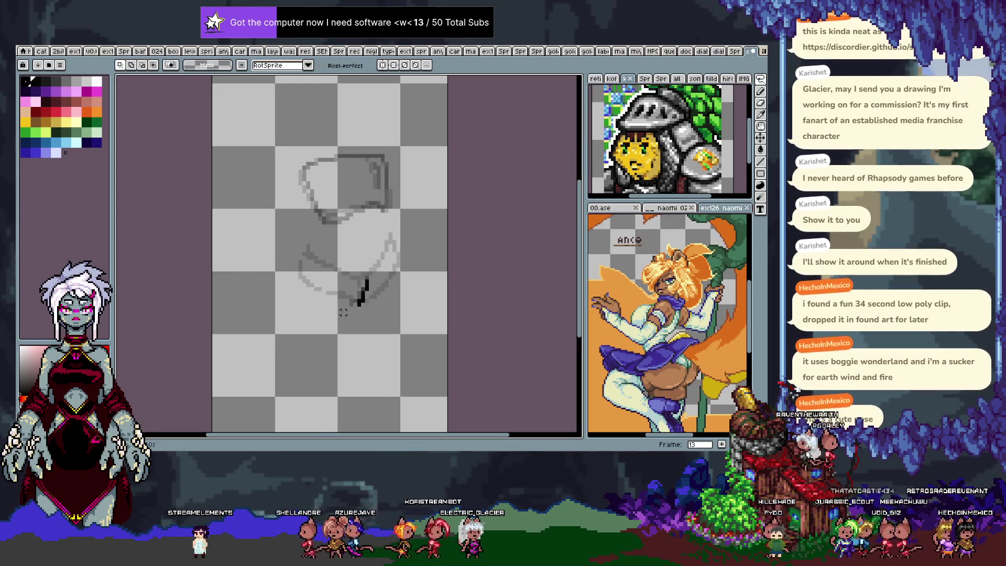
key("Right")
key("b")
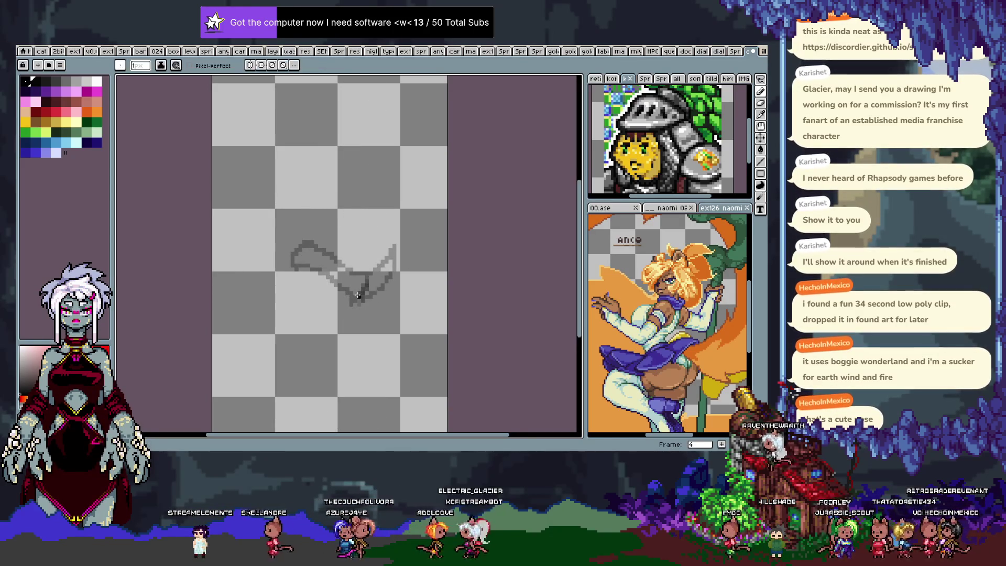
key("Return")
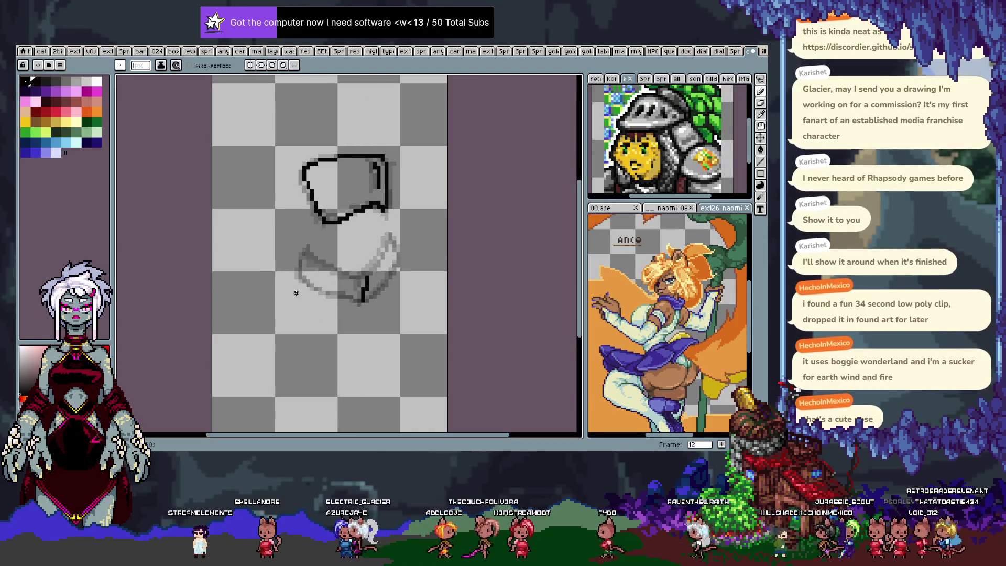
left_click_drag(390, 236, 395, 263)
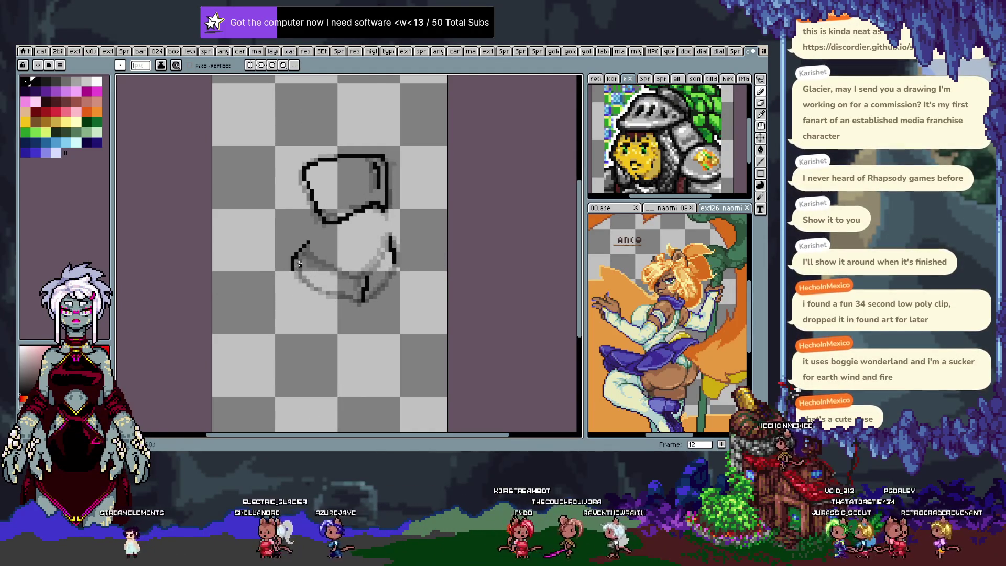
Step: Ink two short strokes on frame 13's lower shape, then undo most of the left diagonal one
key("Right")
left_click_drag(306, 243, 289, 268)
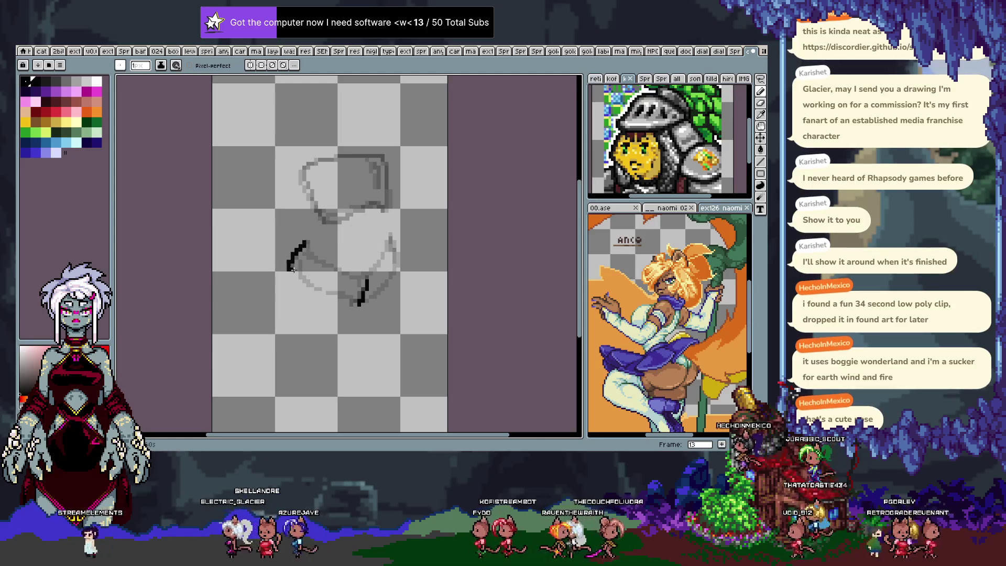
left_click_drag(390, 234, 394, 266)
key("Right")
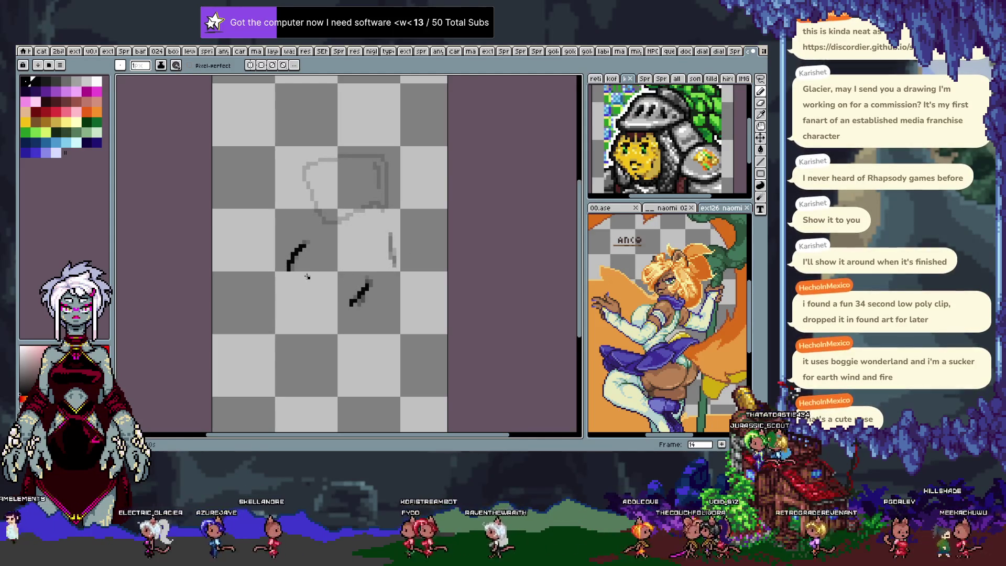
key("v")
key("Left")
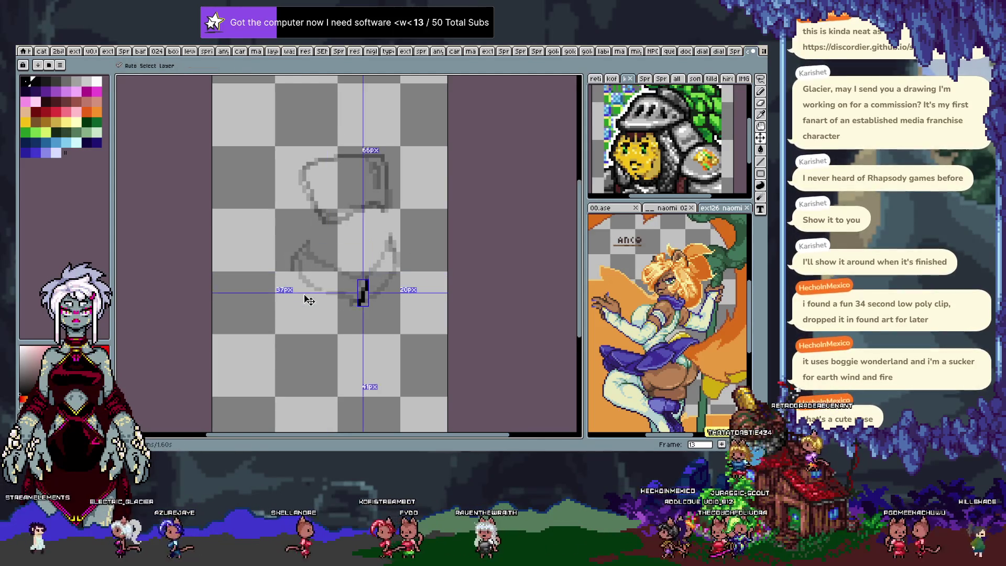
key("b")
key("ctrl+z")
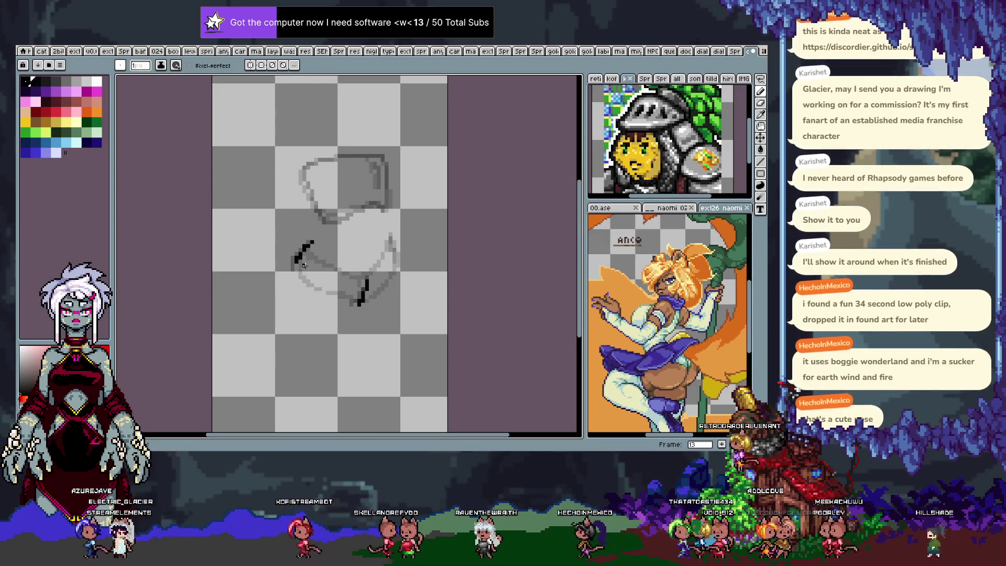
key("Right")
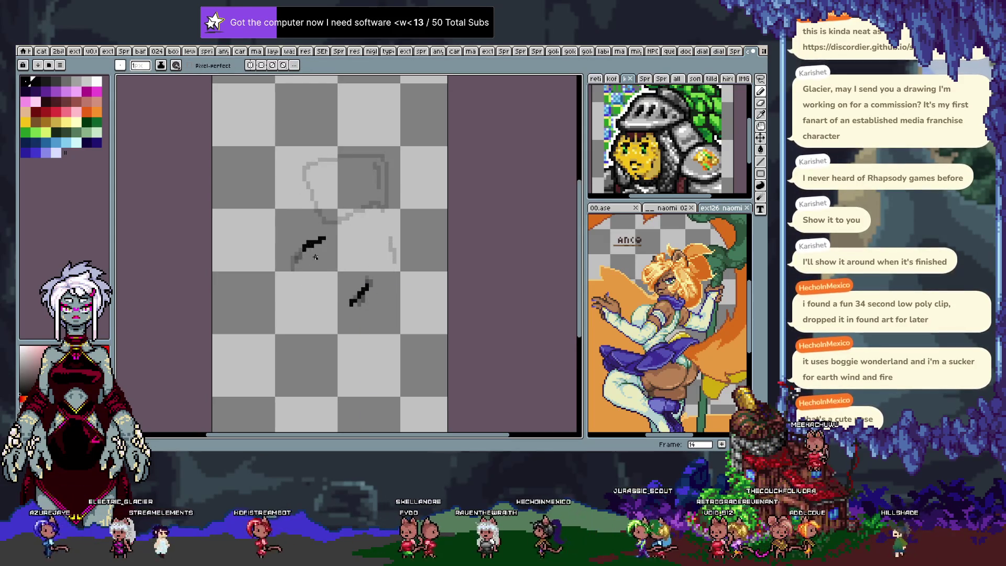
Step: Try a diagonal stroke on frame 12, undo it, and ink the diagonal on frame 13's lower shape
key("Right")
key("Right")
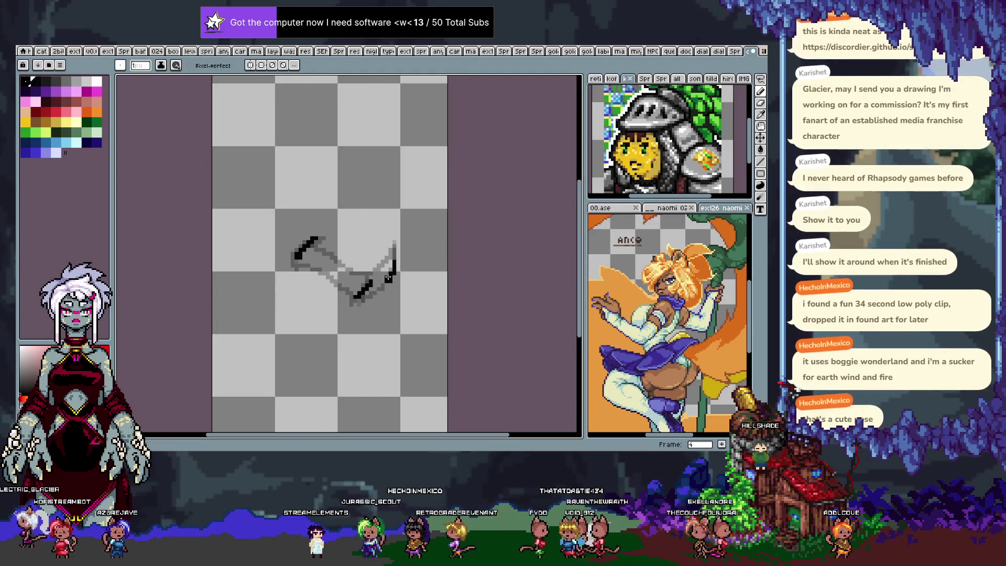
key("Left")
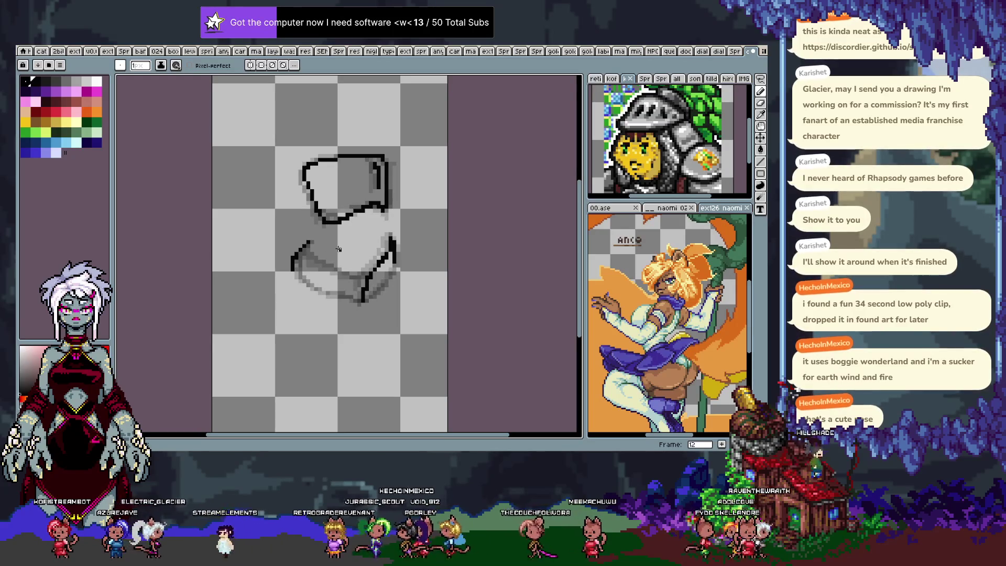
left_click_drag(312, 243, 350, 279)
key("ctrl+z")
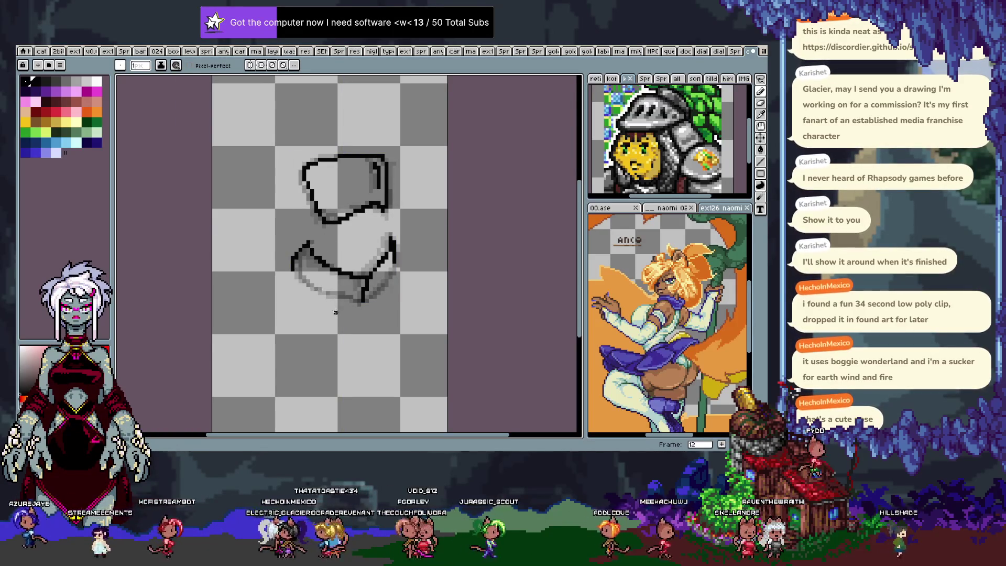
key("Right")
left_click_drag(312, 242, 344, 272)
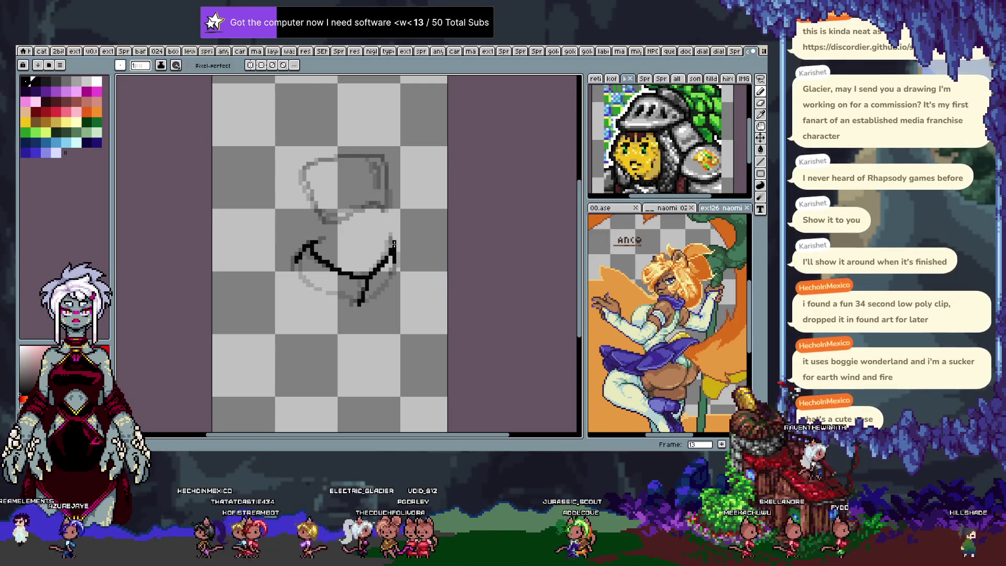
Step: On frame 14, clear stray selections, undo the right-hand diagonal and redraw the V stroke's right arm
key("Left")
key("Right")
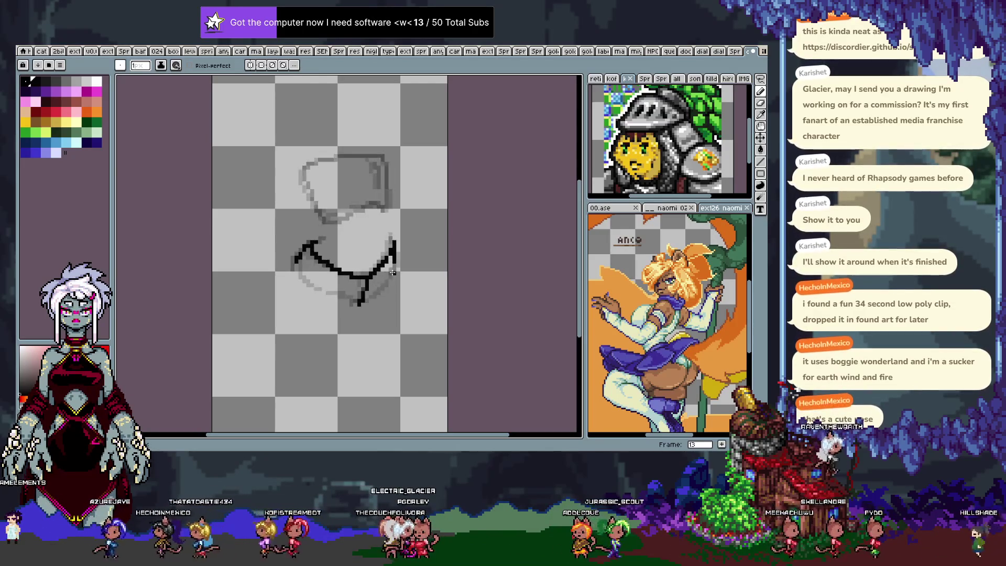
key("Right")
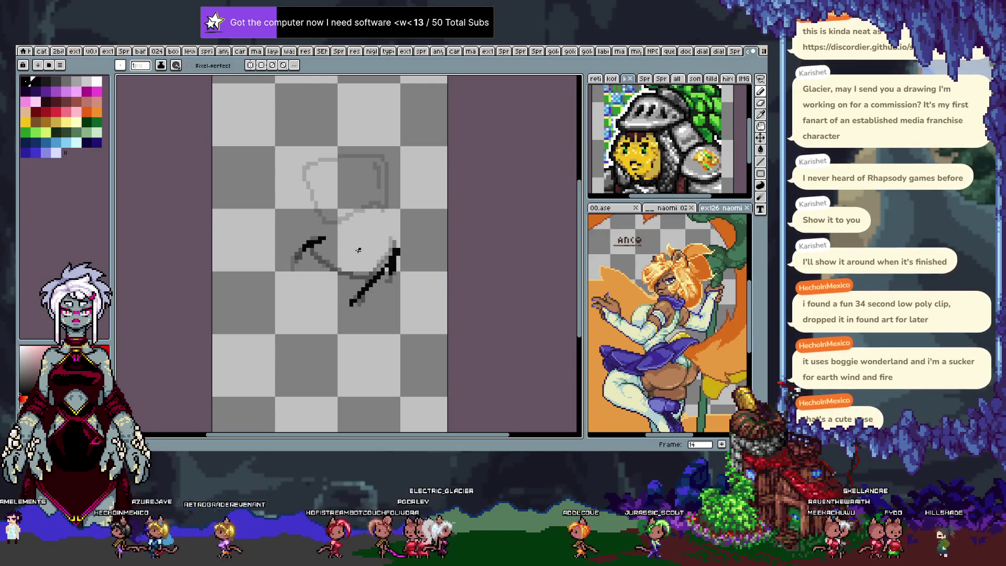
key("ctrl+d")
key("b")
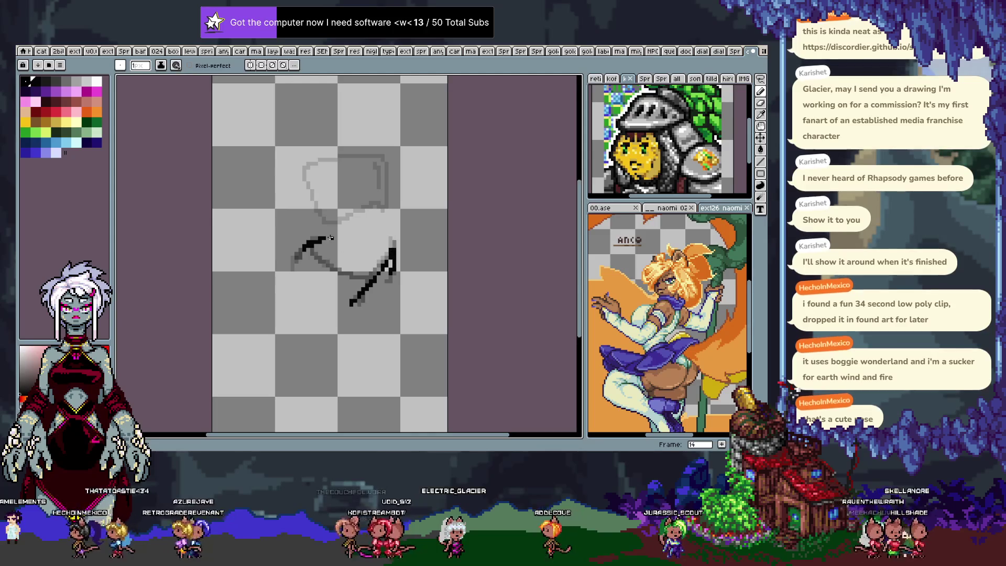
key("ctrl+z")
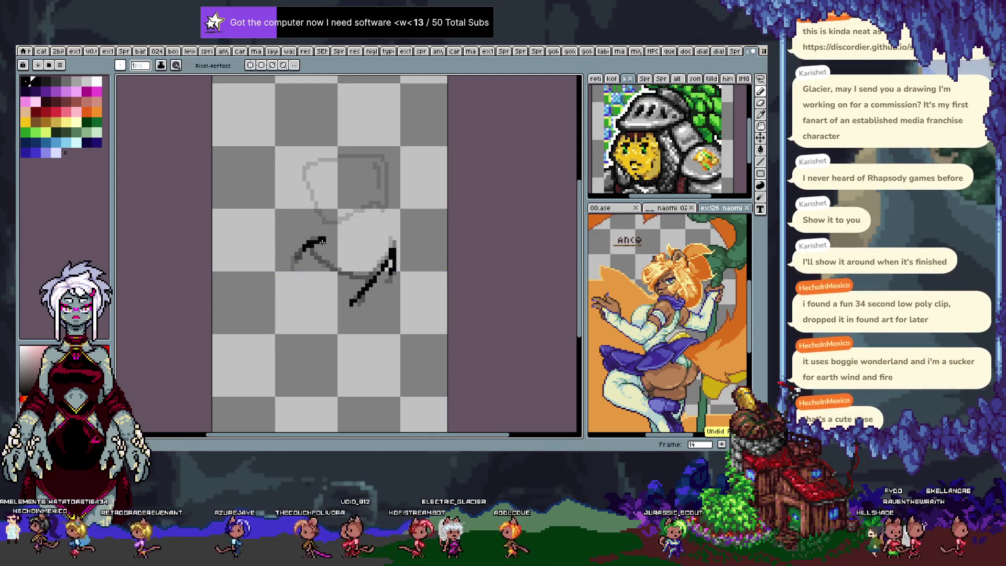
key("ctrl+z")
key("ctrl+d")
key("b")
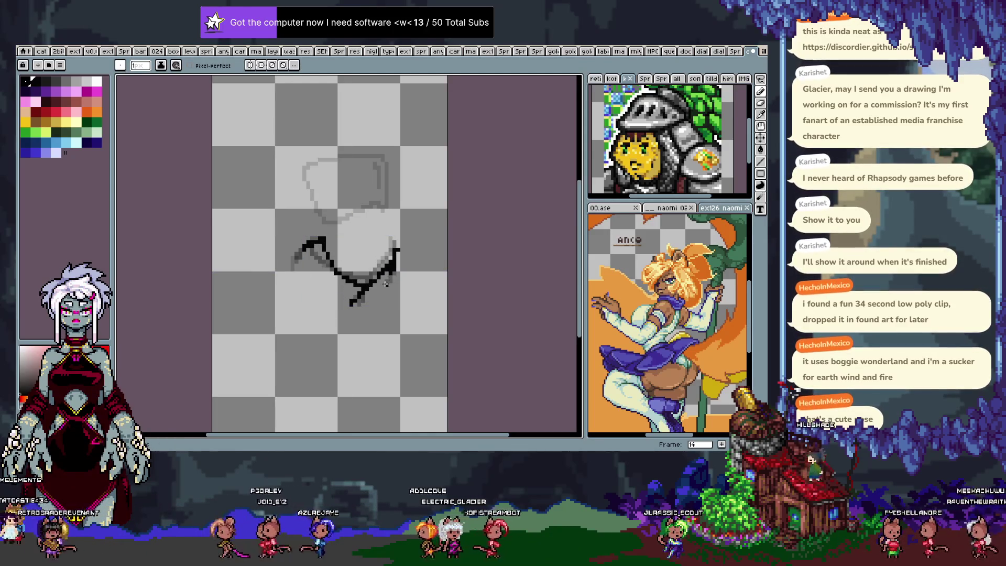
key("ctrl+z")
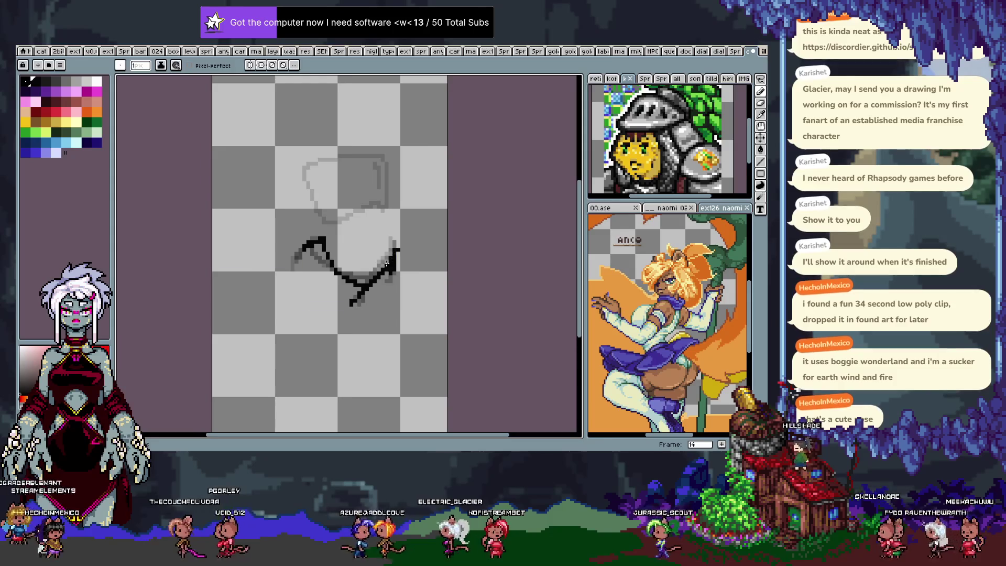
left_click_drag(353, 302, 392, 270)
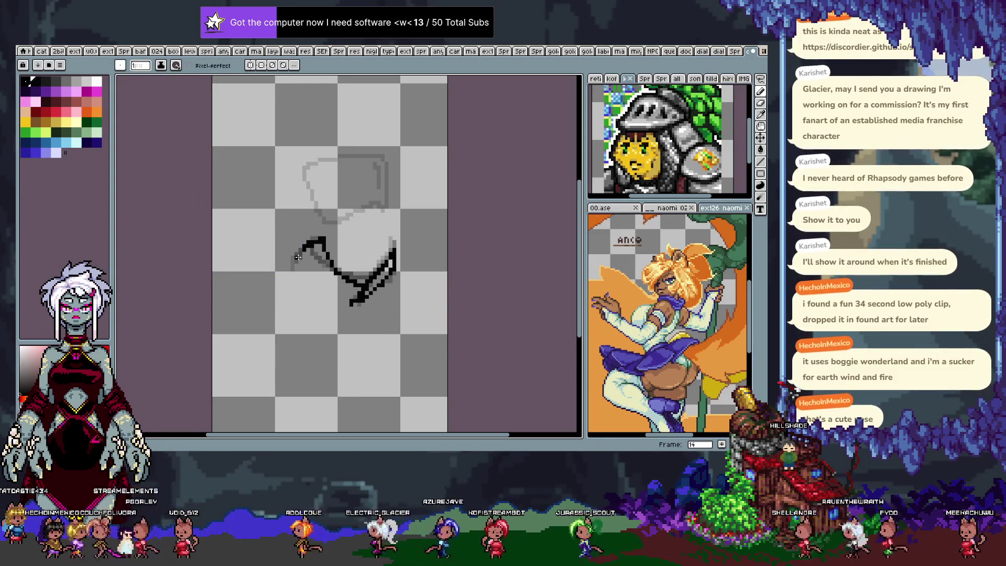
Step: Step through frames 12–13, undo one change and play the animation to check the motion
key("Return")
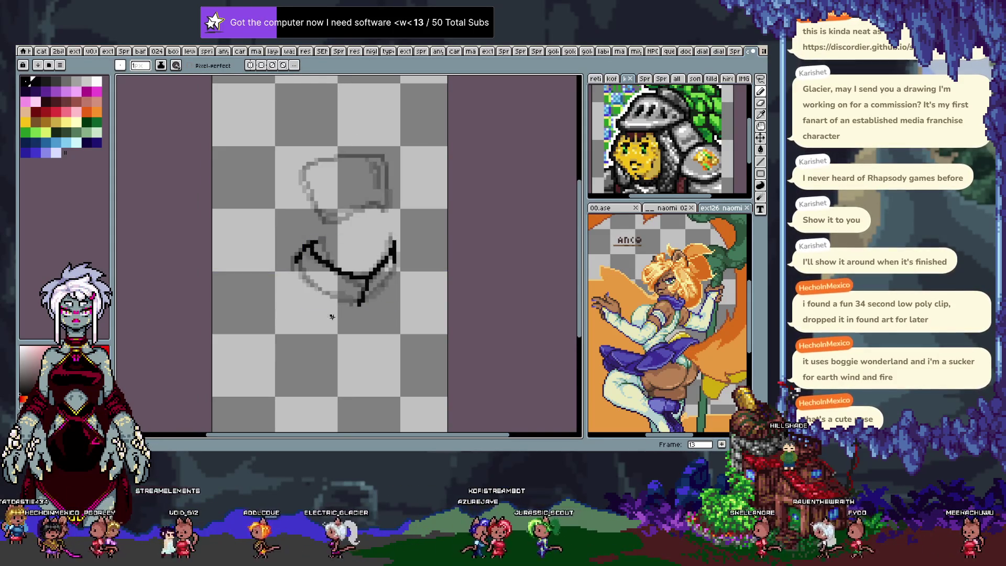
key("Right")
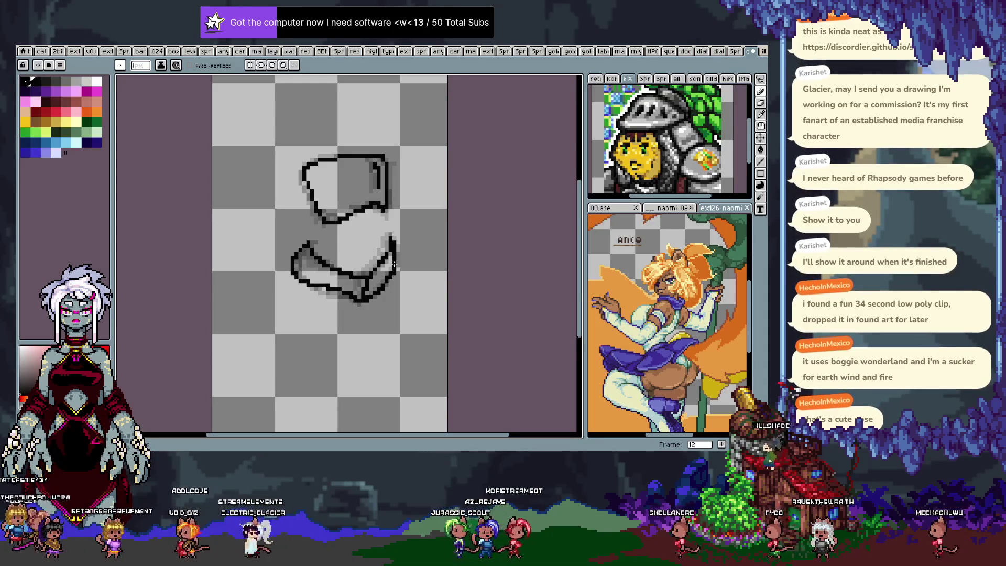
key("Right")
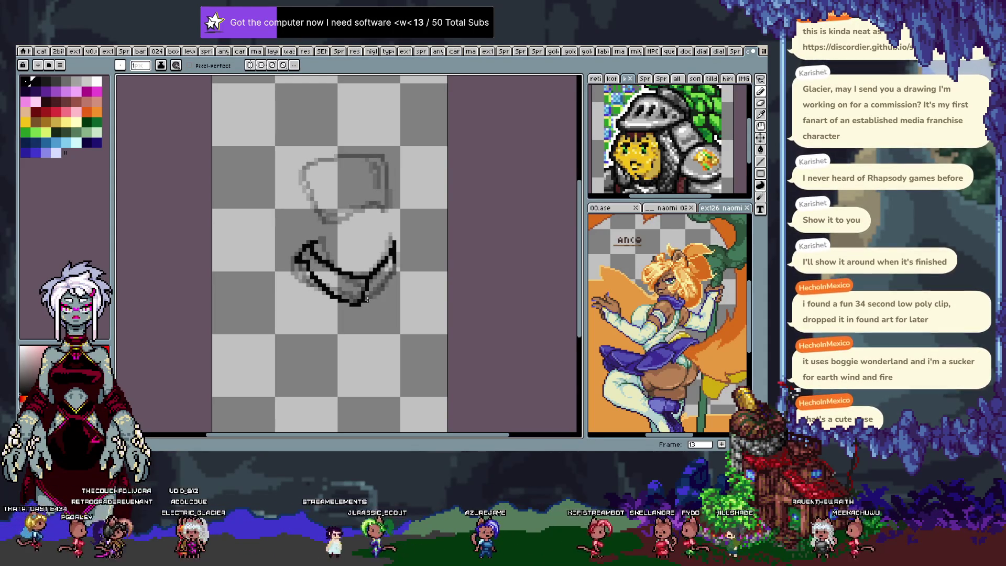
key("ctrl+z")
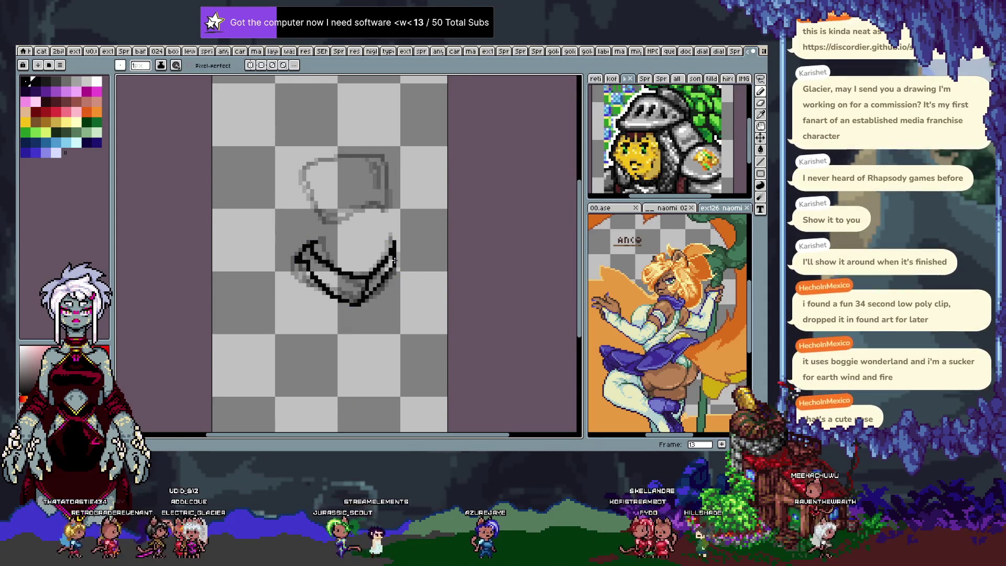
key("Return")
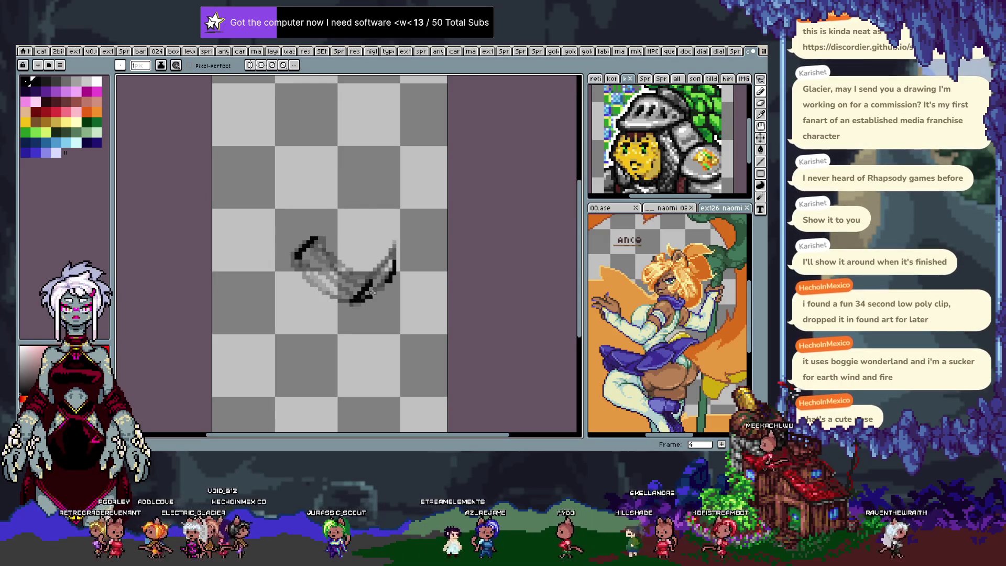
Step: Lengthen the lower-right edge stroke, then play and step through frames 12–14 to review
left_click_drag(353, 300, 354, 298)
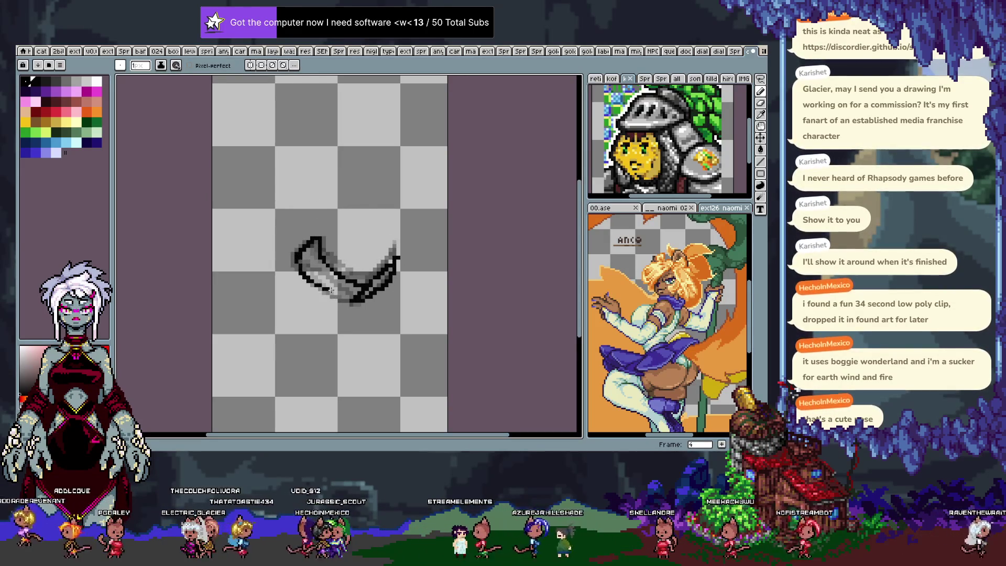
key("Right")
key("Return")
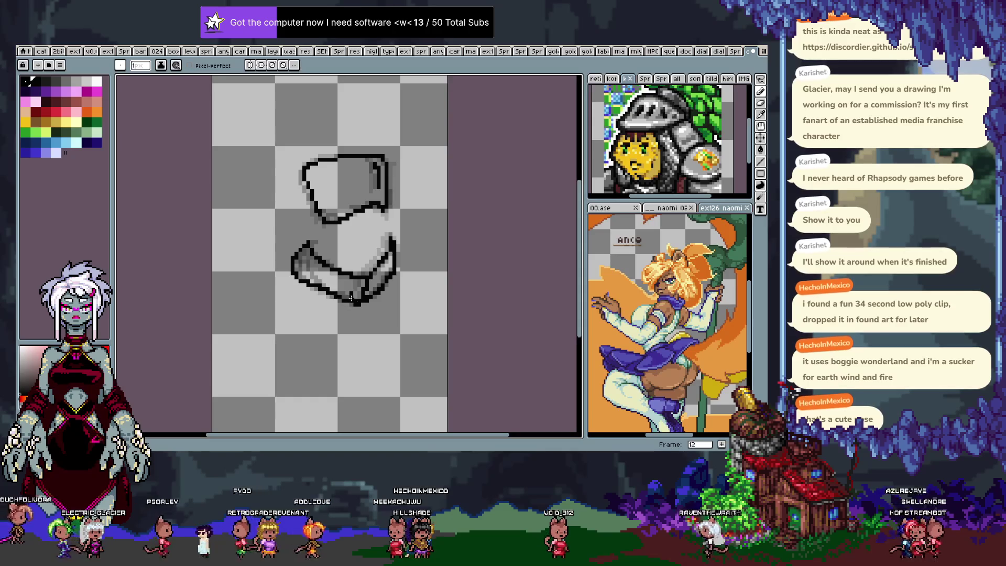
key("period")
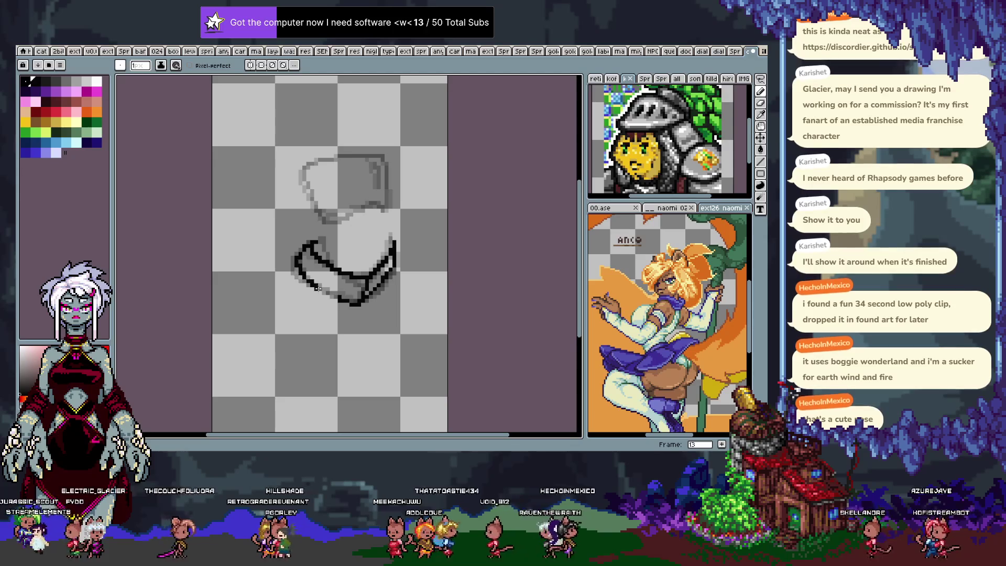
key("comma")
key("period")
key("period")
key("period")
key("Return")
key("Return")
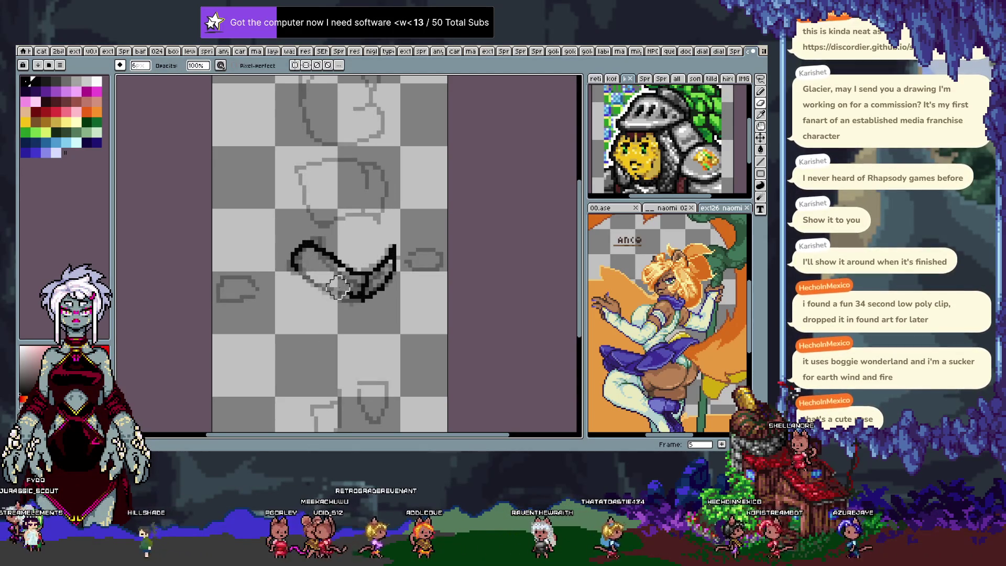
Step: Return to the pencil on the solid-ribbon frame and ink the ribbon's grey right end black
key("m")
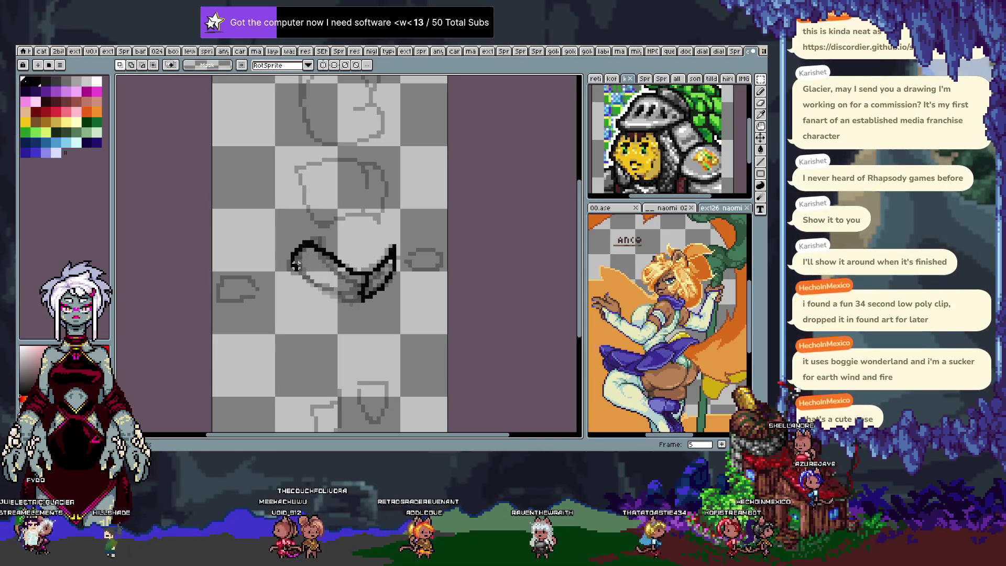
key("b")
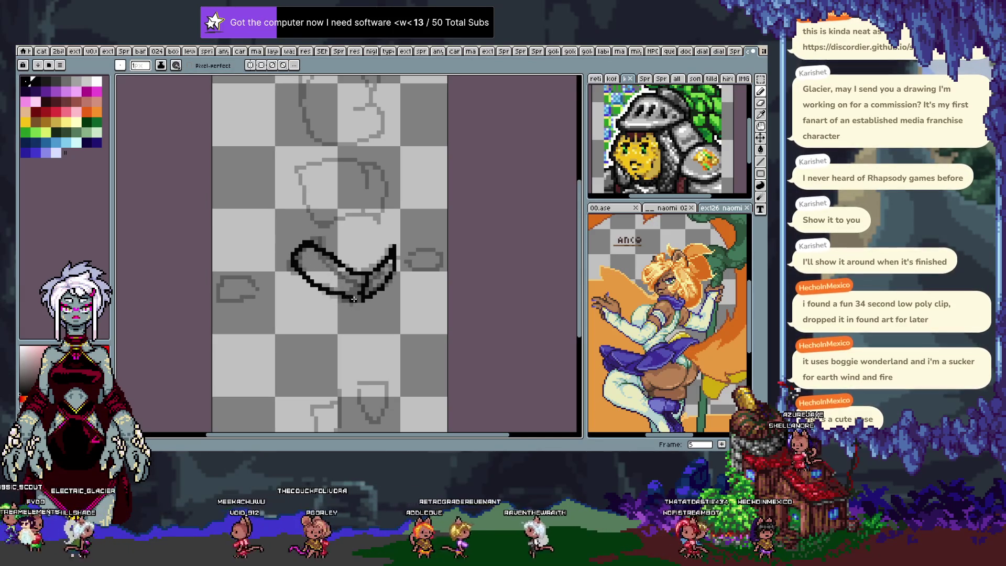
key("Left")
key("Right")
key("Return")
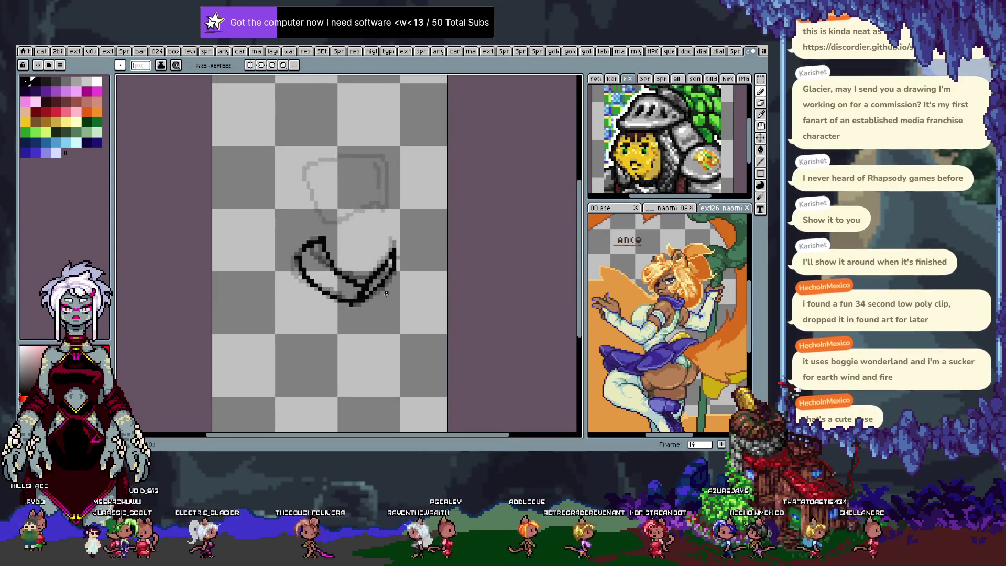
key("b")
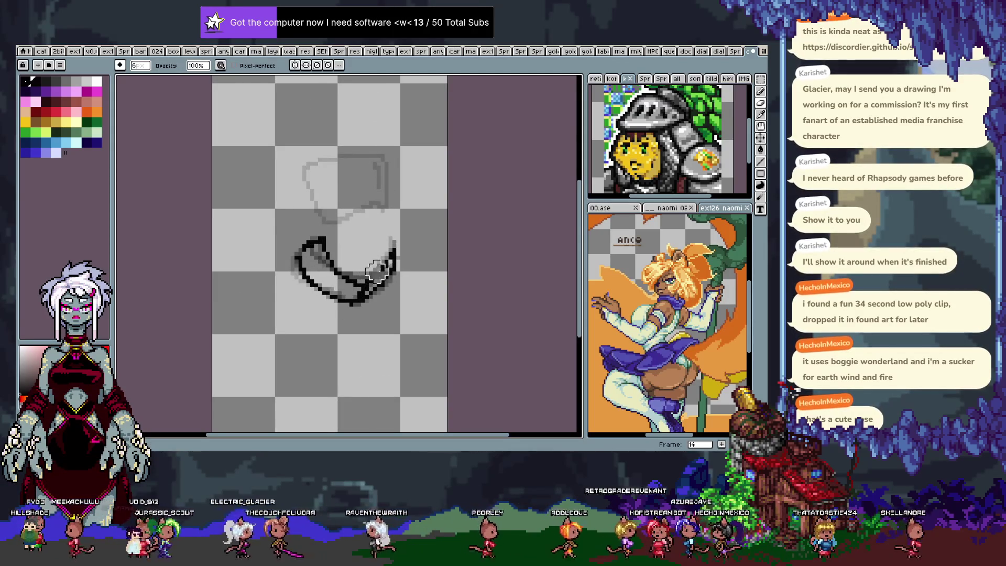
key("b")
left_click_drag(374, 275, 393, 258)
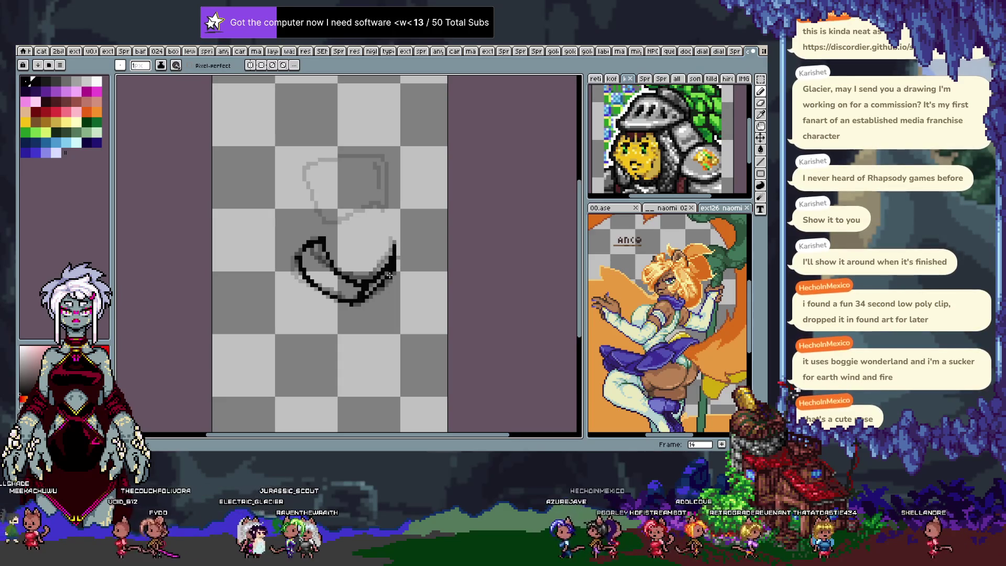
Step: Dismiss the accidental Canvas Size dialog unchanged and step forward through the frames
key("Left")
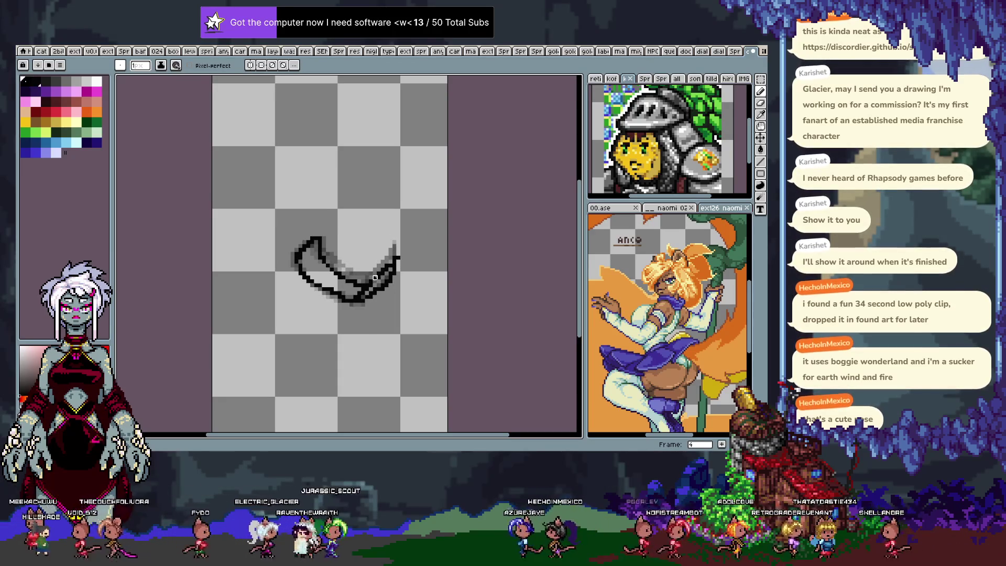
key("ctrl+alt+c")
key("Escape")
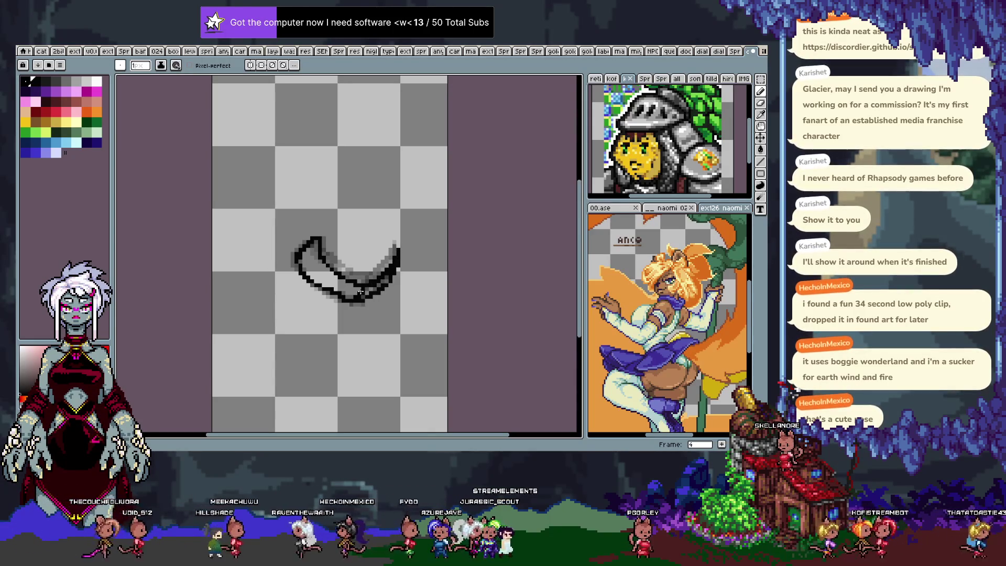
key("Right")
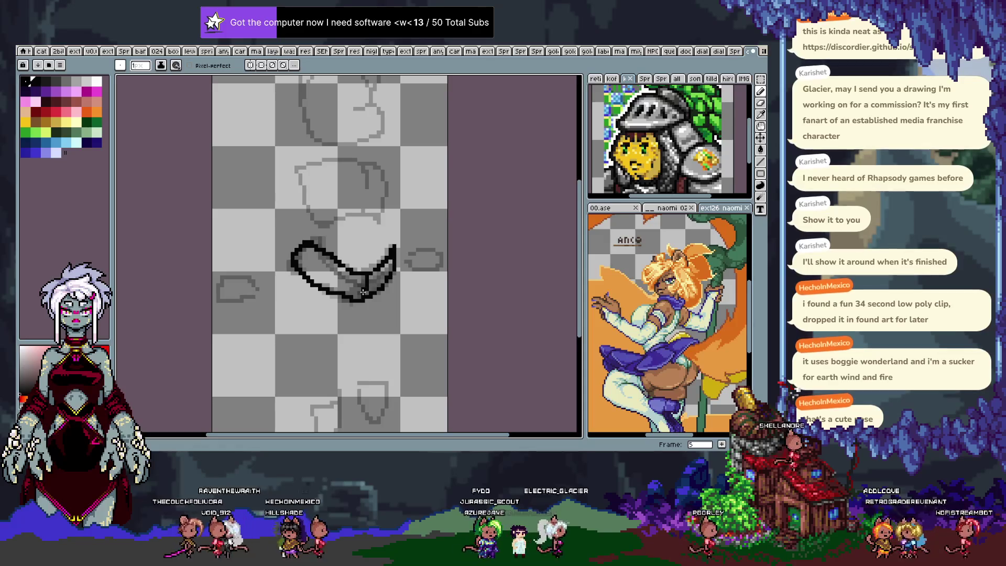
key("Right")
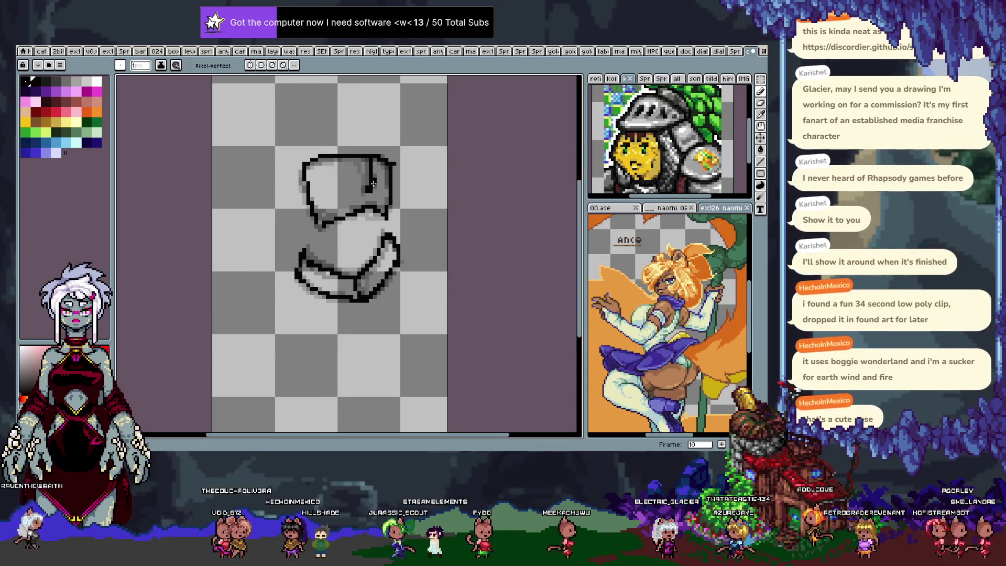
Step: With the Lasso, step through frames 11–13, undo one change and select frame 12's upper outline
key("Right")
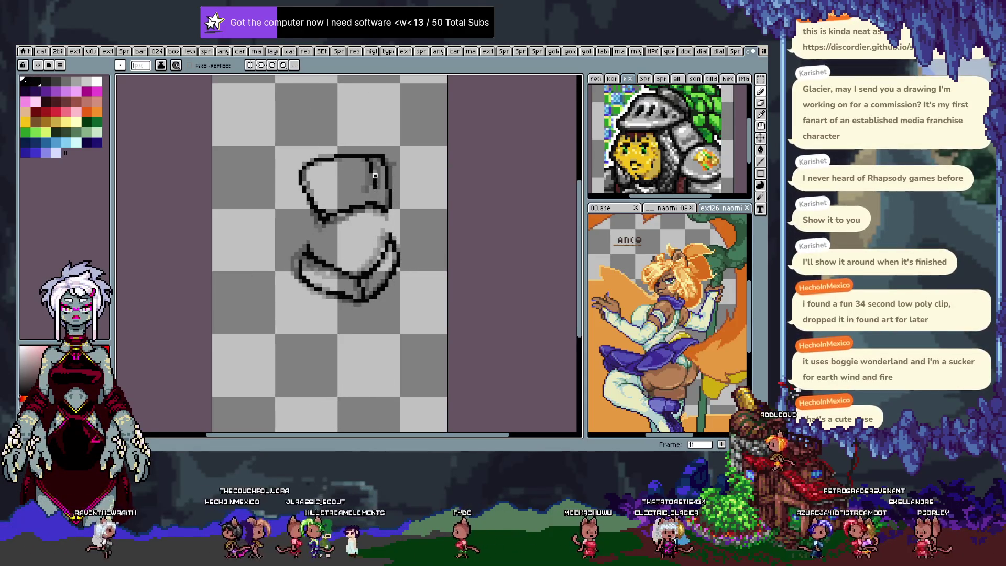
key("m")
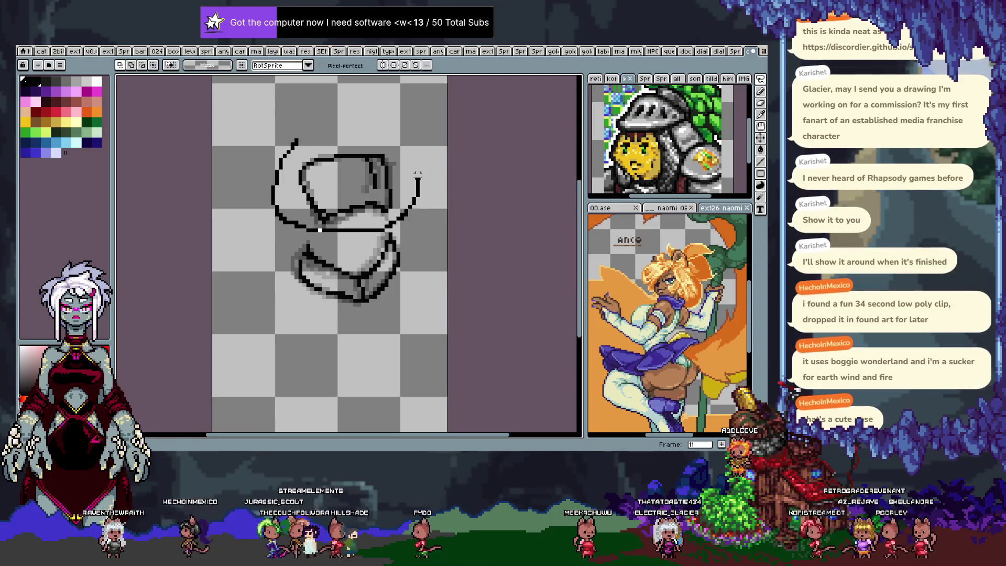
key("Right")
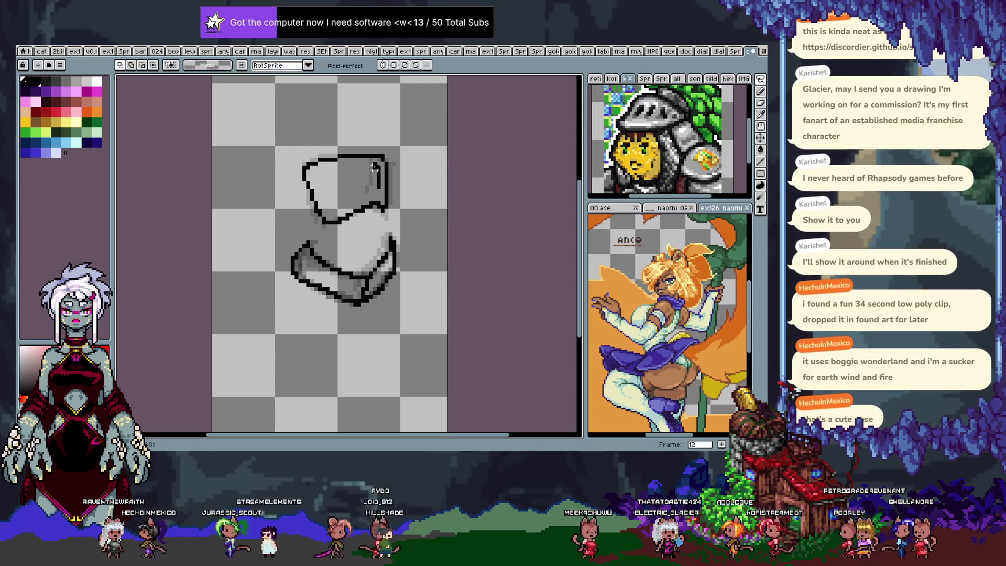
key("Right")
key("ctrl+z")
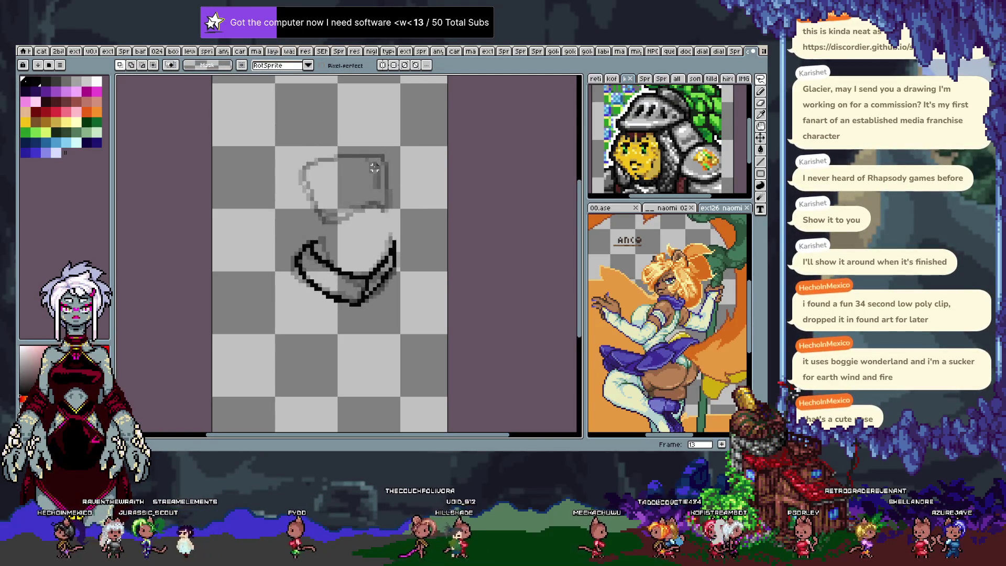
key("Right")
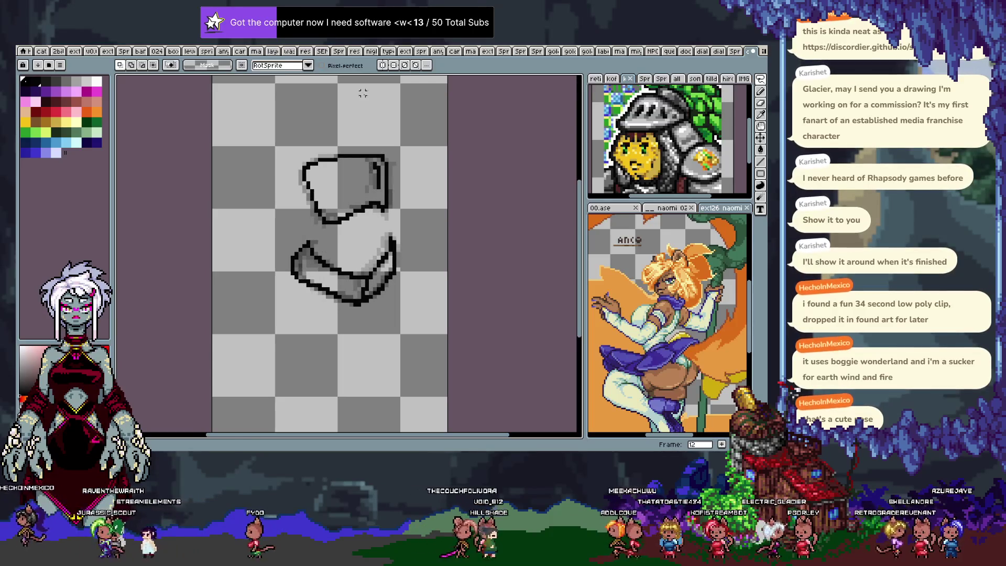
left_click_drag(437, 138, 438, 141)
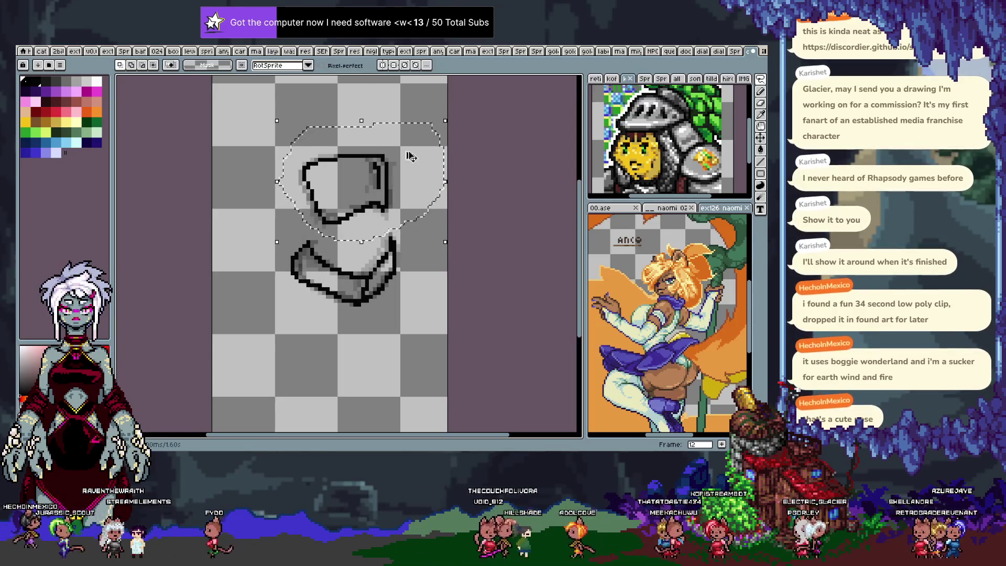
Step: Cut the upper outline, paste it into frame 13 and nudge it one step right
key("ctrl+x")
key("Right")
key("ctrl+v")
key("Return")
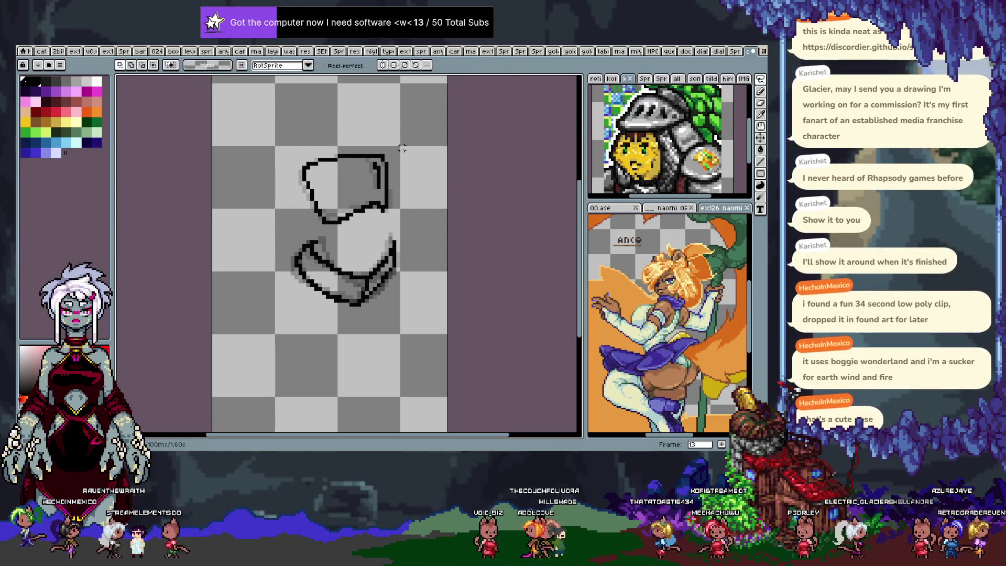
left_click_drag(402, 148, 406, 152)
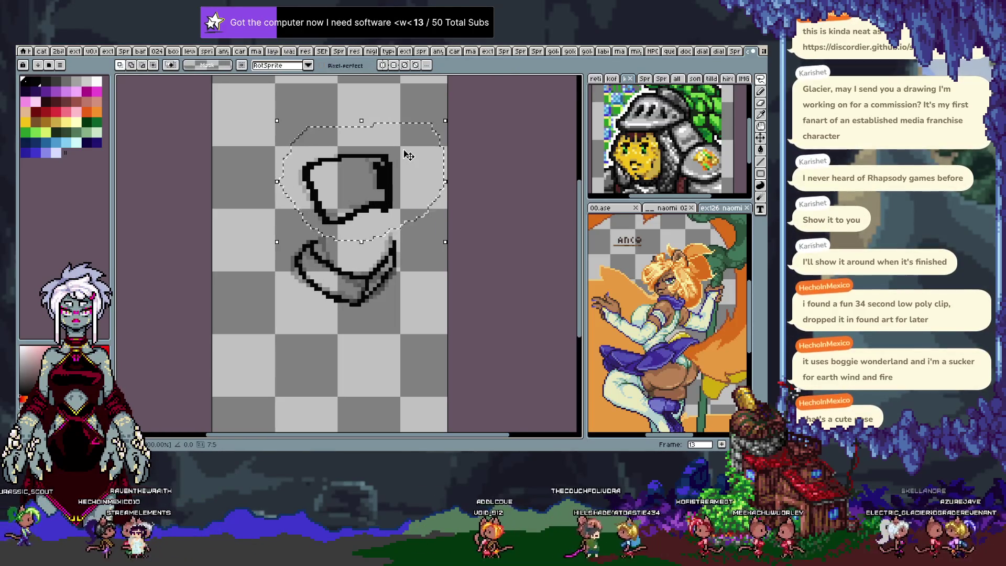
key("Right")
key("Return")
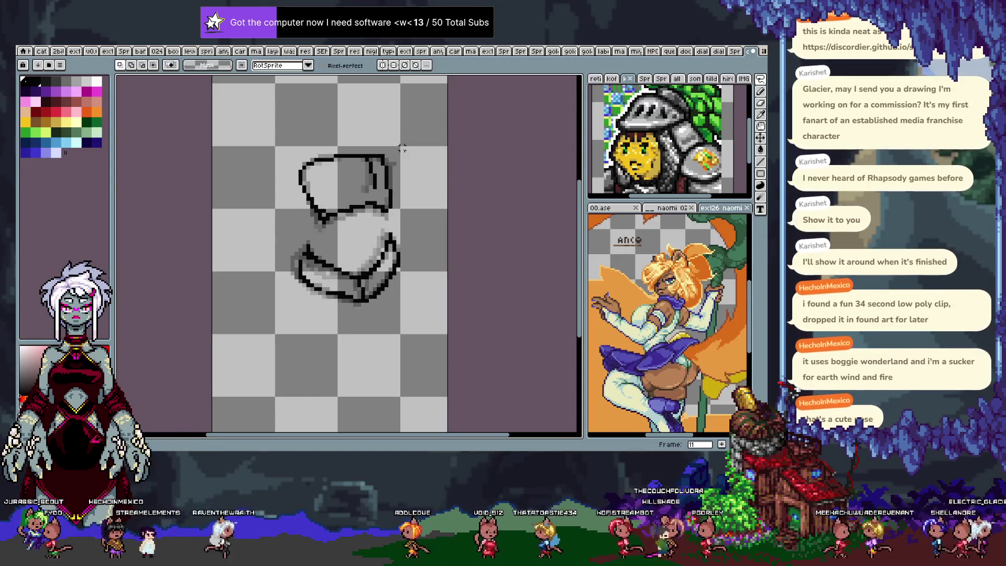
Step: After two undone trial curves, lasso frame 11's upper outline and rotate it slightly left
left_click_drag(280, 120, 432, 144)
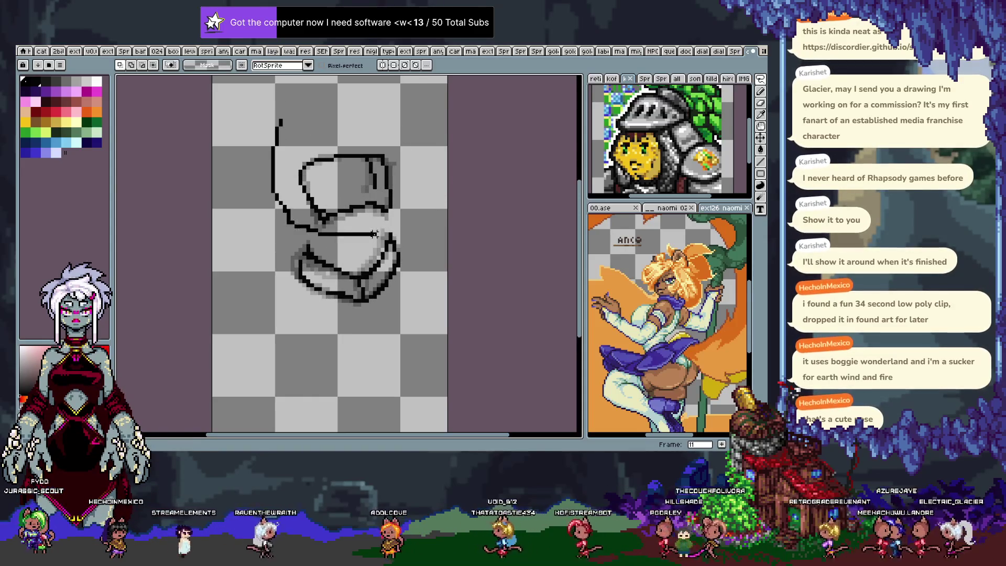
key("ctrl+z")
left_click_drag(295, 126, 306, 193)
key("ctrl+z")
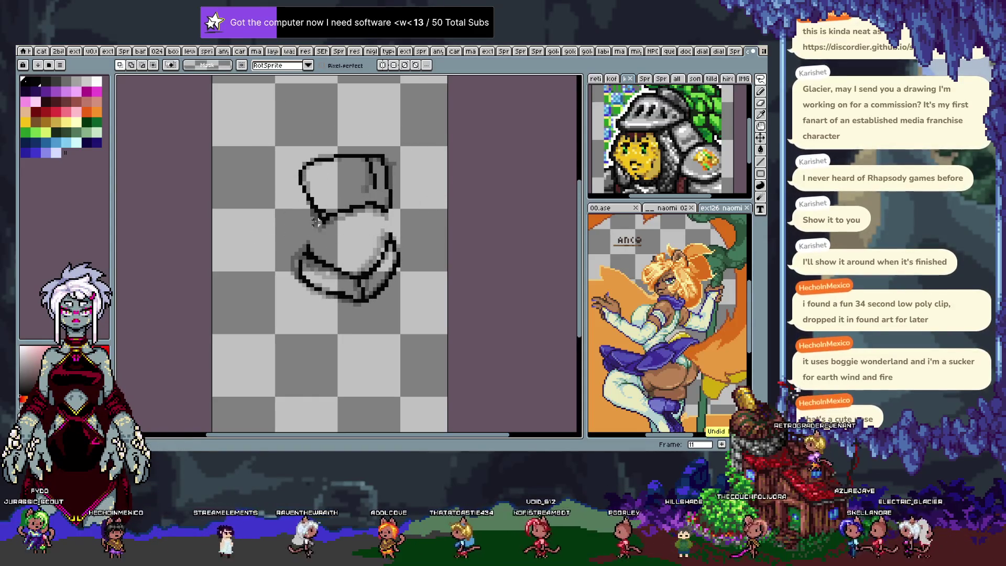
left_click_drag(314, 103, 322, 220)
left_click_drag(283, 90, 332, 133)
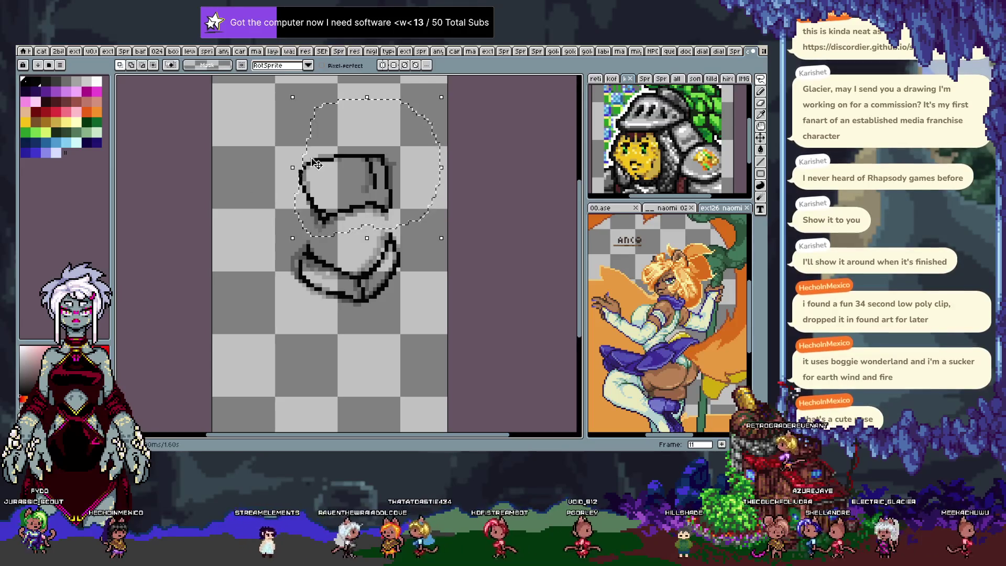
key("Return")
key("Right")
Step: Flip between frames 11 and 12 to compare the outlines, returning to the pencil
key("Left")
key("Right")
key("Left")
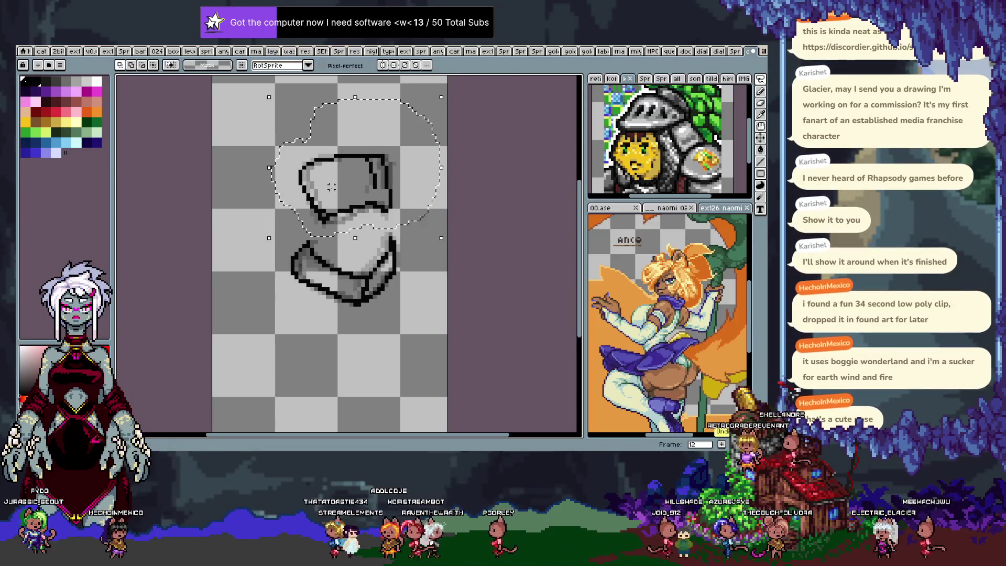
key("Right")
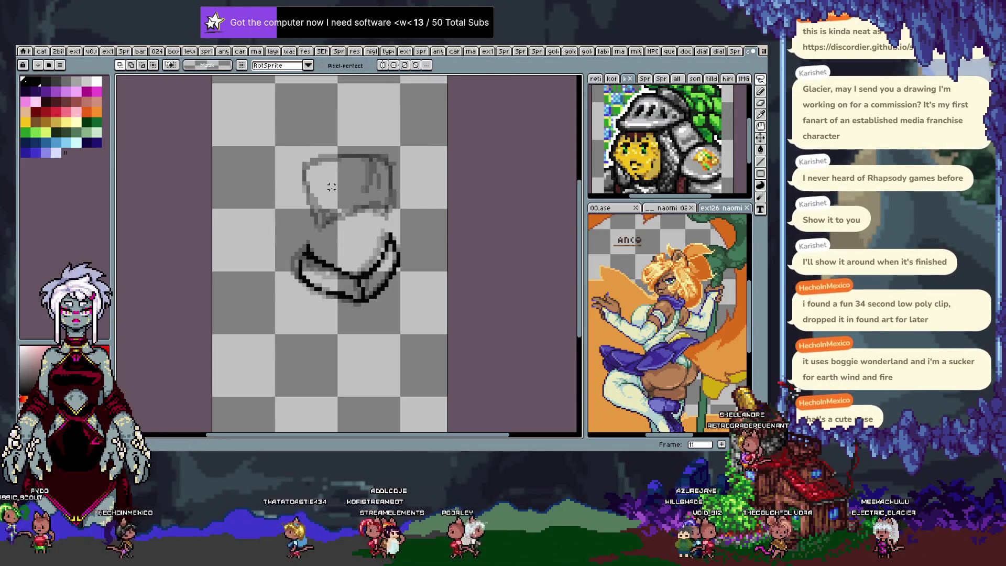
key("Right")
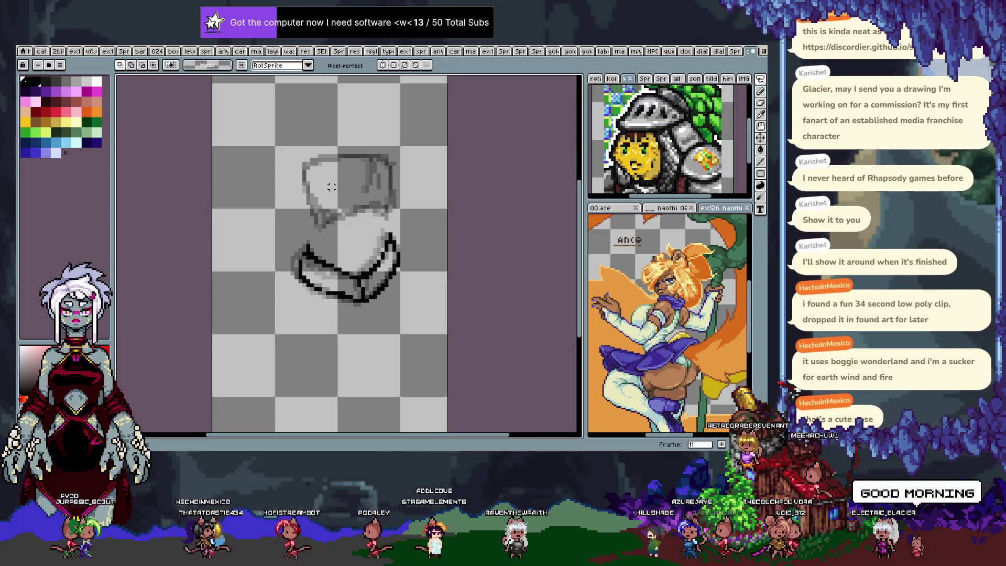
key("b")
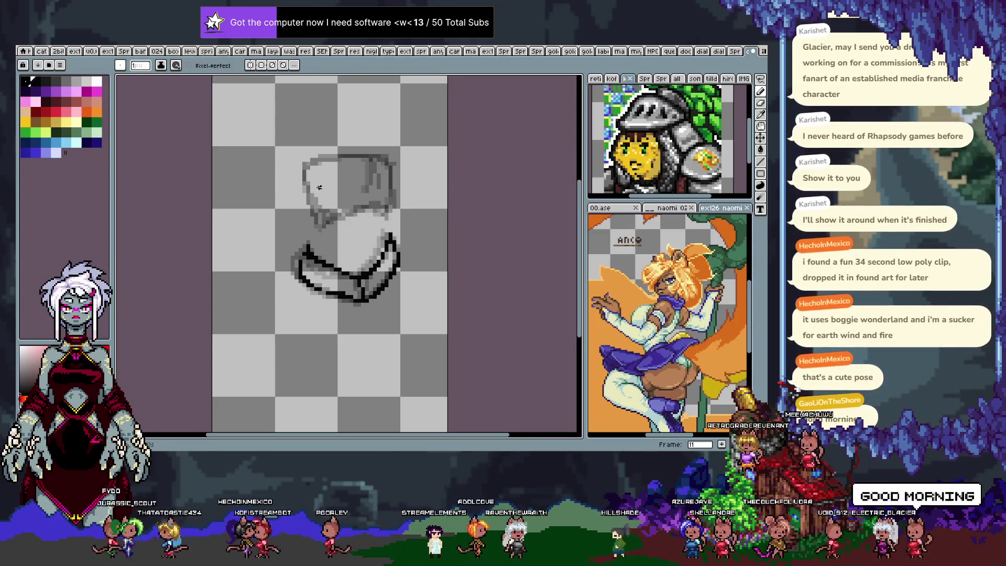
Step: Flip between frames 10 and 11 for reference and ink a vertical line on the upper shape
key("Left")
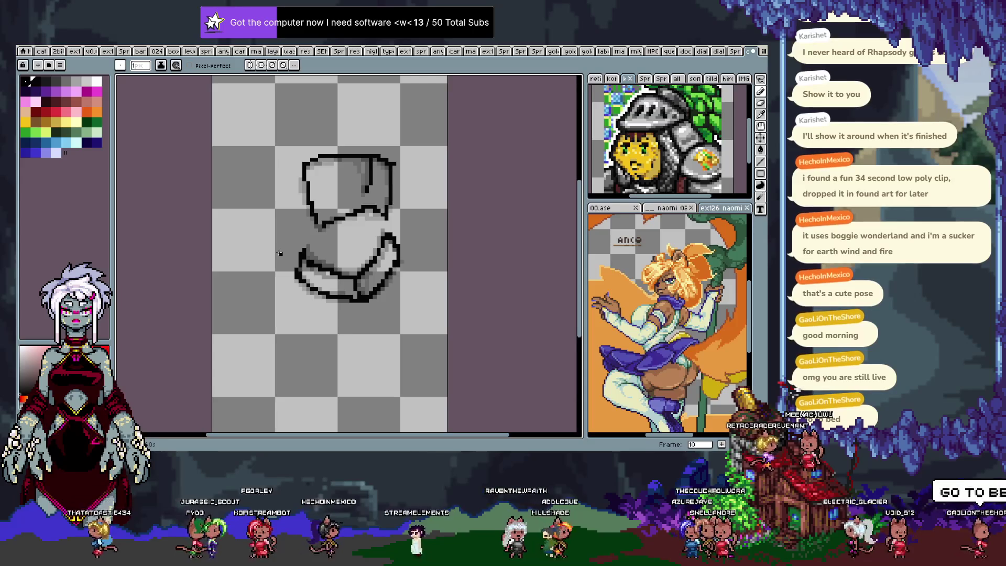
key("Right")
key("Left")
key("Right")
key("Left")
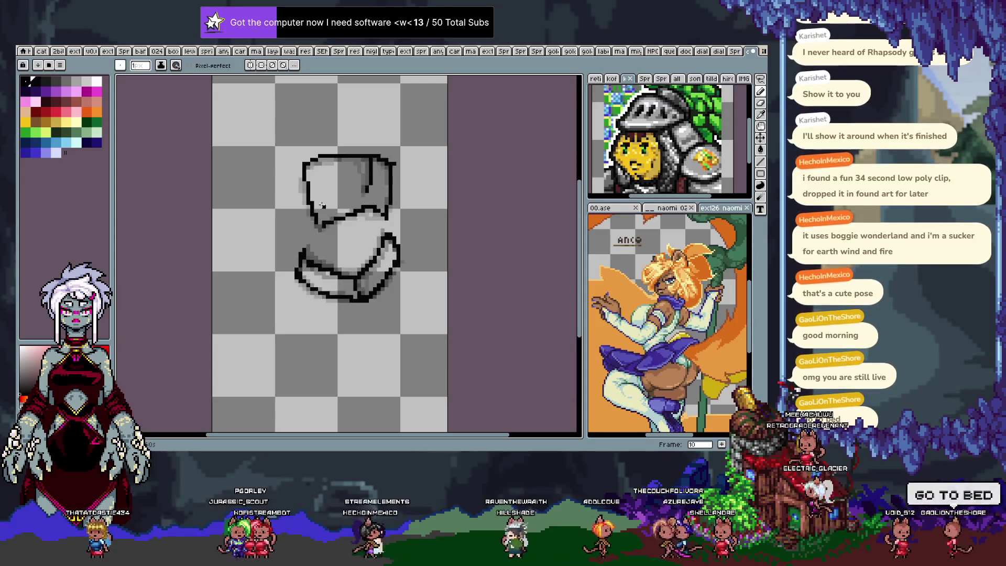
key("Right")
key("Left")
key("Right")
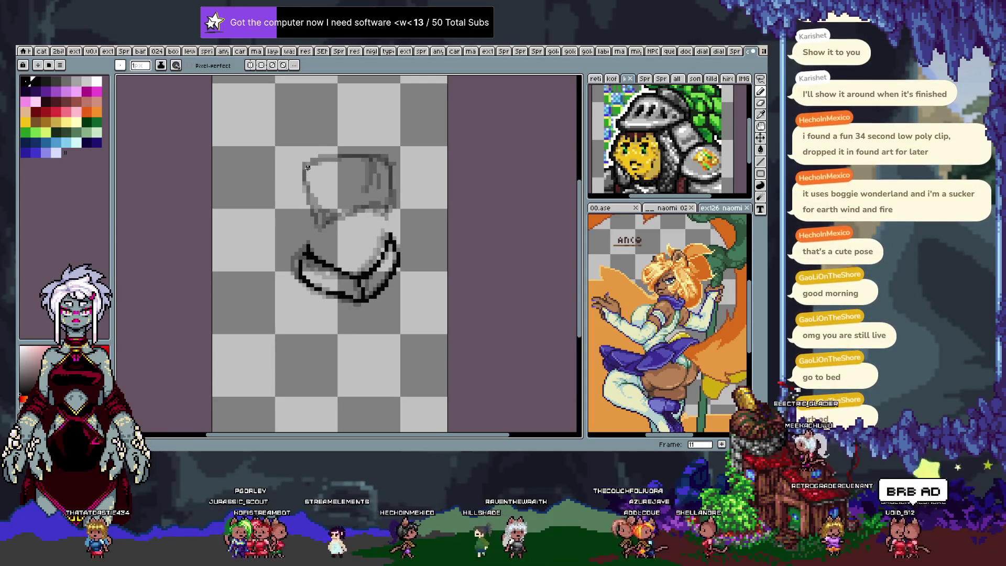
key("Left")
key("Right")
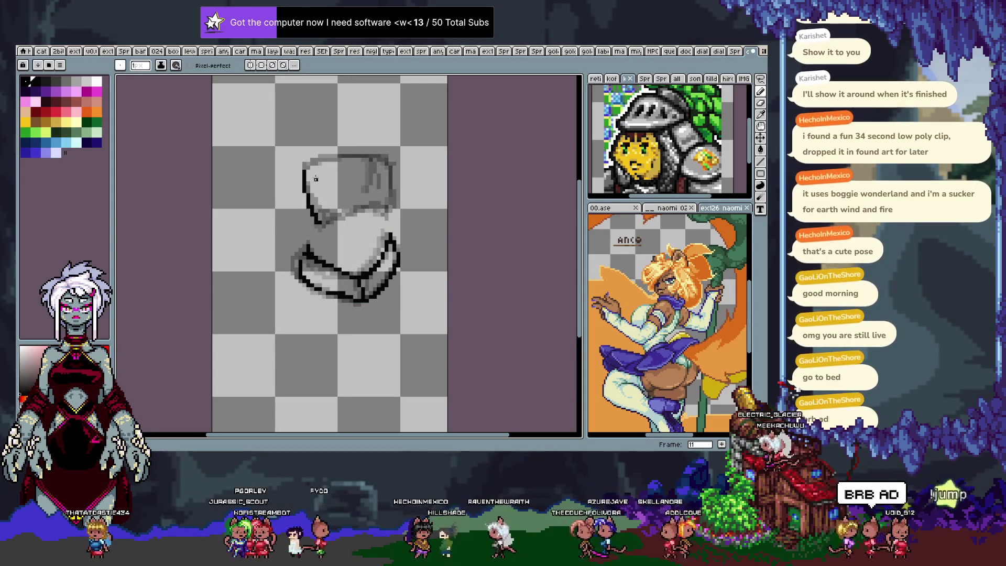
key("Left")
key("Right")
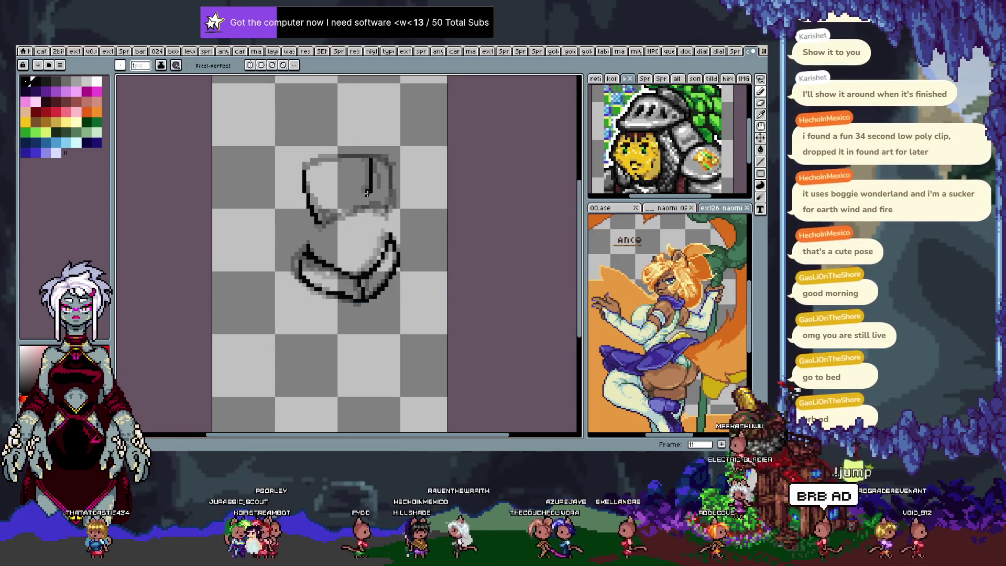
key("Left")
key("Right")
left_click_drag(374, 162, 374, 186)
Step: Ink the upper shape's straight top edge and its bottom edge on frame 11, checking against frame 10
key("Left")
key("Right")
key("Left")
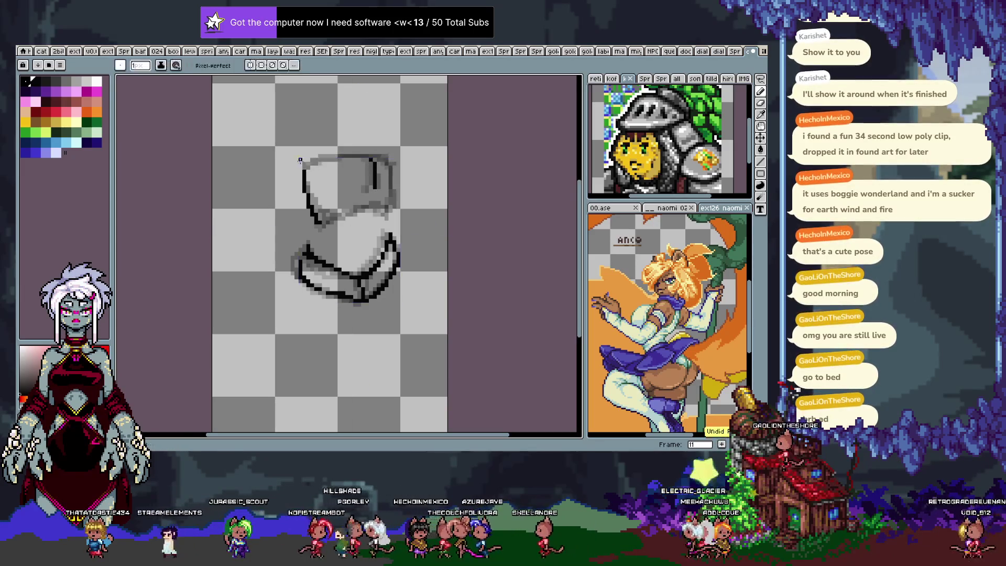
key("Right")
key("Left")
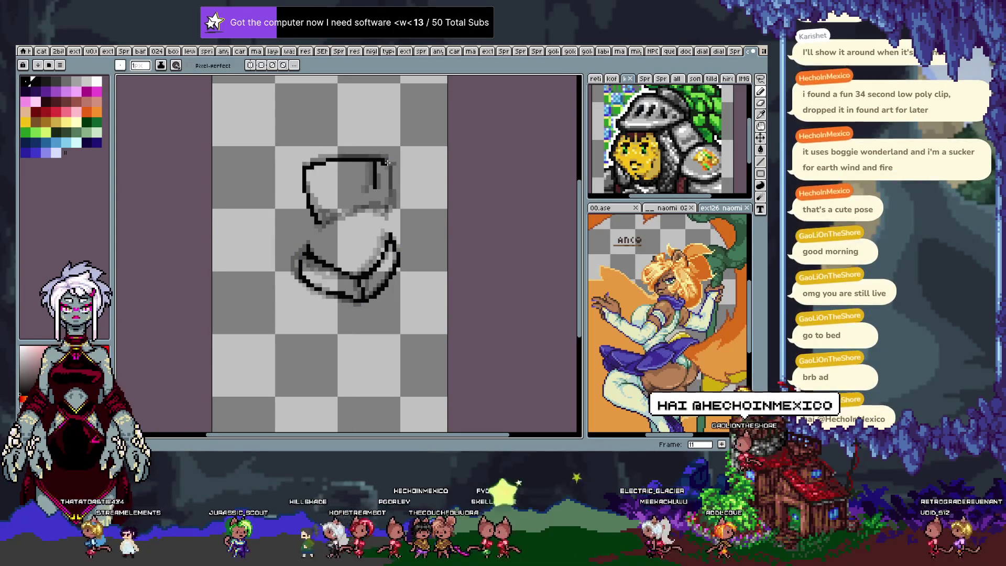
key("Right")
key("Left")
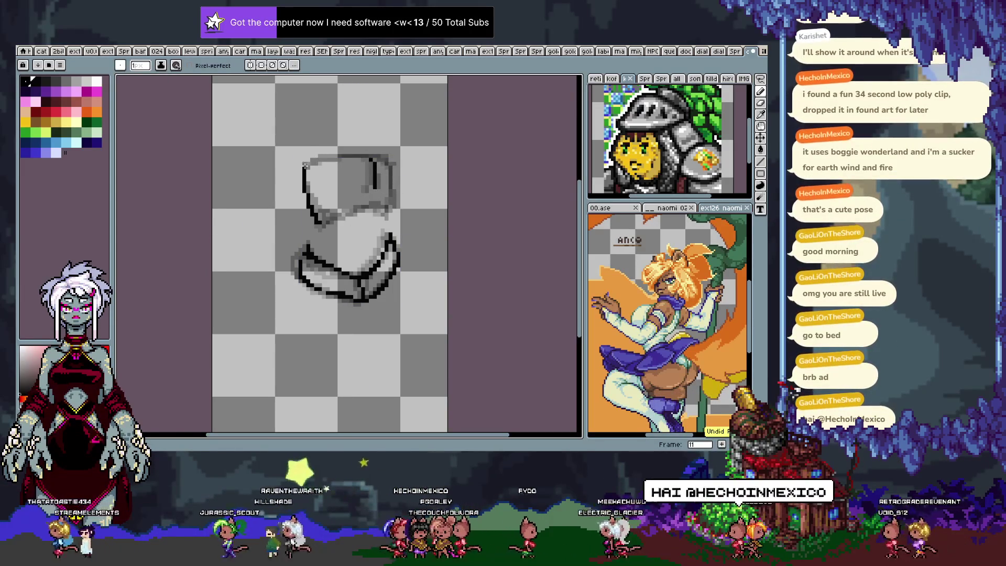
key("Right")
left_click(336, 161, "shift")
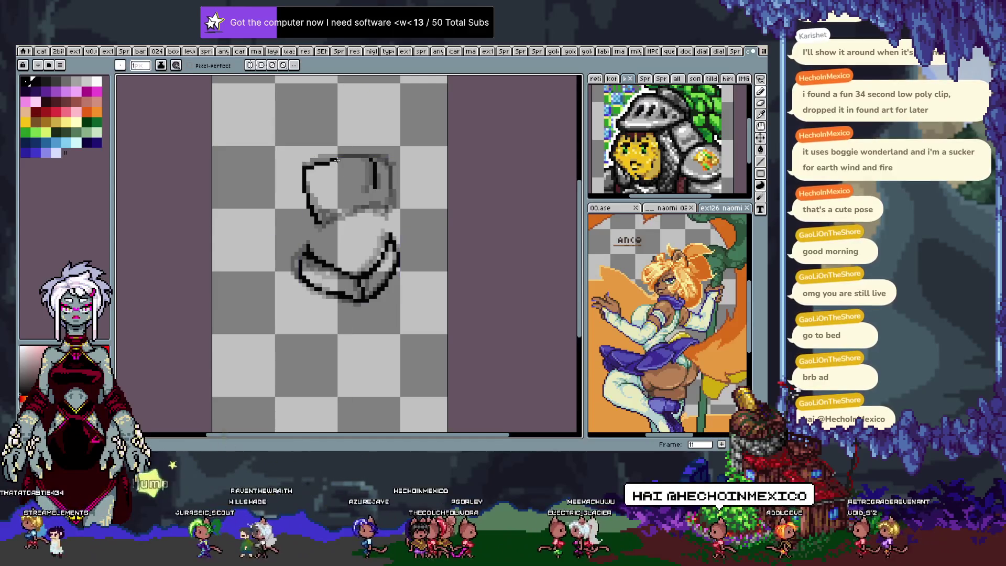
left_click(400, 158, "shift")
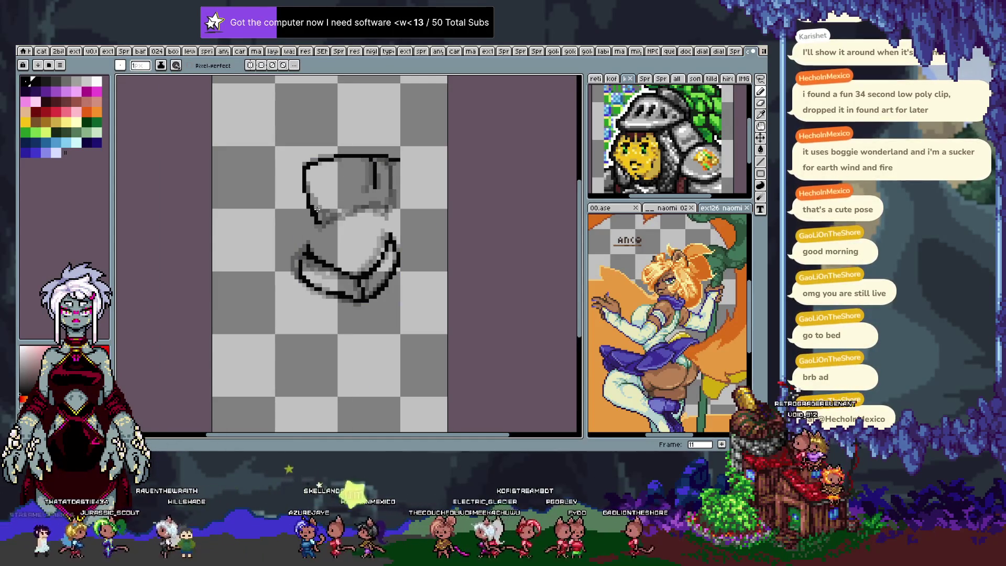
mouse_move(319, 222)
left_mouse_down()
mouse_move(381, 199)
mouse_move(393, 161)
left_mouse_up()
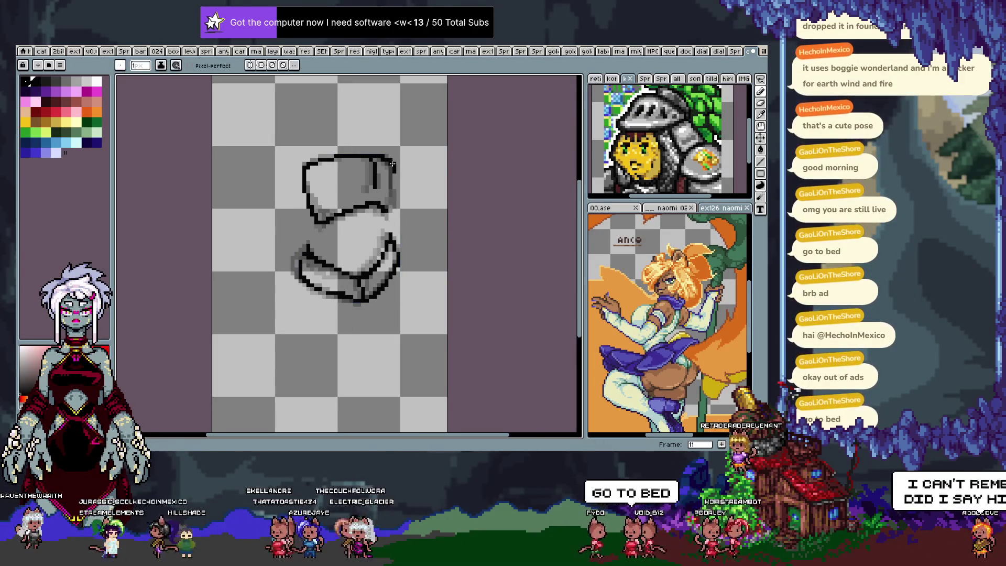
Step: Toggle the Move tool briefly, then play and step through frames 5–14 to review the motion
key("v")
key("b")
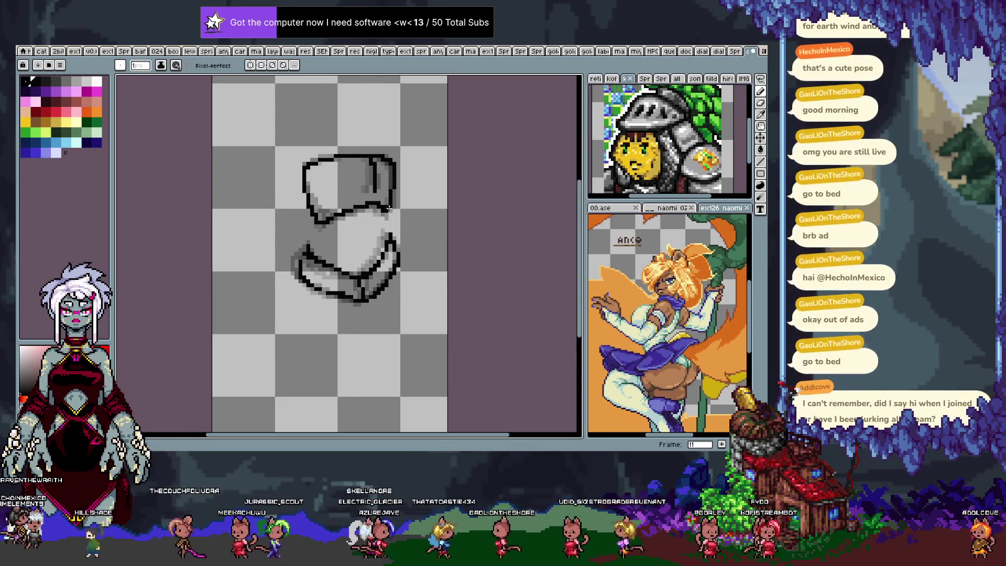
key("Return")
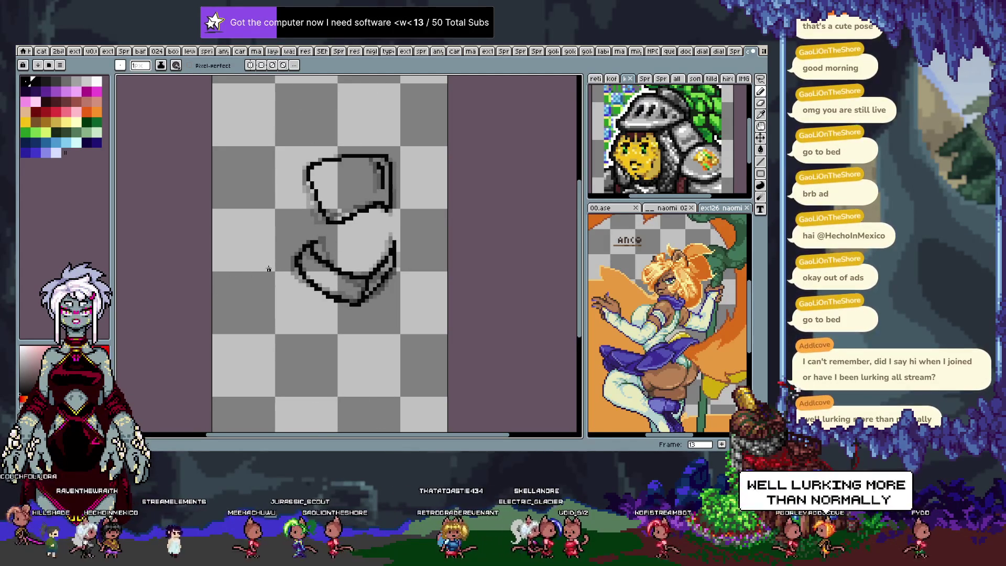
key("Left")
key("Left")
key("Left")
key("Right")
key("Right")
key("Right")
key("Right")
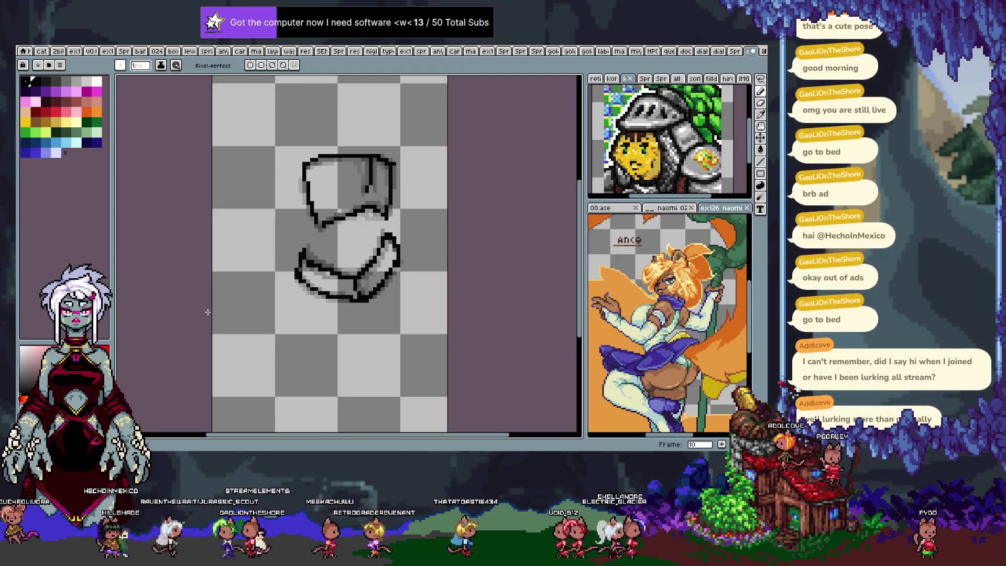
key("Right")
key("Right")
key("Right")
key("Right")
key("Right")
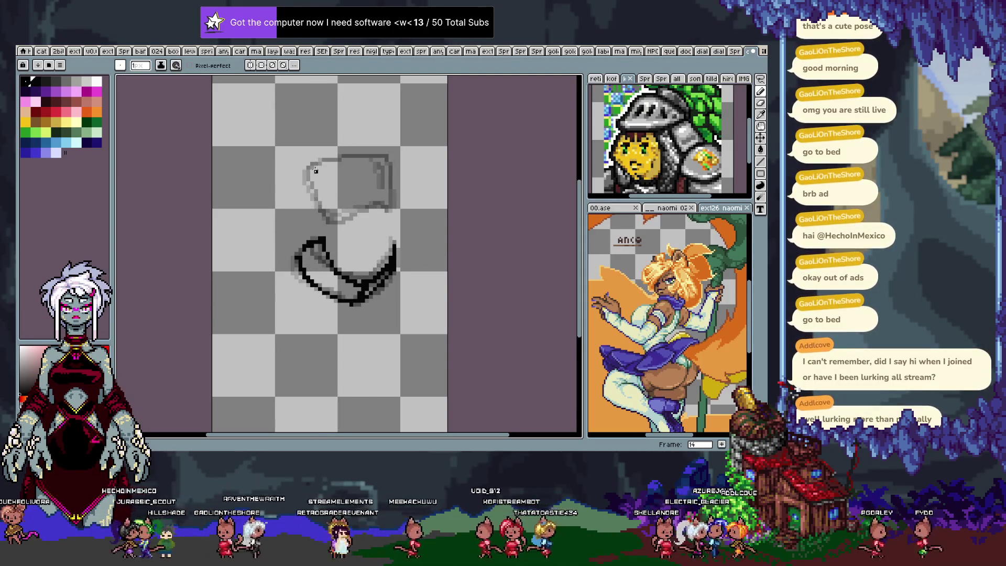
Step: Ink the cup's right side and bottom edge on frame 14, redoing the short upper stroke after undos
left_click_drag(315, 164, 323, 209)
key("ctrl+z")
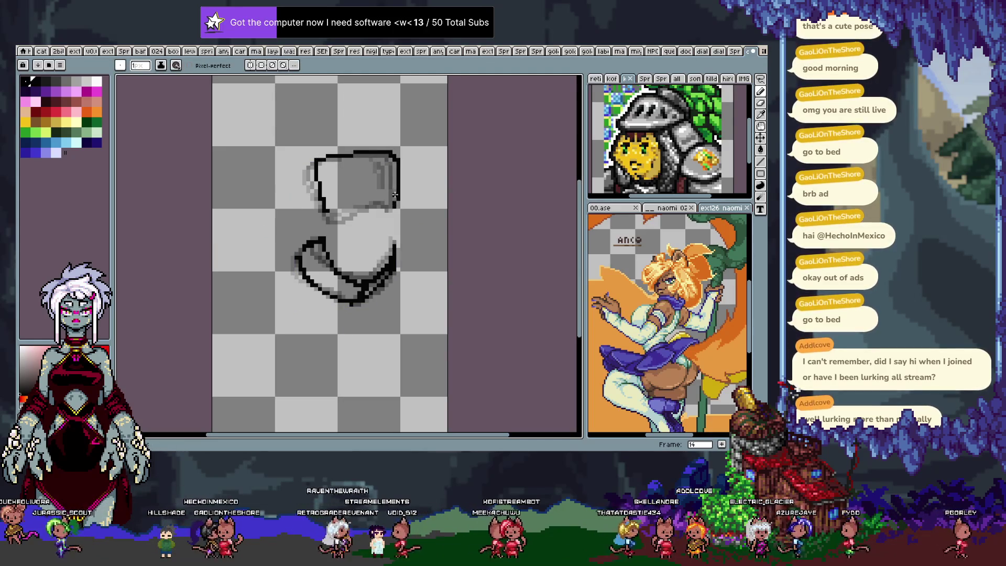
left_click_drag(352, 213, 390, 207)
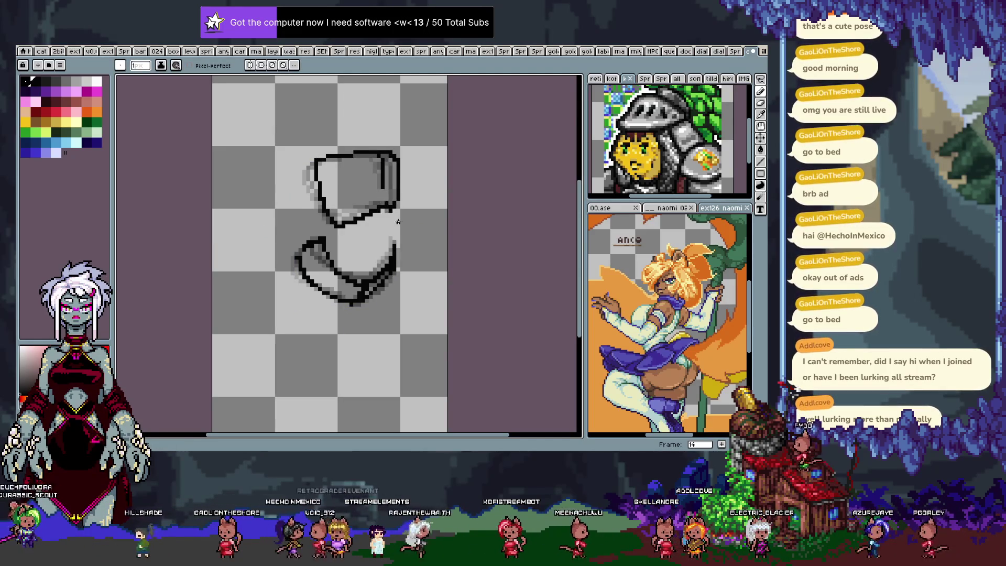
key("Right")
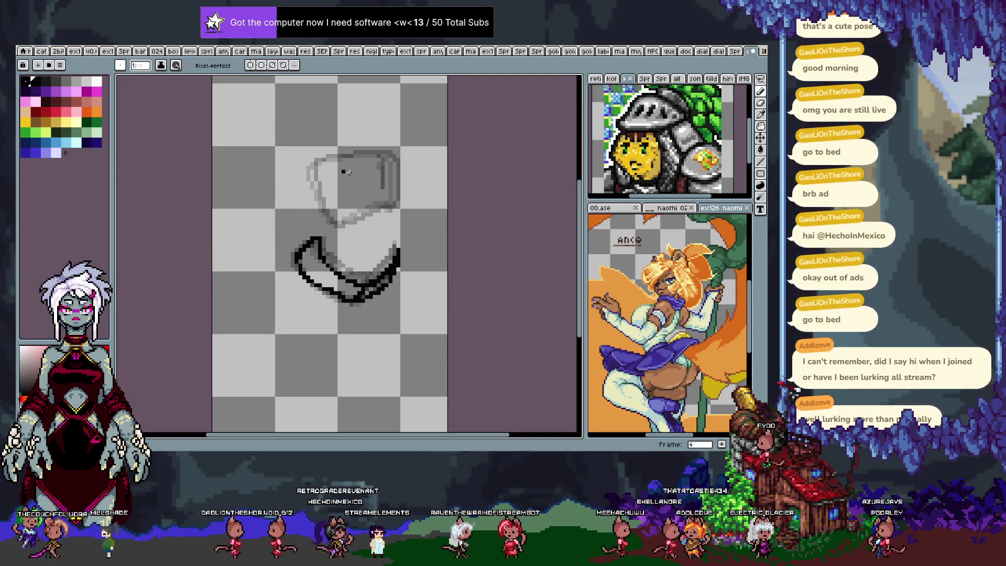
left_click_drag(376, 150, 383, 182)
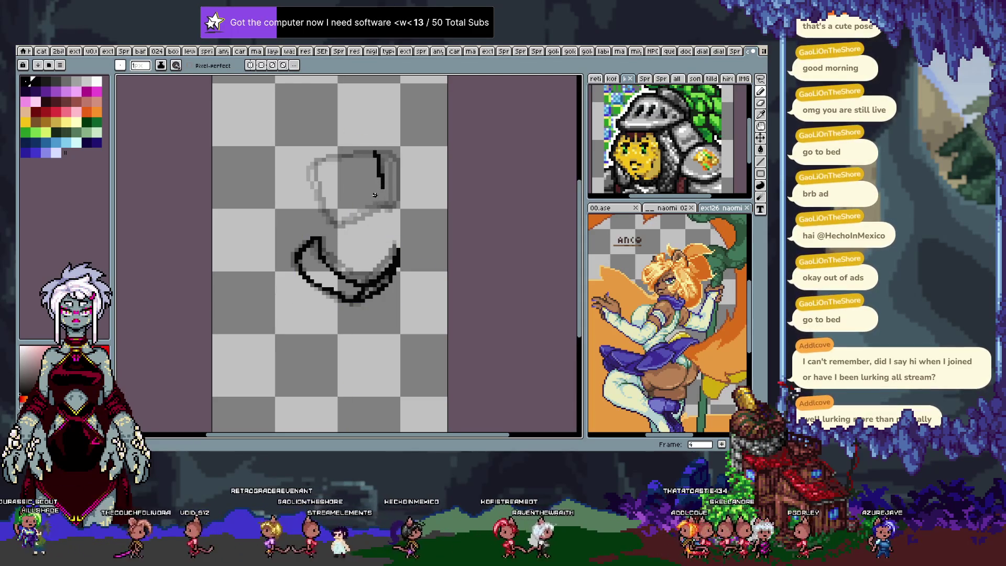
key("Right")
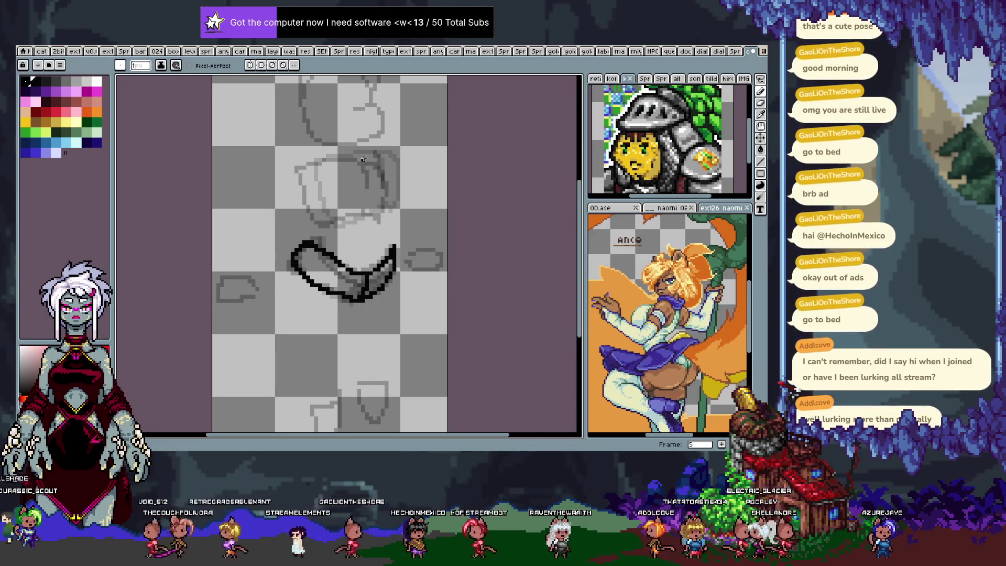
key("ctrl+z")
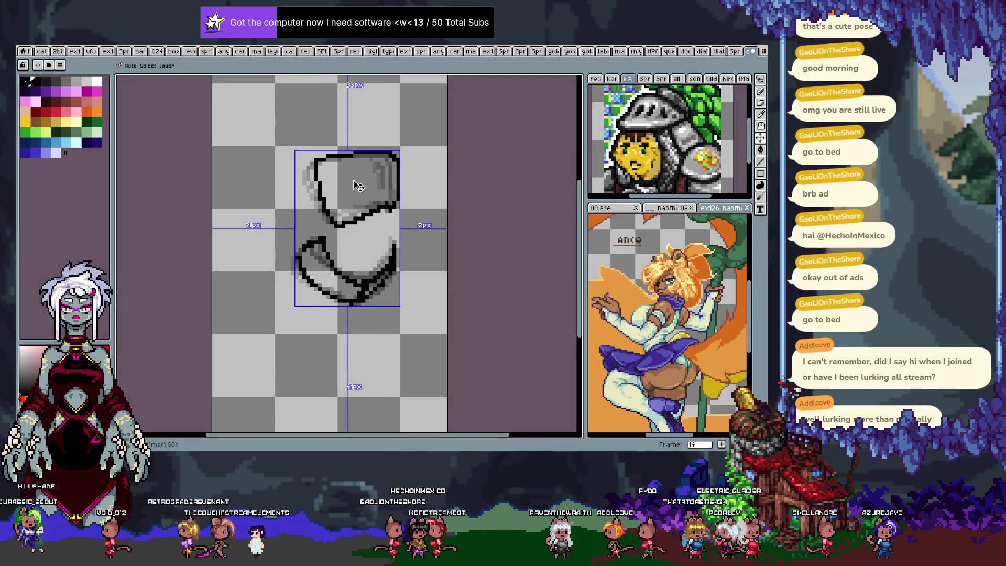
Step: Add a stroke left of the top shape, cancel its rotation and undo the leftward nudge
key("b")
left_click_drag(311, 146, 304, 180)
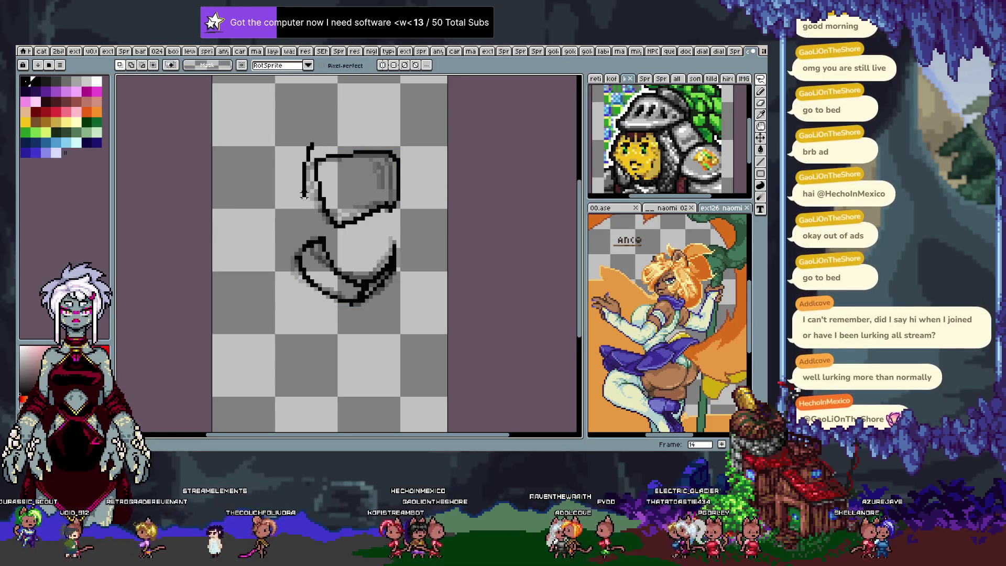
key("Escape")
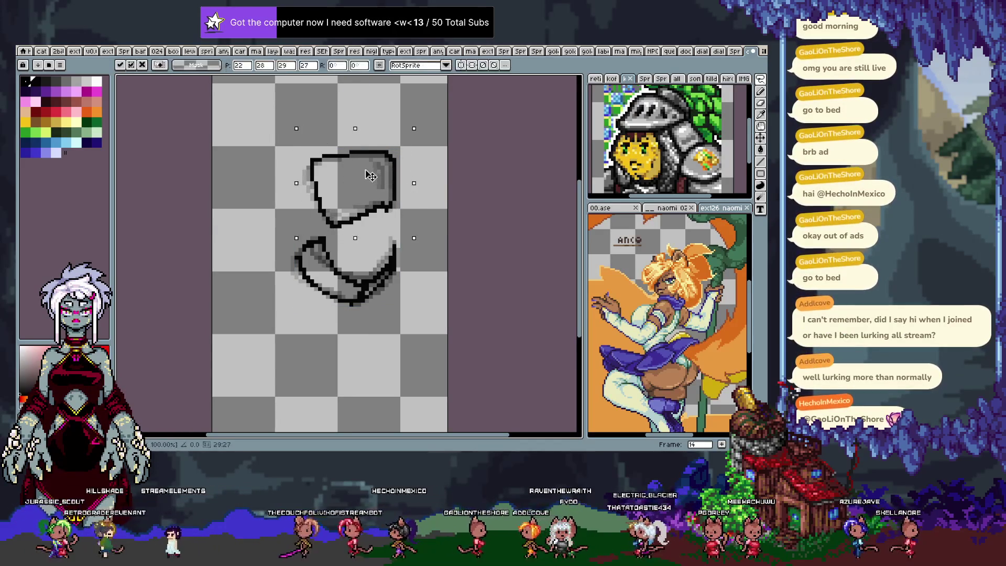
key("Left")
key("Left")
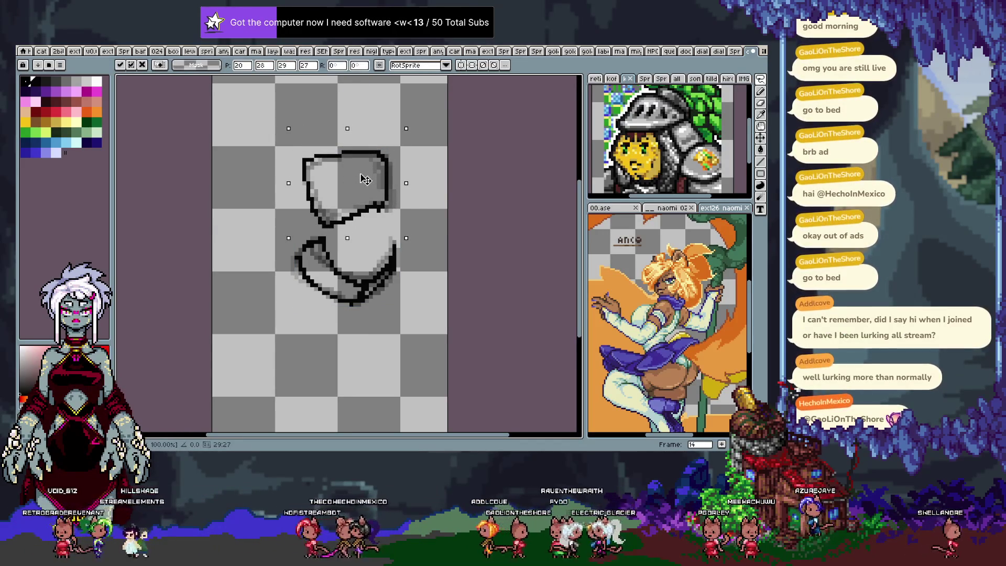
key("ctrl+z")
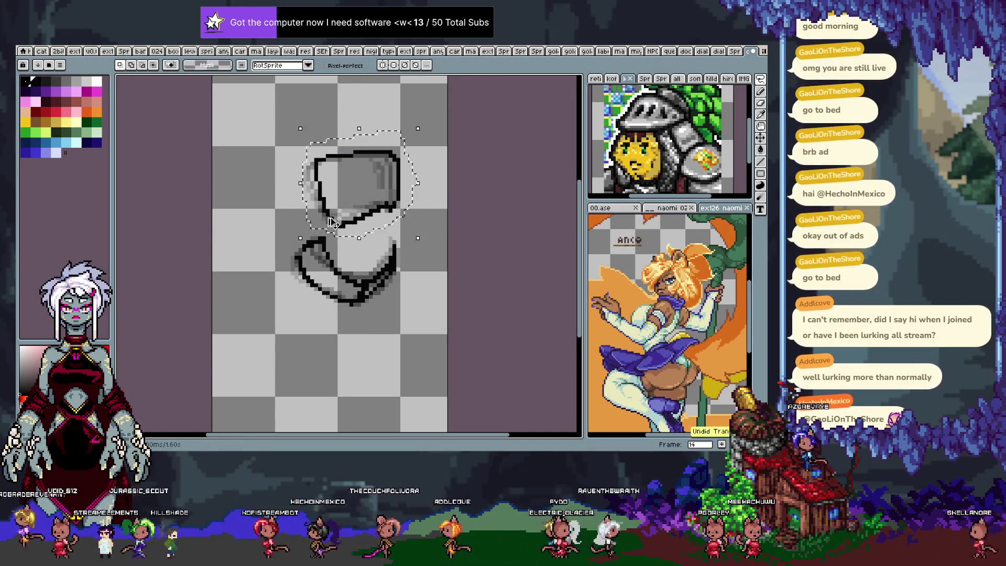
key("ctrl+z")
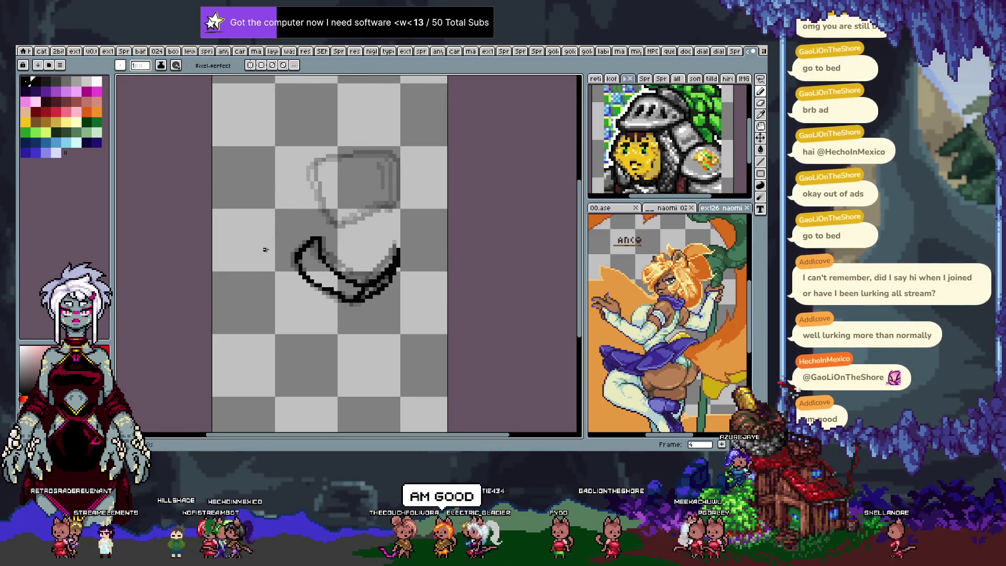
Step: Ink the upper cup's left edge on frame 5 and erase the stray end of the lower black stroke
key("period")
key("period")
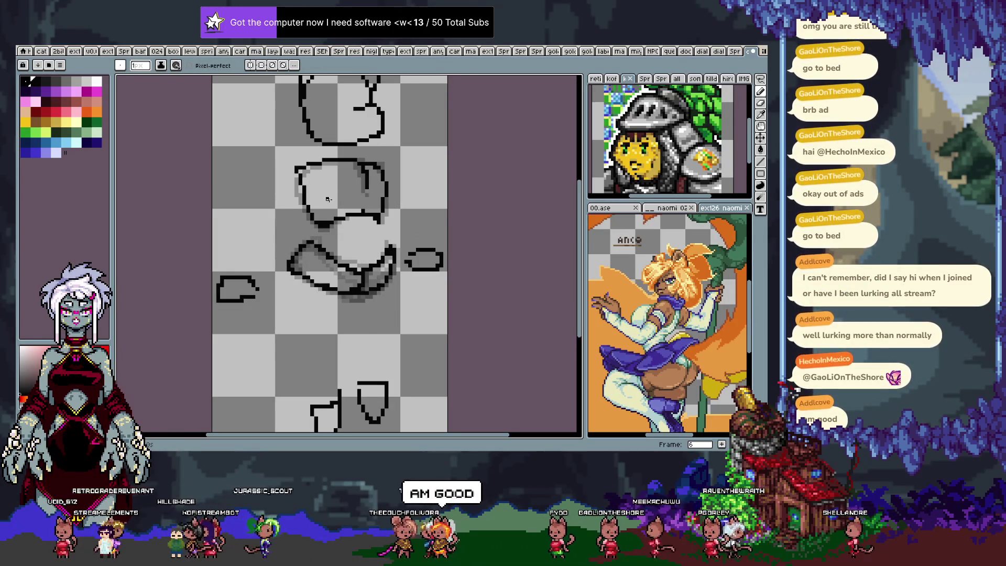
key("comma")
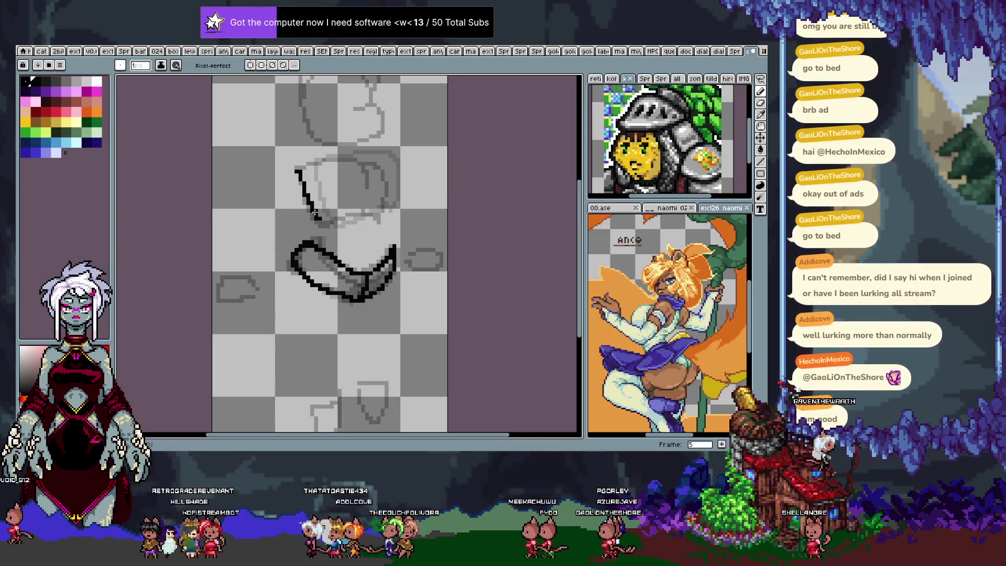
left_click_drag(300, 168, 335, 222)
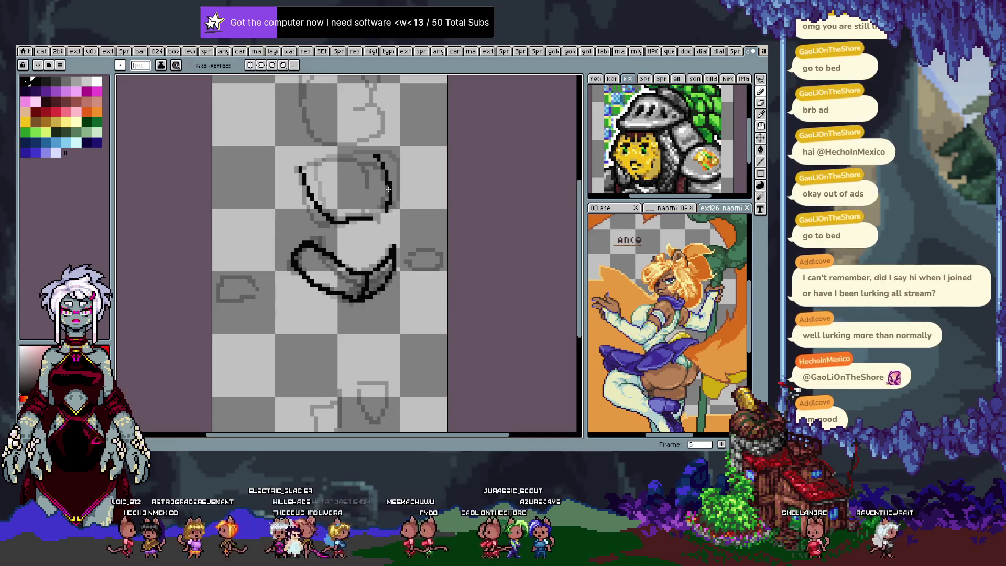
key("ctrl+z")
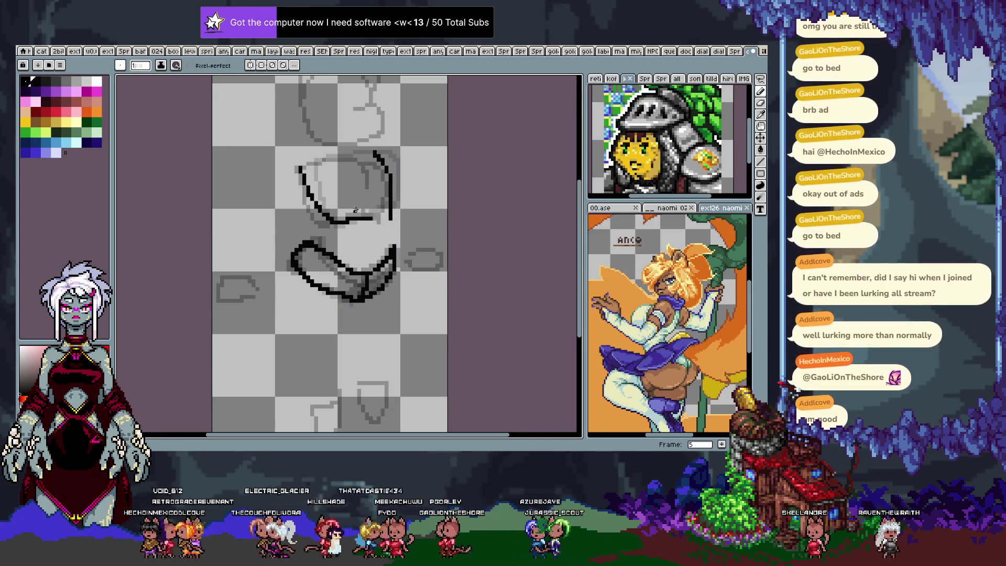
key("ctrl+z")
key("ctrl+z")
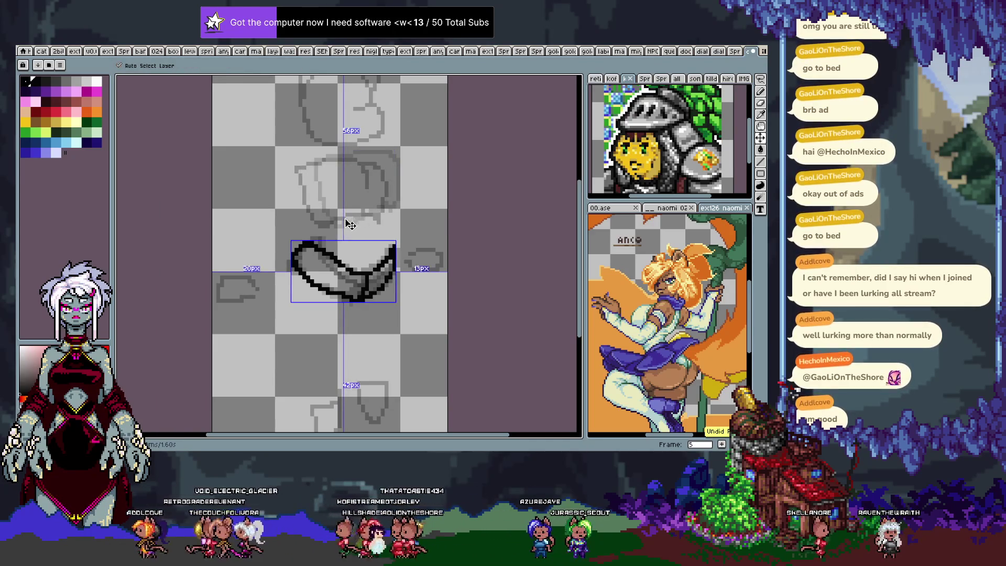
key("ctrl+y")
key("ctrl+y")
key("e")
left_click_drag(344, 221, 369, 214)
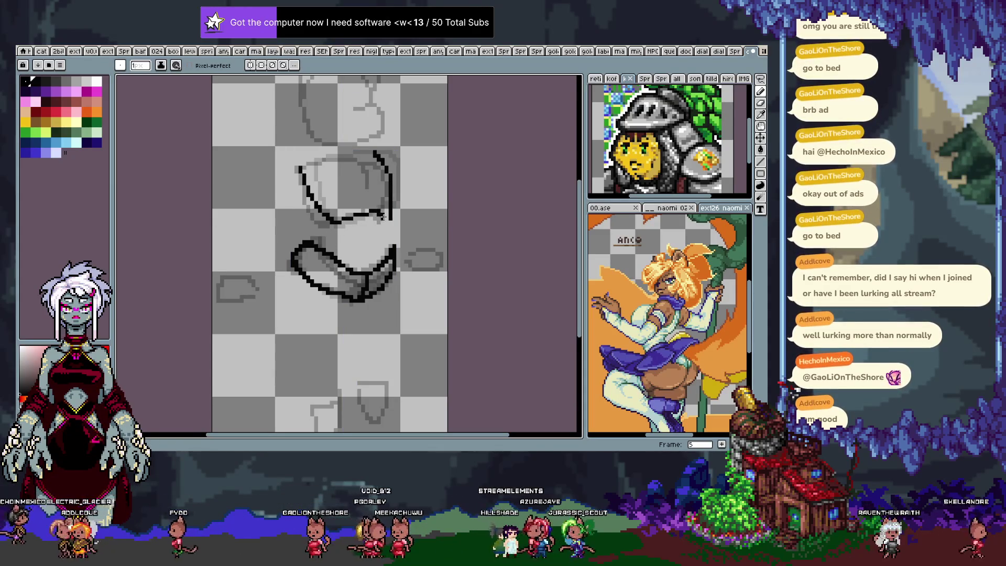
Step: Rework the upper outline's right side and inner curve, settling the result through undo/redo
left_click_drag(376, 155, 387, 180)
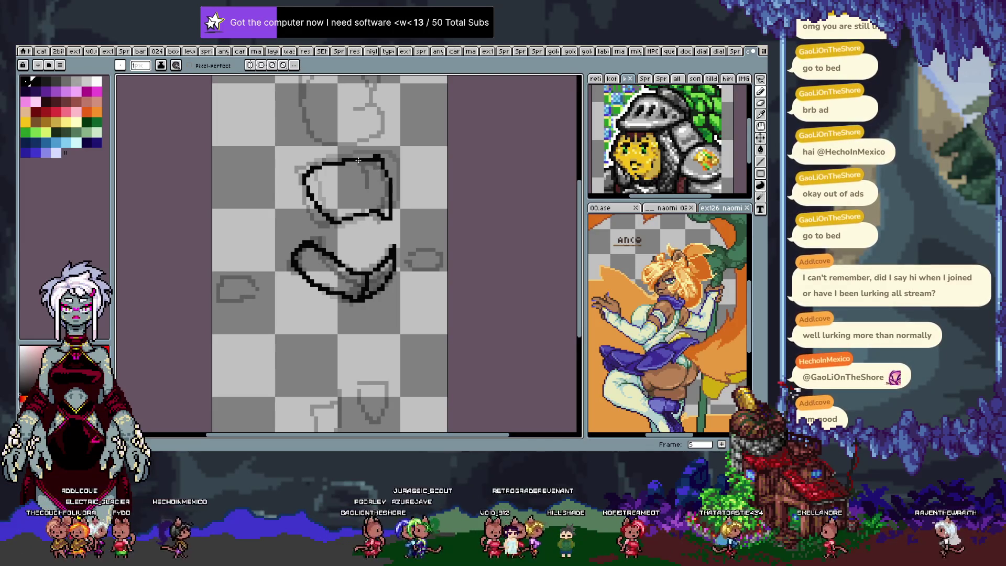
key("ctrl+z")
left_click_drag(346, 162, 366, 189)
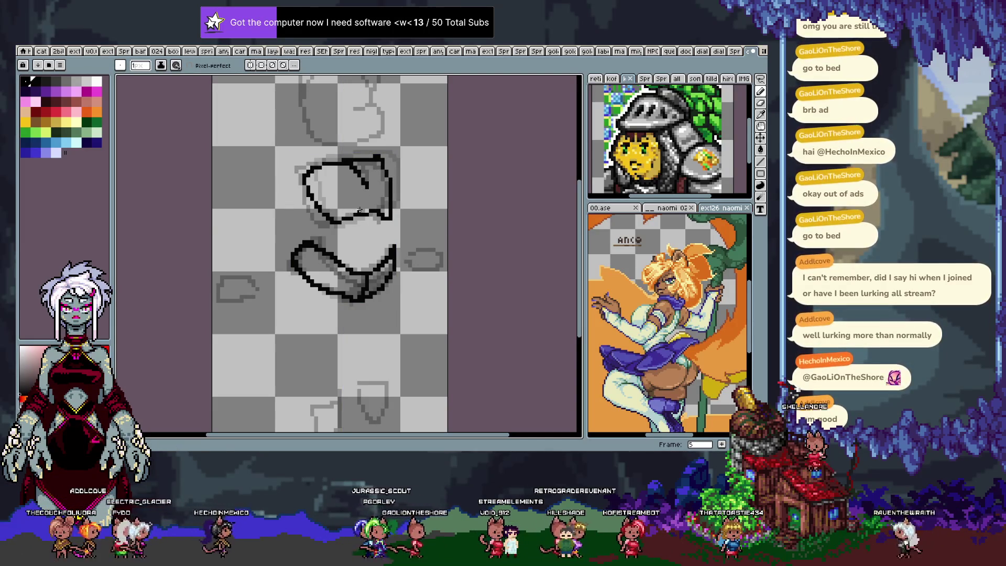
key("ctrl+z")
key("ctrl+y")
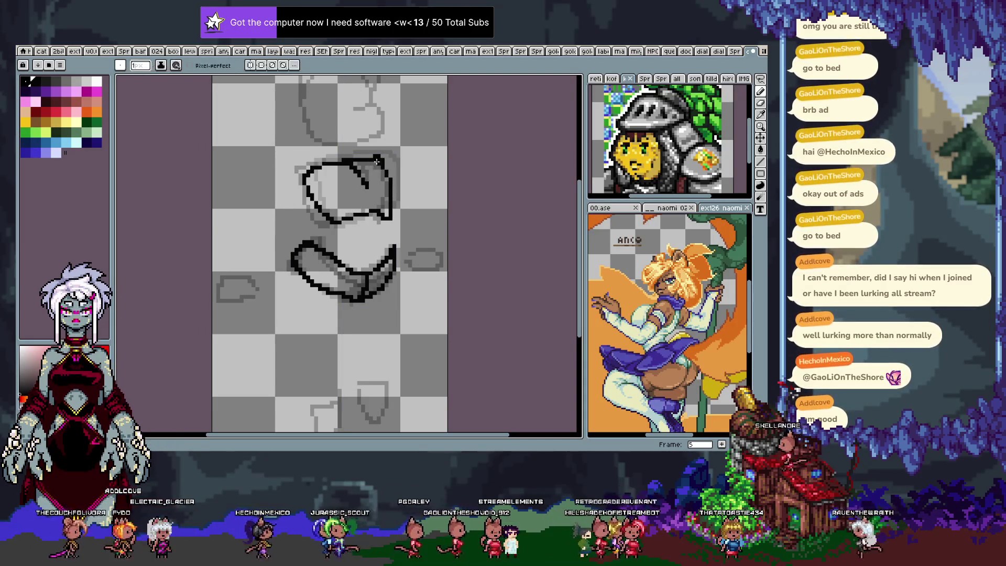
key("ctrl+z")
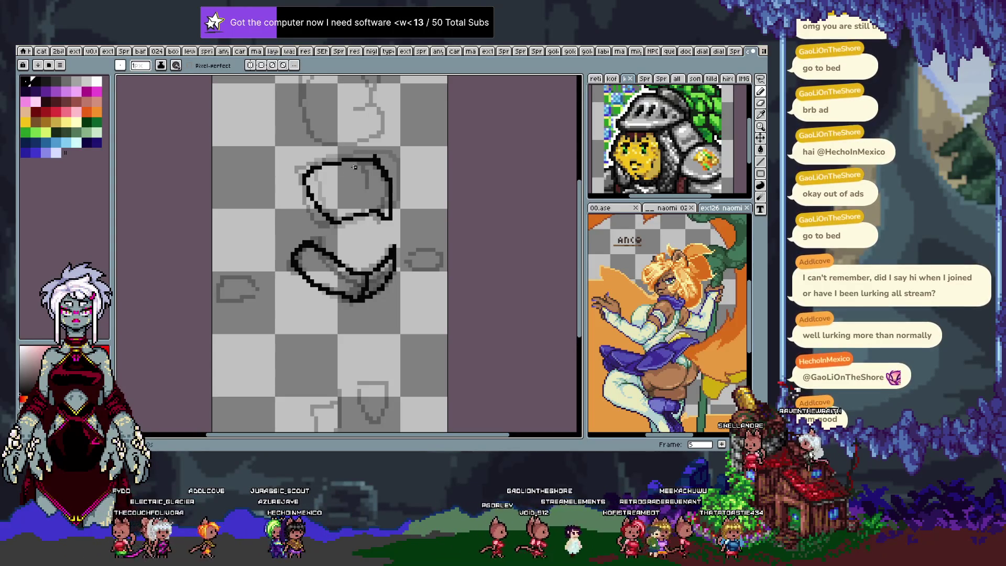
key("ctrl+y")
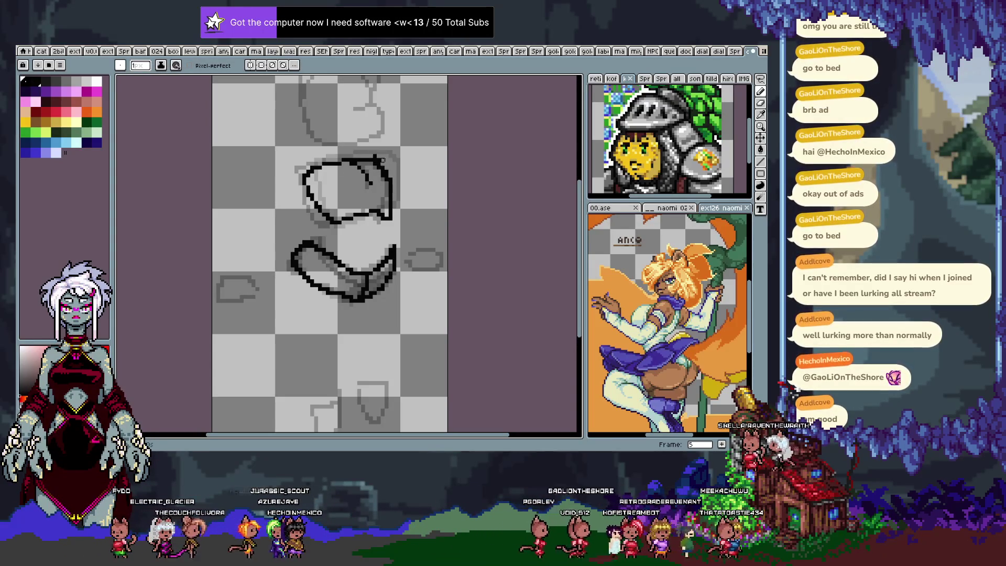
Step: Flip forward and back through the frames to review the animation
key("Right")
key("Right")
key("Right")
key("Right")
key("Right")
key("Right")
key("Right")
key("Right")
key("Right")
key("Right")
key("Right")
key("Right")
key("Right")
key("Right")
key("Right")
key("Left")
key("Left")
key("Left")
key("Right")
key("Right")
key("Right")
key("Right")
key("Right")
key("Right")
key("Right")
key("Right")
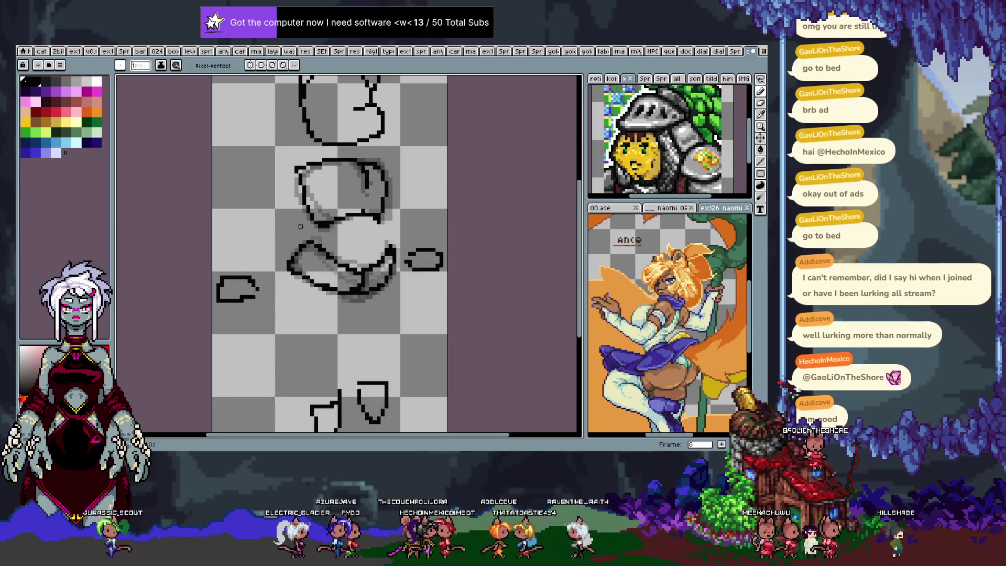
key("Right")
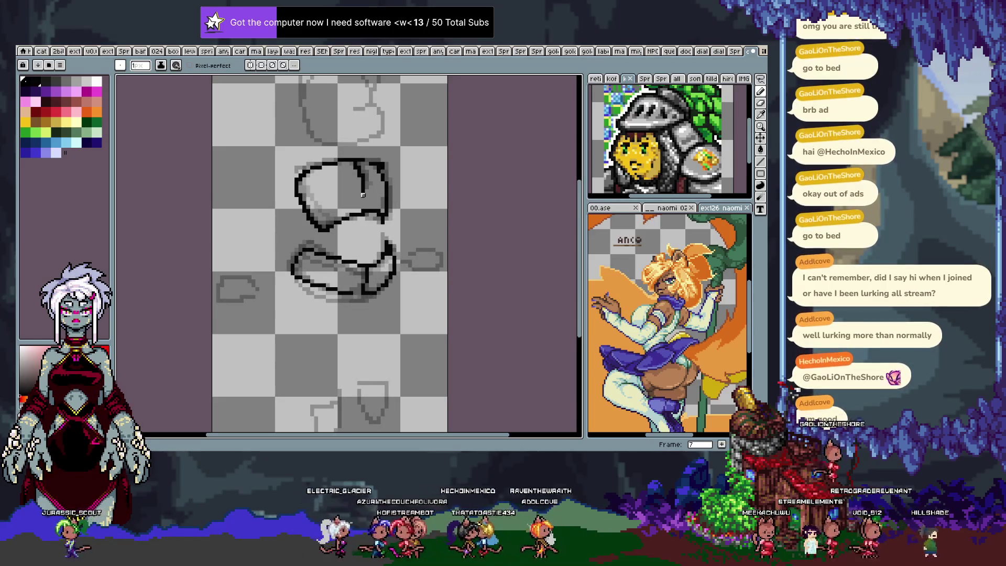
Step: On frame 14, marquee the cup's right part and nudge it slightly into place
key("Left")
key("Left")
key("Left")
key("Left")
key("Left")
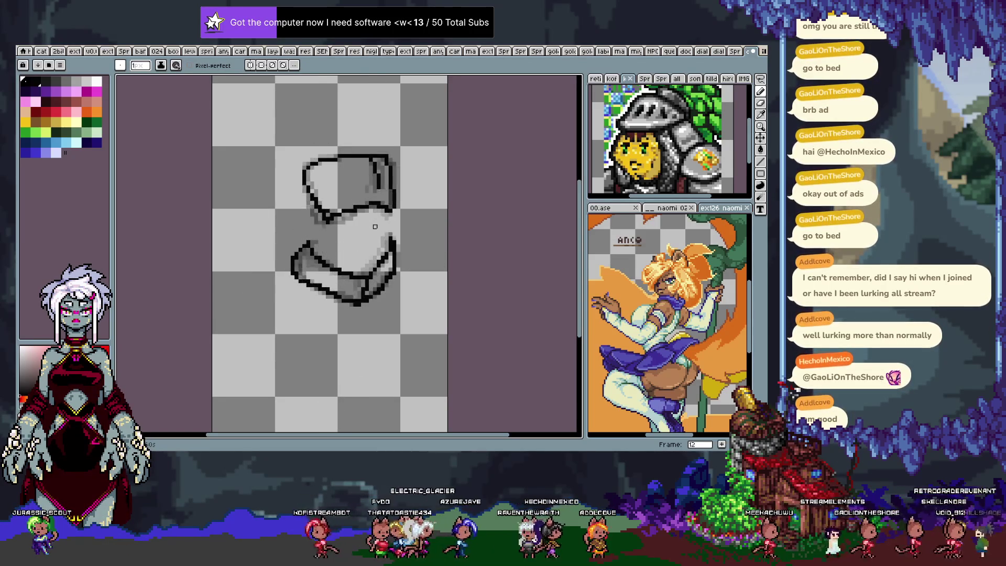
key("Left")
key("Left")
key("Right")
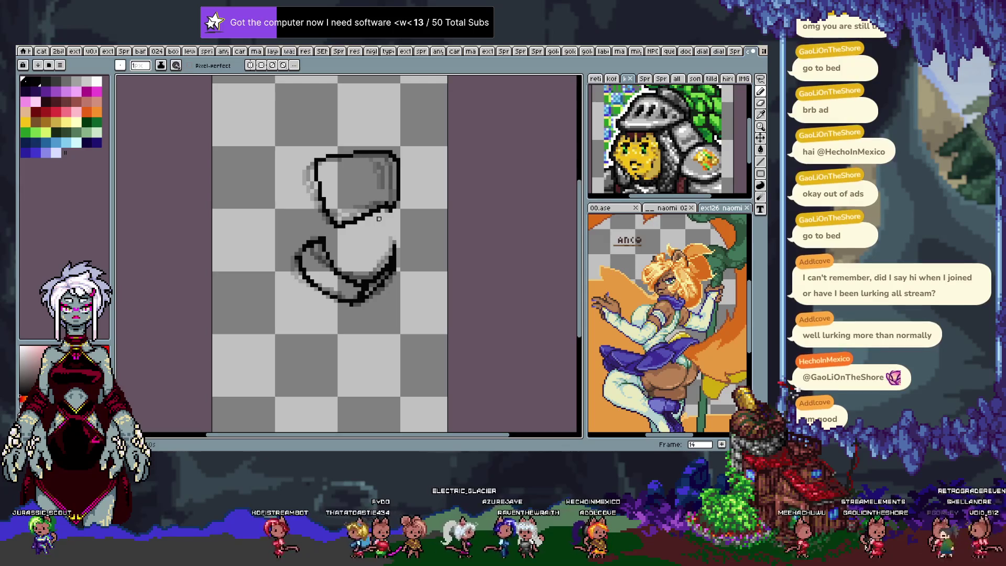
key("m")
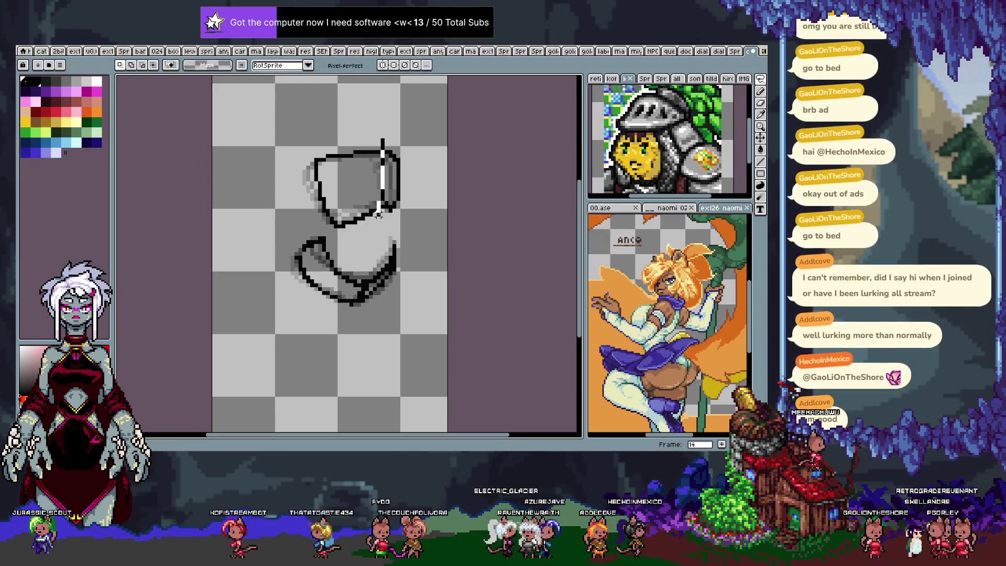
left_click_drag(376, 115, 425, 225)
left_click_drag(405, 187, 398, 181)
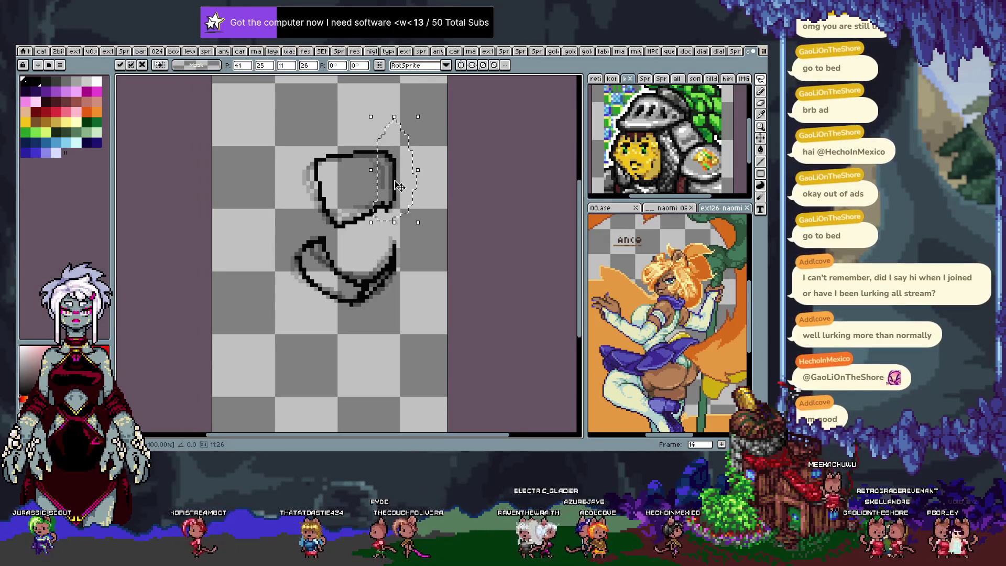
key("Escape")
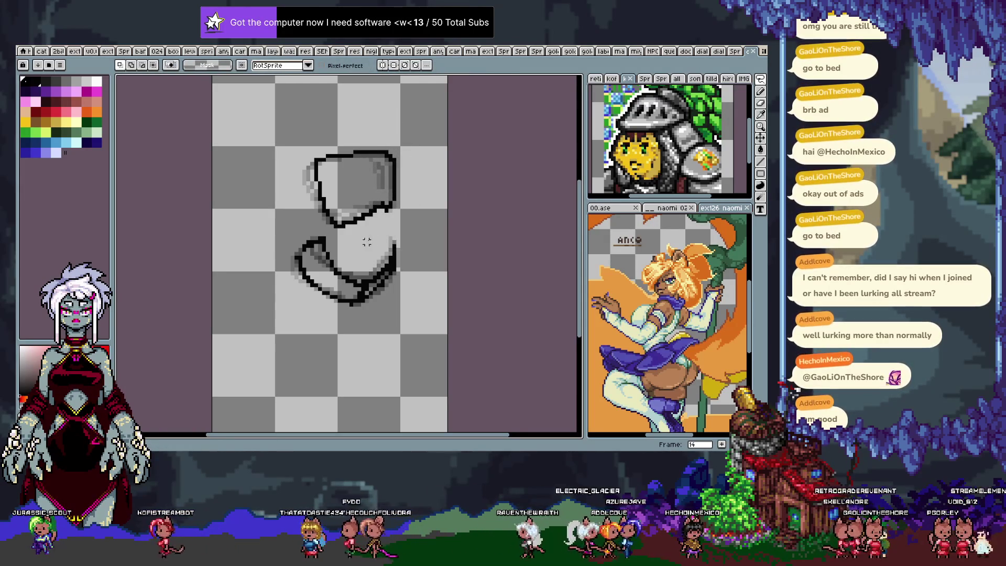
Step: Return to the Pencil and step back through the neighbouring frames
key("b")
key("Left")
key("Return")
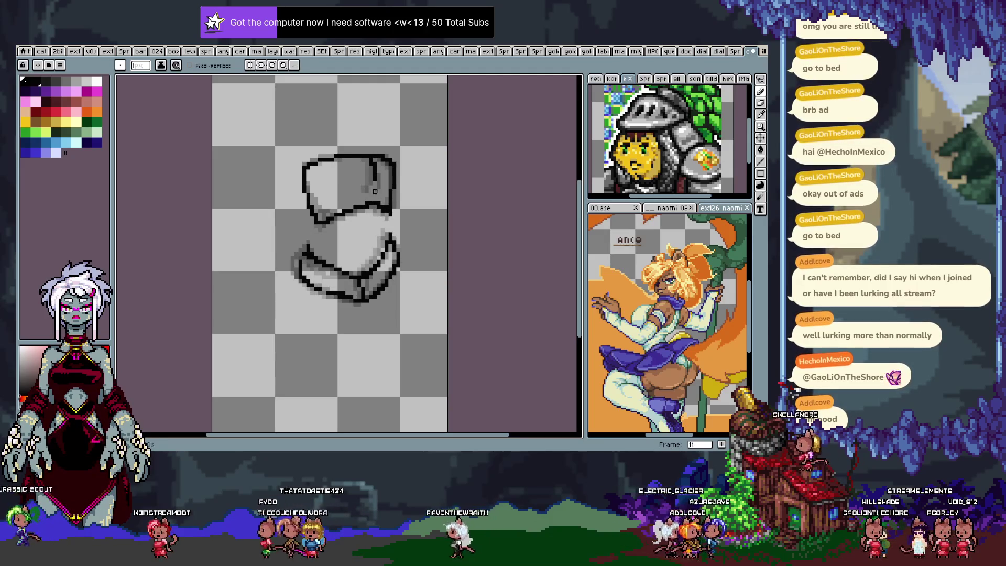
Step: Dismiss Canvas Size unchanged, extend the dark line inside the upper shape, and play to check
key("ctrl+alt+i")
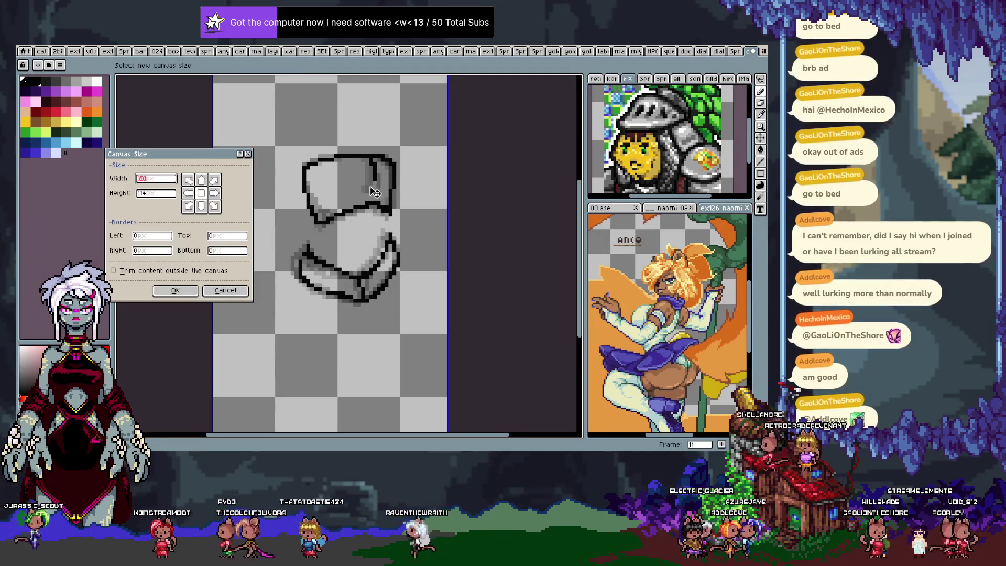
key("Escape")
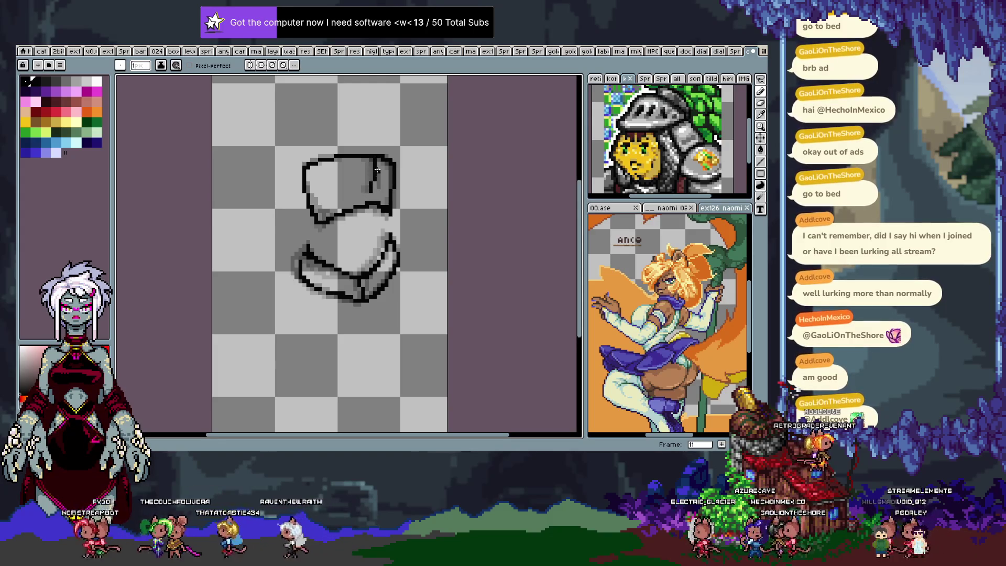
left_click_drag(372, 191, 373, 167)
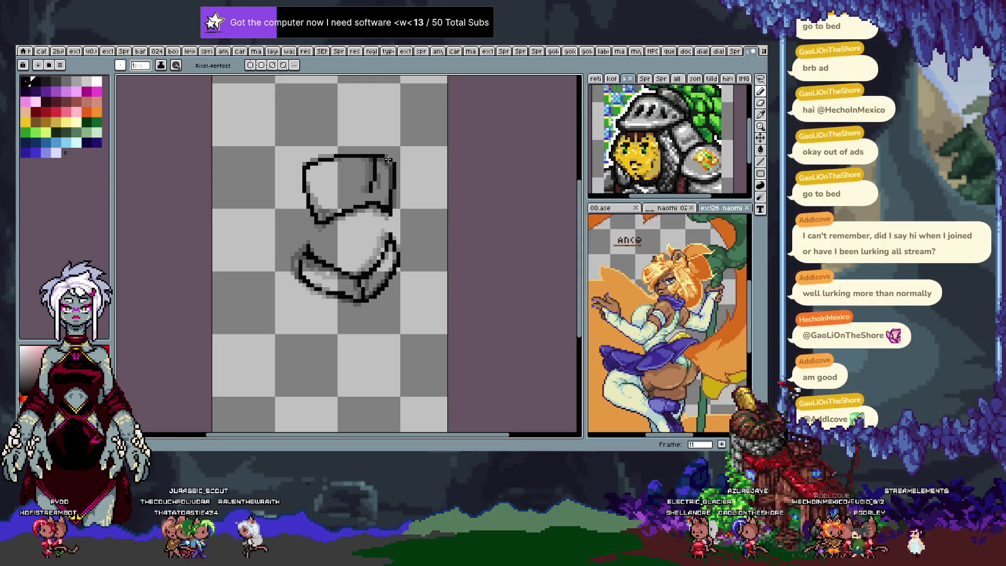
key("Return")
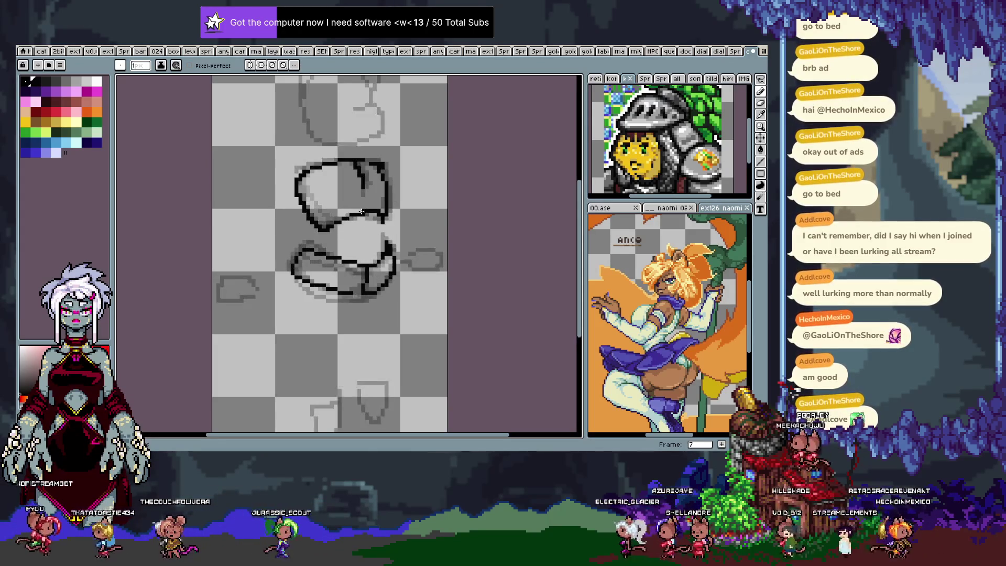
key("Return")
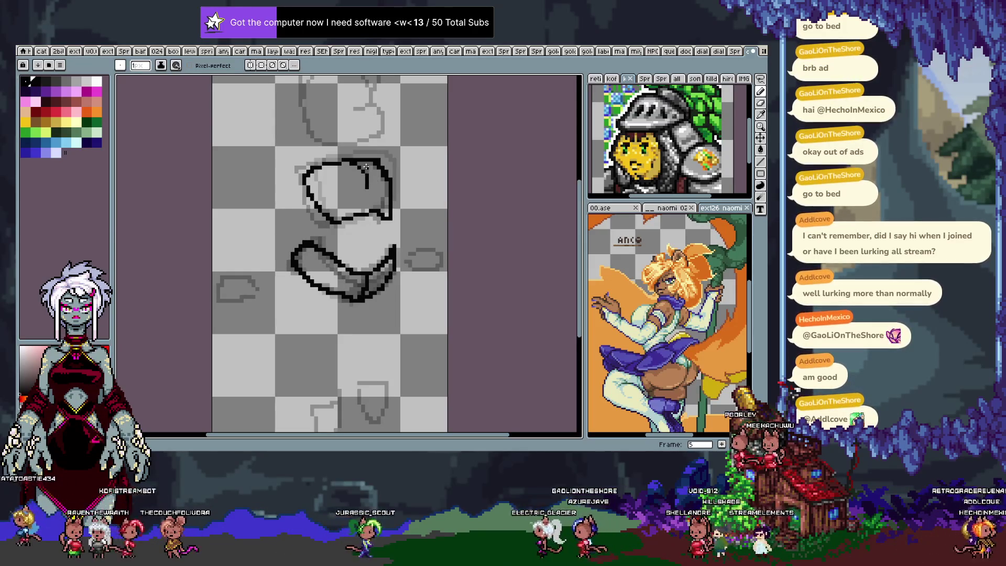
Step: Flip between neighbouring frames comparing outlines, undoing and redoing the small stroke on frame 13
key("Left")
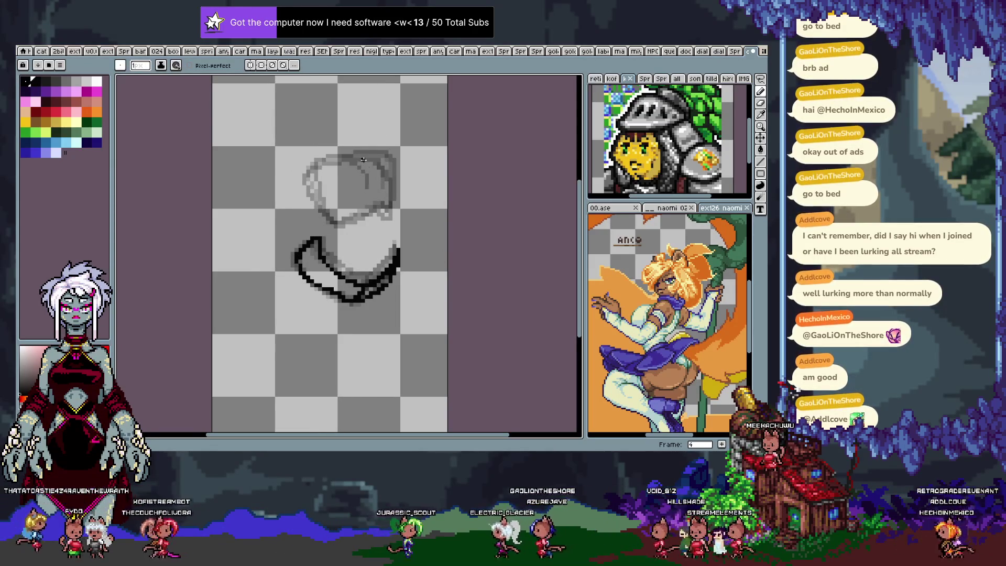
key("ctrl+z")
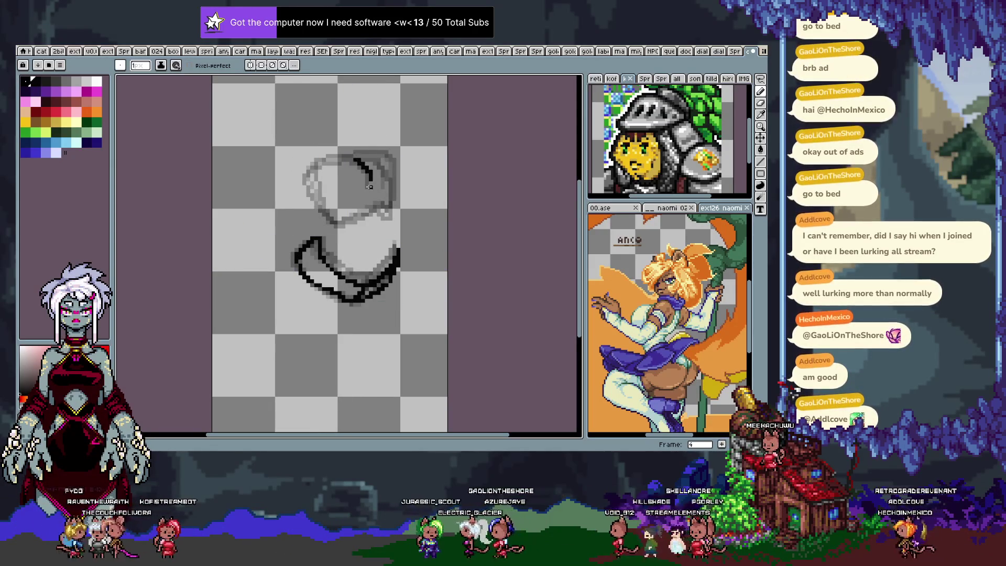
key("Right")
key("Left")
key("Right")
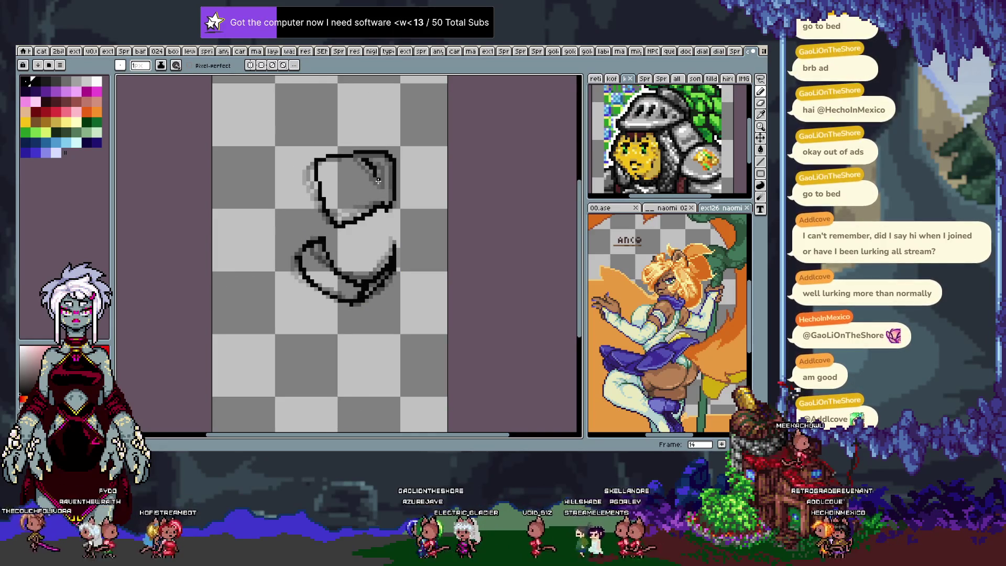
key("Left")
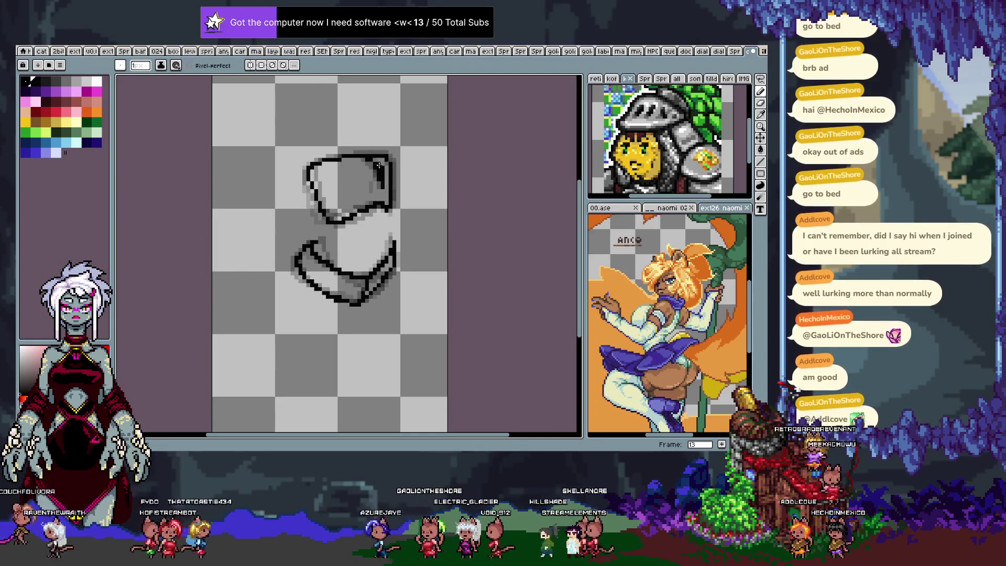
key("ctrl+z")
key("ctrl+y")
key("ctrl+y")
Step: Ink a line inside the helmet's right edge on frame 13, then add a short dark stroke
left_click_drag(377, 176, 384, 187)
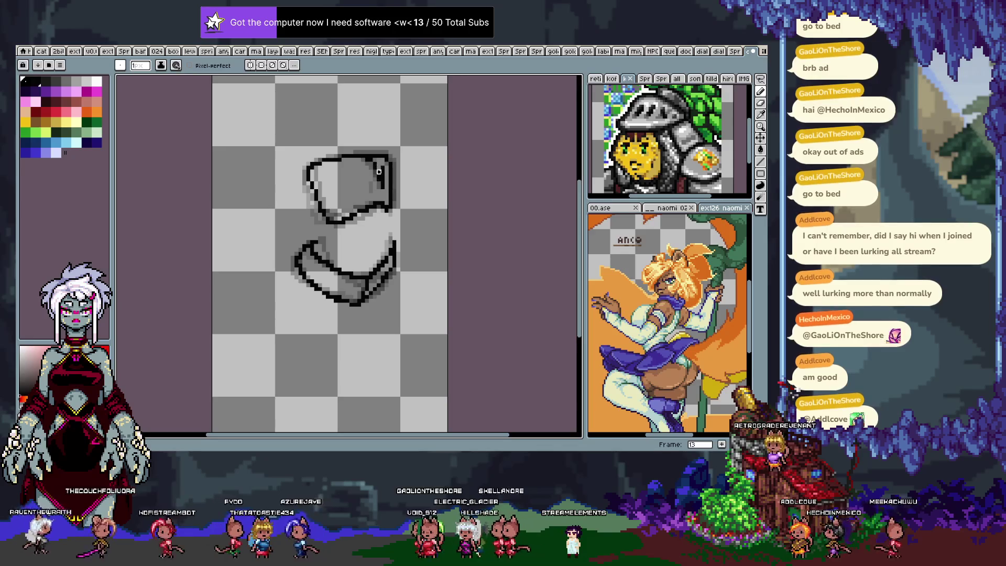
key("Return")
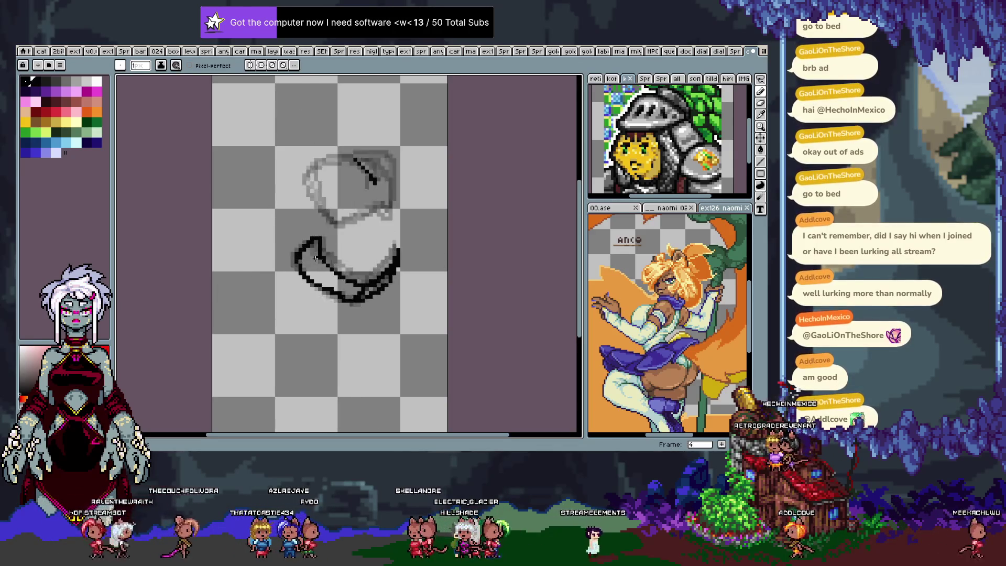
key("Return")
key("comma")
key("b")
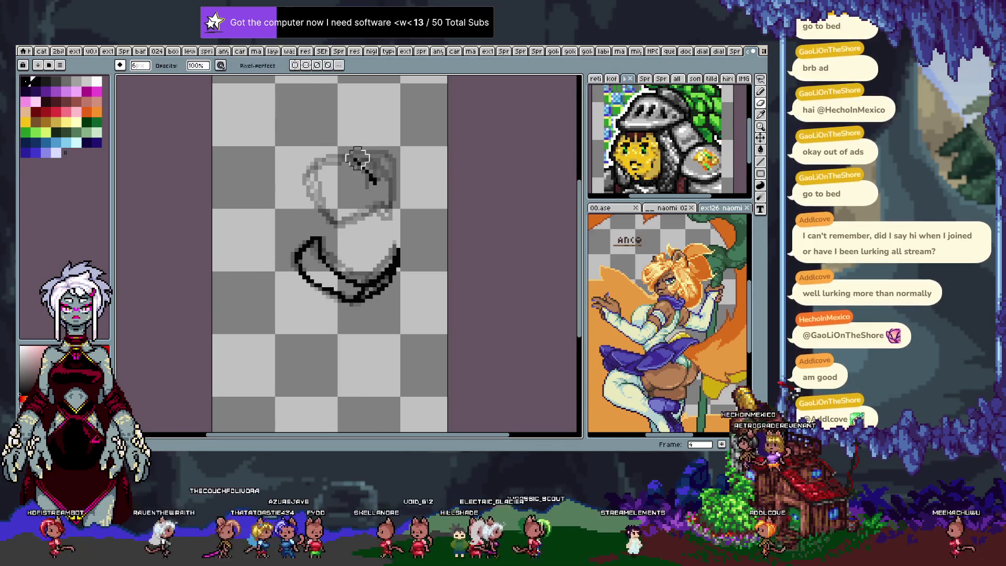
key("b")
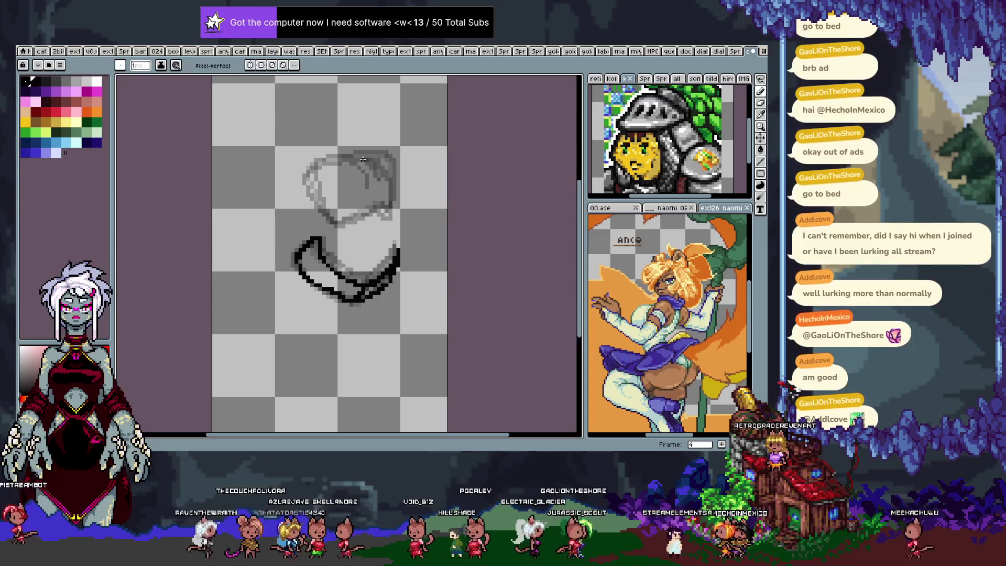
left_click_drag(359, 160, 370, 180)
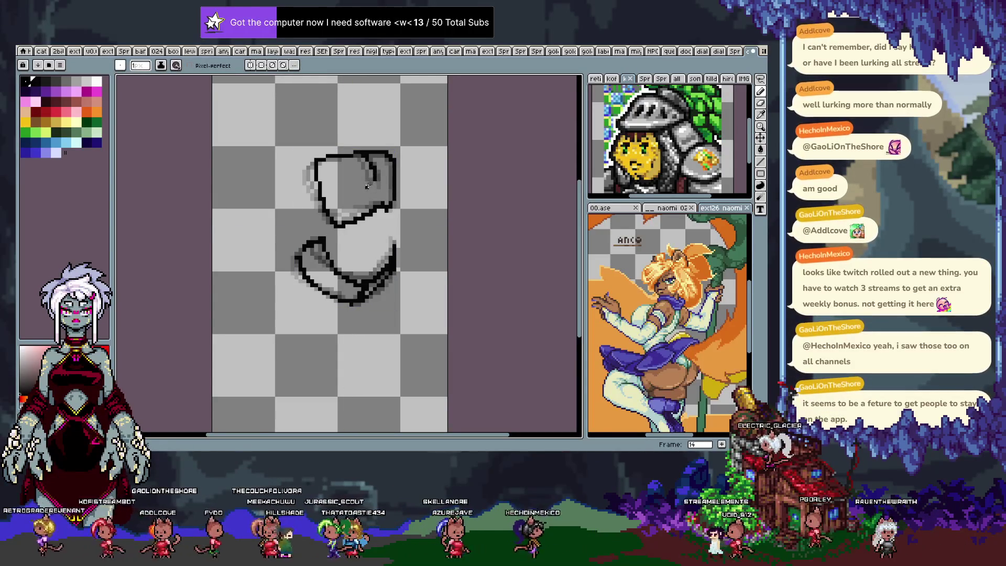
Step: Step to frame 4 and trace the upper shape's left edge and top-left outline in black
key("Right")
key("Left")
key("Right")
key("Right")
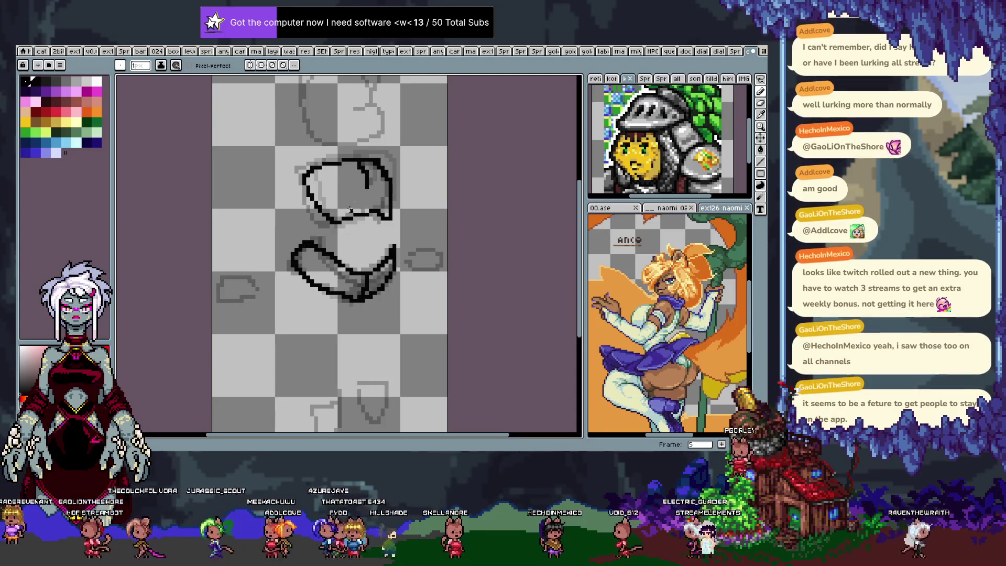
key("Right")
left_click_drag(321, 210, 336, 223)
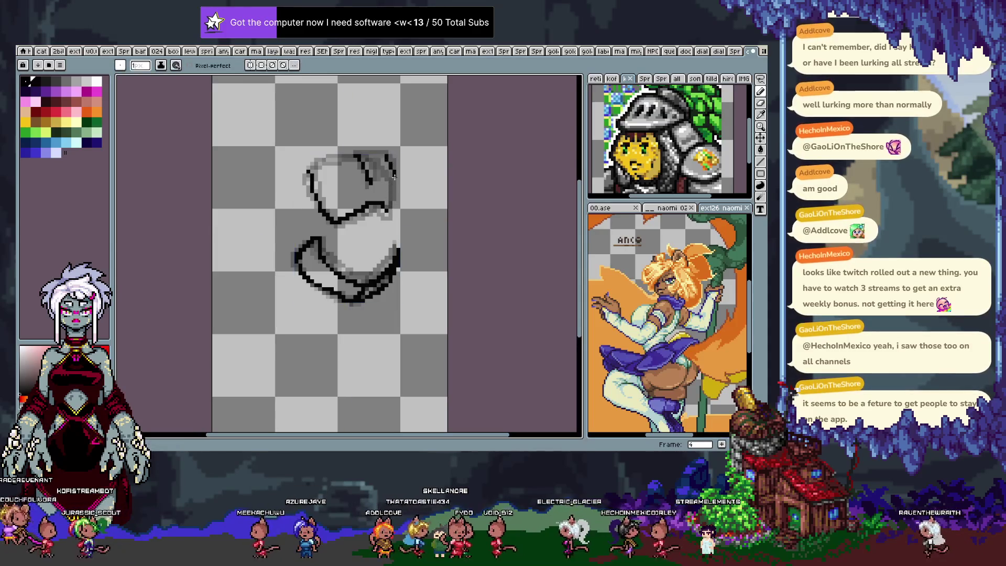
left_click_drag(310, 172, 357, 154)
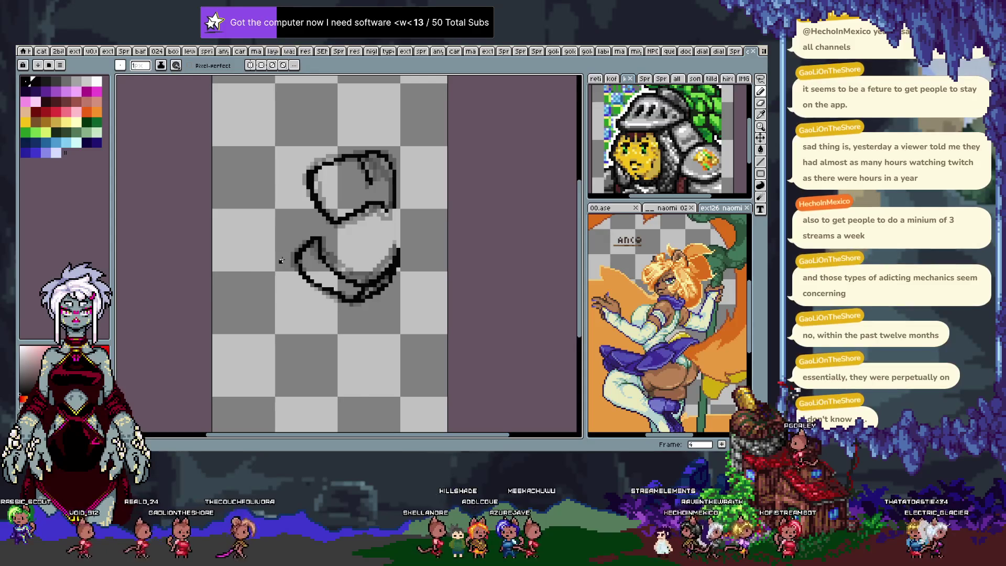
Step: Preview the animation, ink the upper shape's lower-right outline on frame 4, and compare later frames
key("Return")
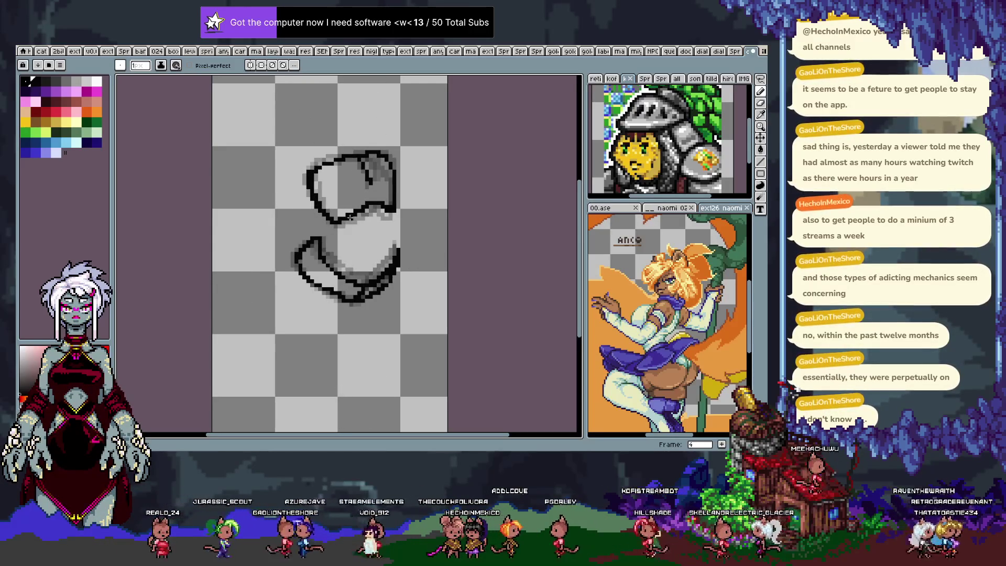
left_click_drag(370, 209, 355, 214)
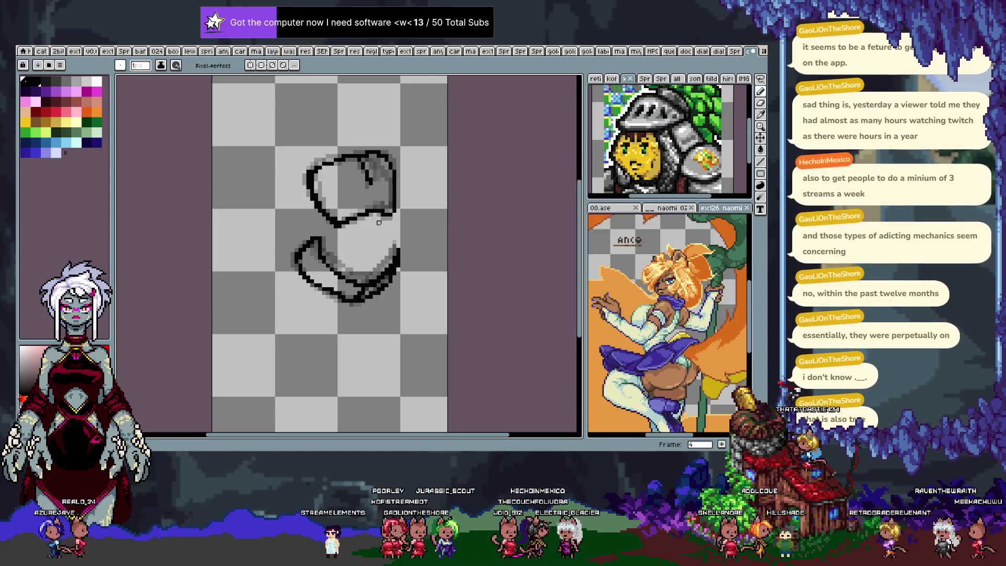
key("Right")
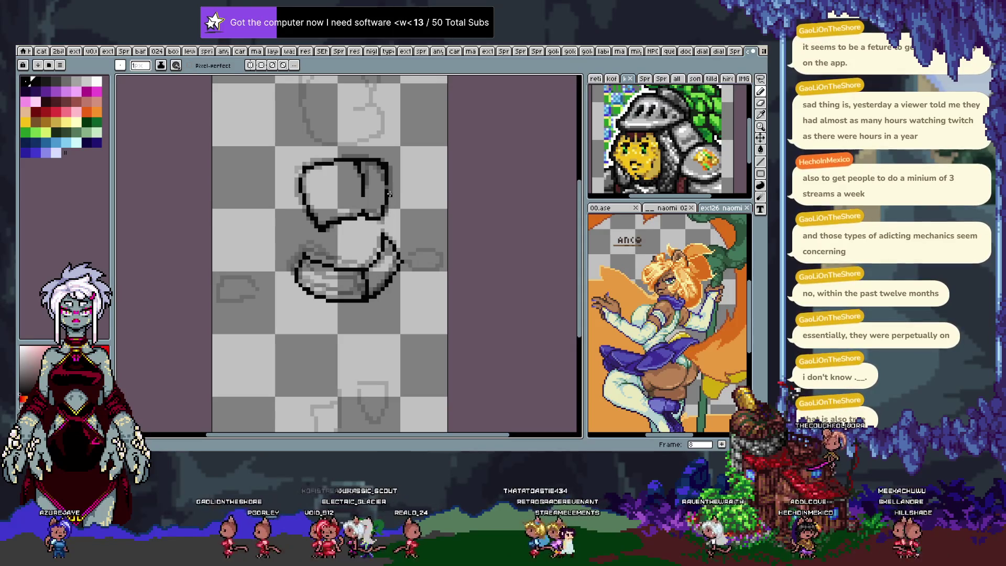
key("Right")
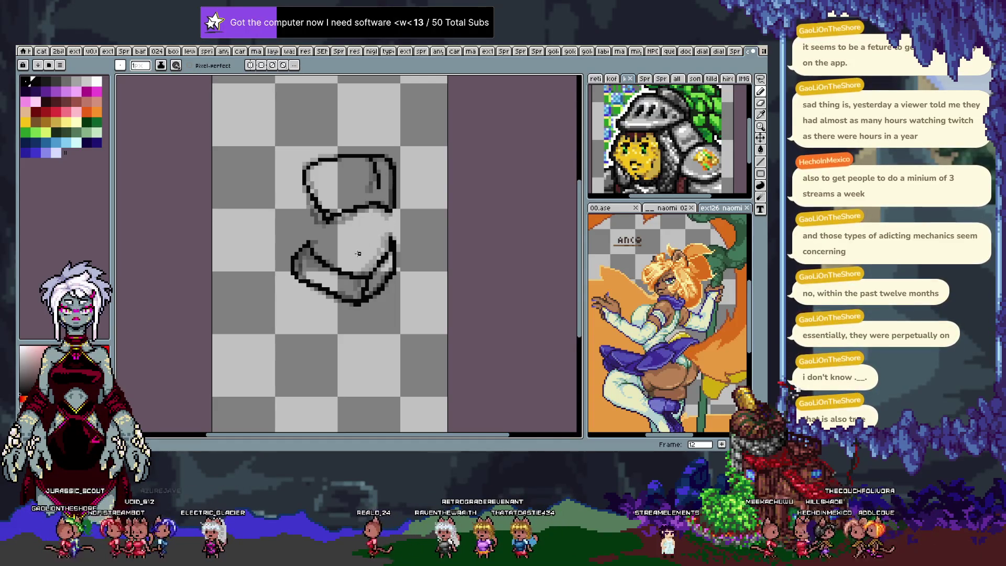
Step: Flip between frames 13–15 comparing outlines, undoing one stray change on frame 14
key("Right")
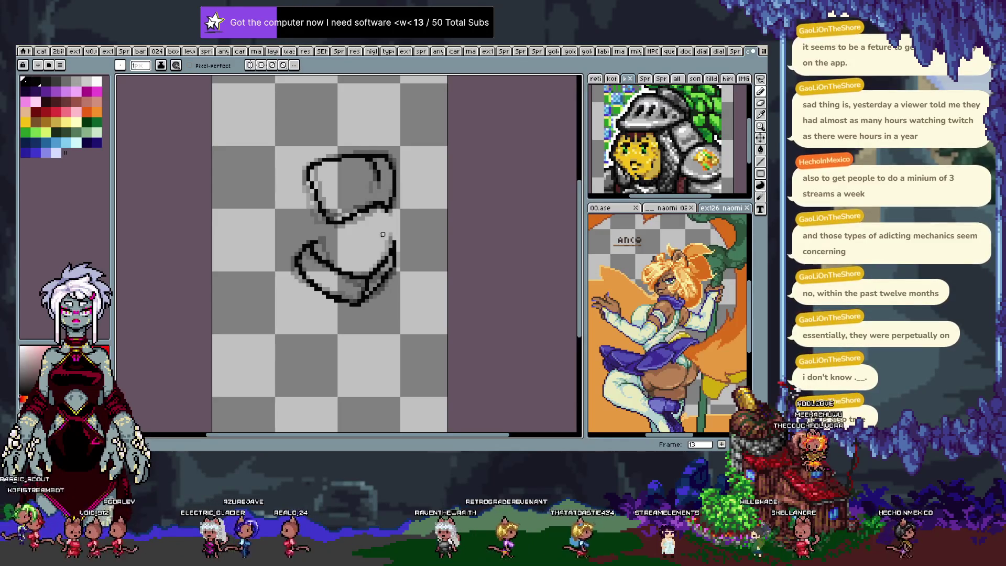
key("Right")
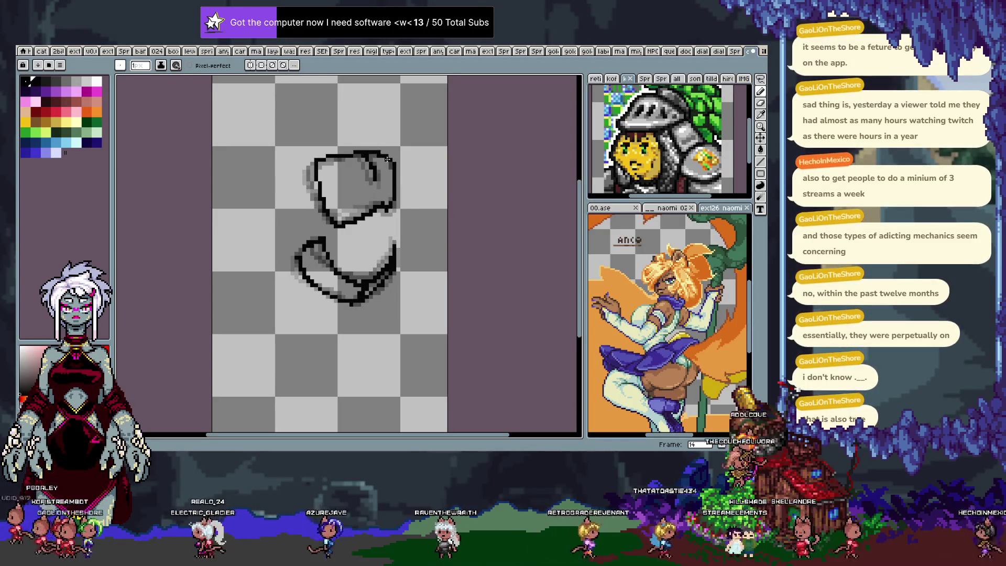
key("Left")
key("Right")
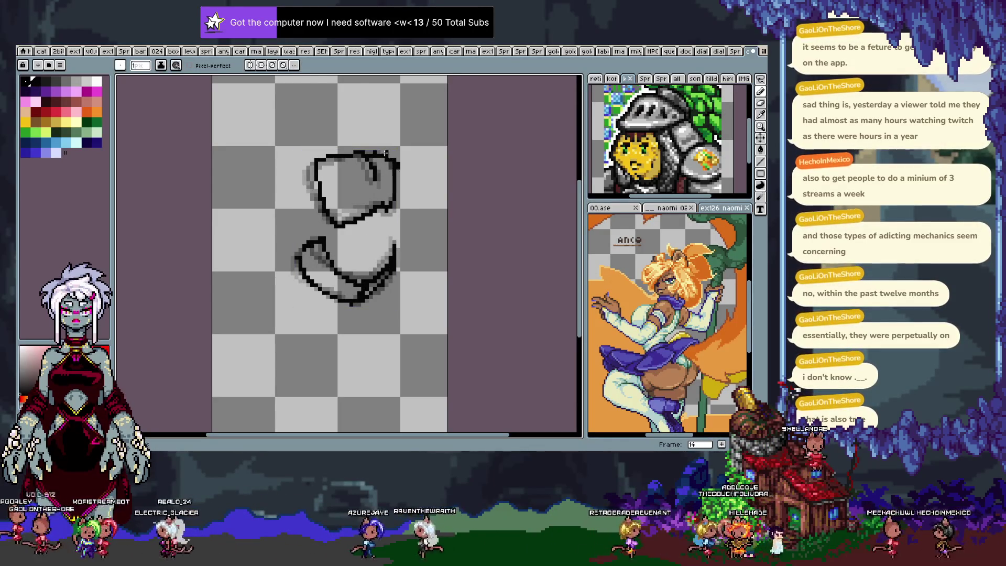
key("ctrl+z")
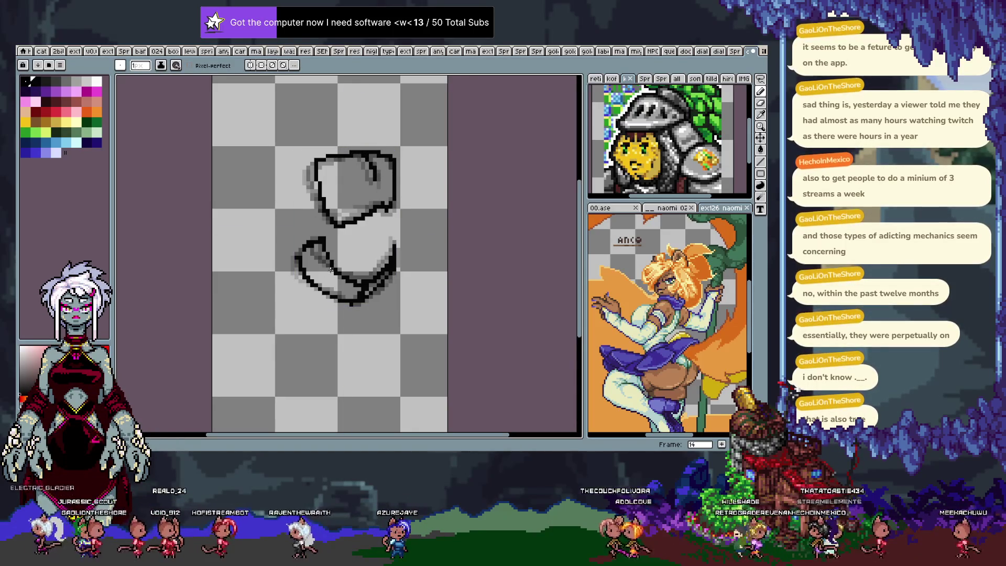
key("Right")
key("Left")
key("Right")
key("Left")
key("Right")
key("Left")
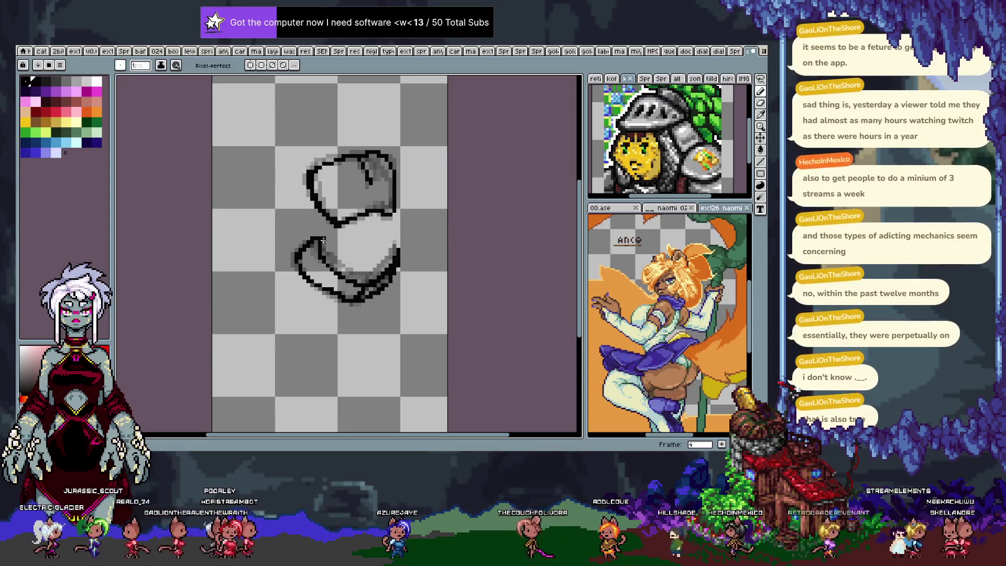
key("Right")
key("Left")
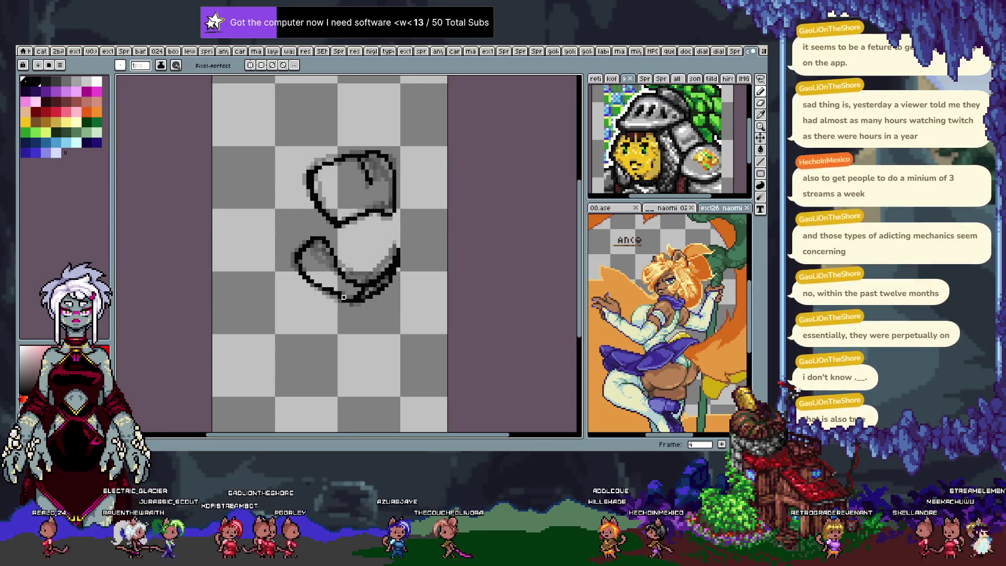
key("m")
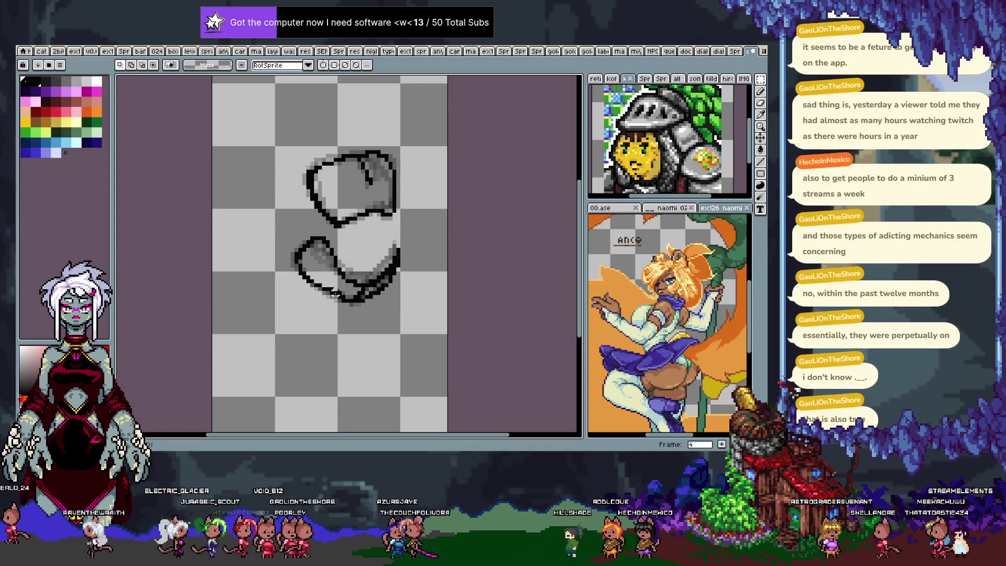
Step: Play the frames once more, then Ctrl+Tab over to the finished character illustration document
key("b")
key("Return")
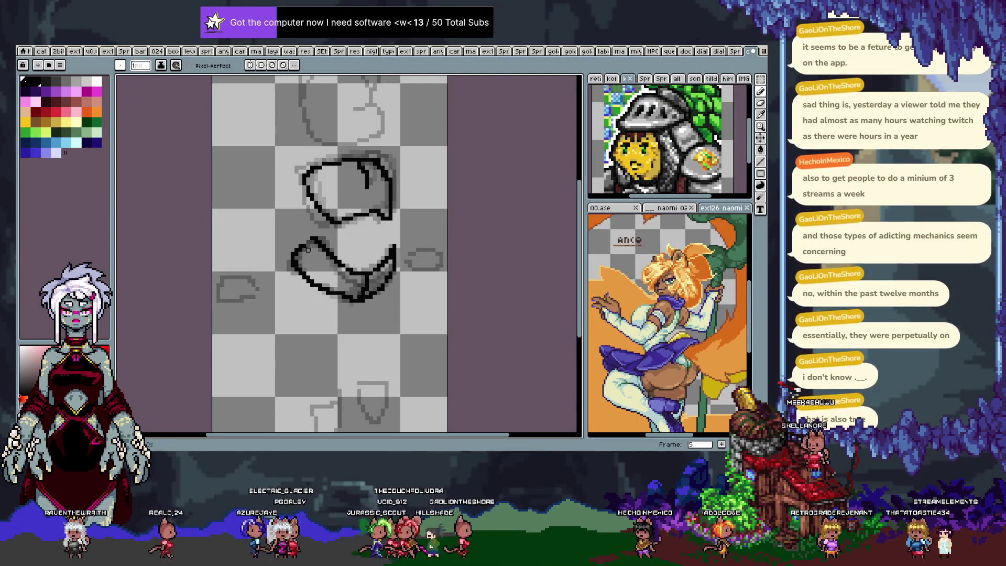
key("Return")
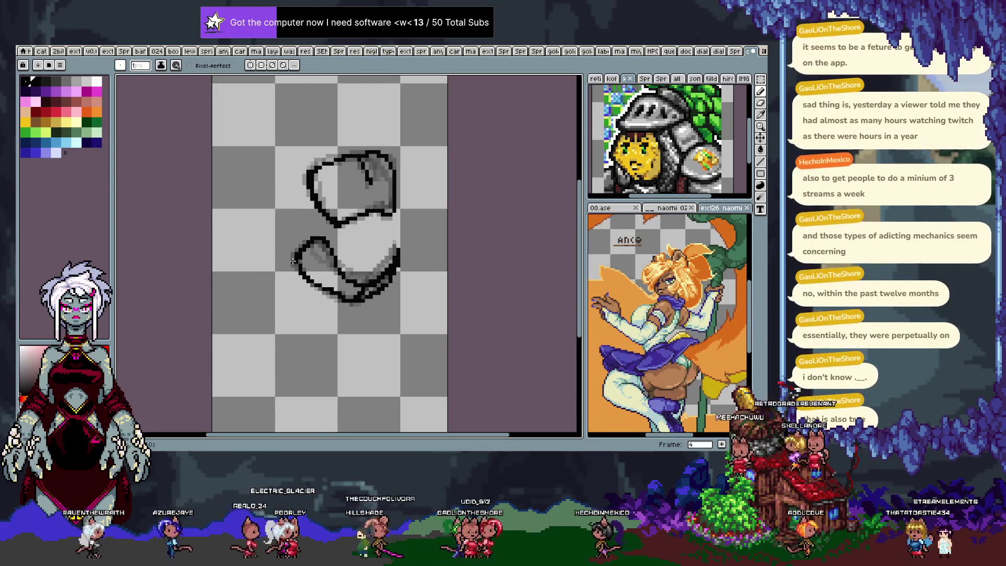
key("ctrl+Tab")
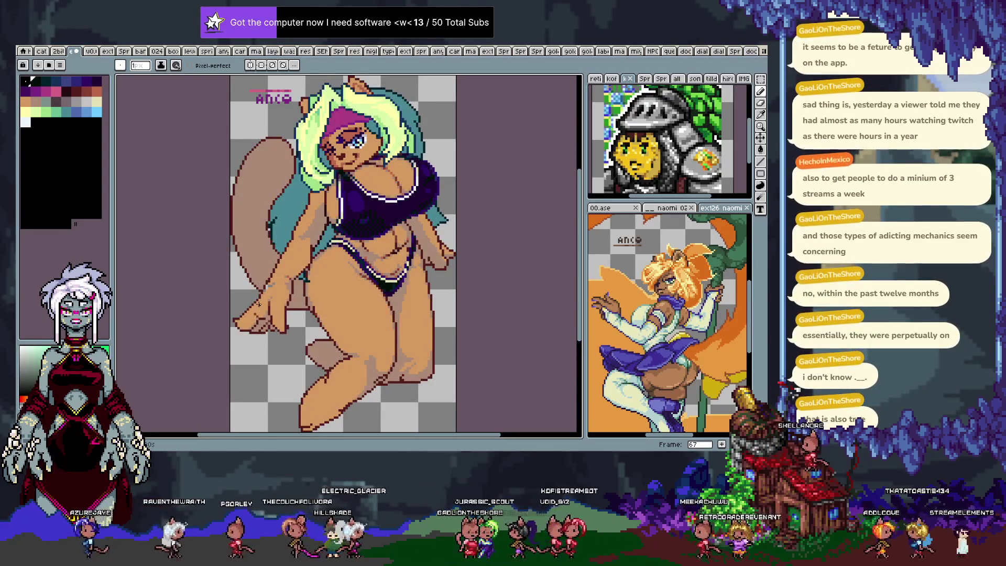
Step: Bring the outlined-shape animation sprite back onto the canvas from the tab bar
left_click(749, 51)
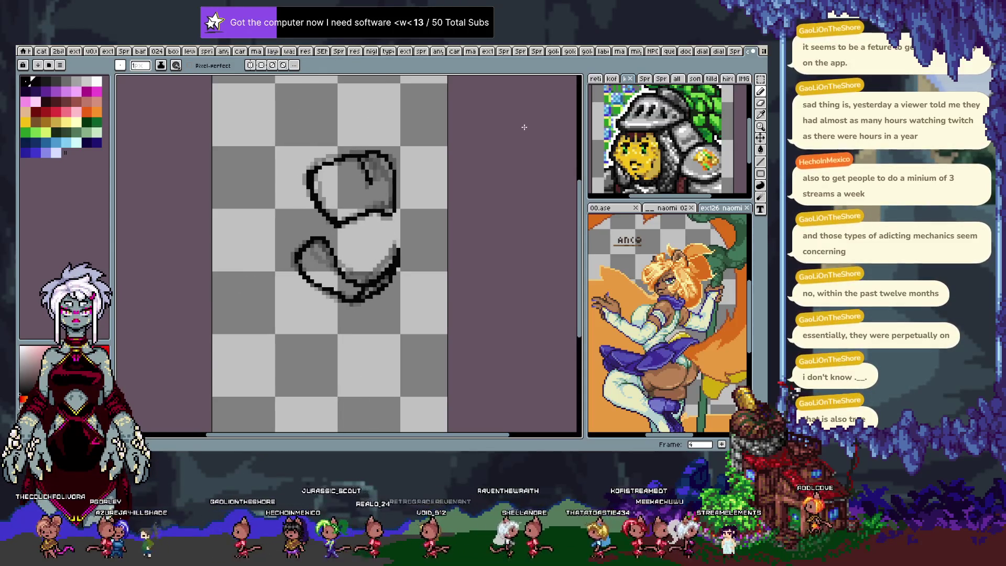
Step: Glance at the character illustration, keep the timeline open, and add an empty frame 17
key("Right")
key("Right")
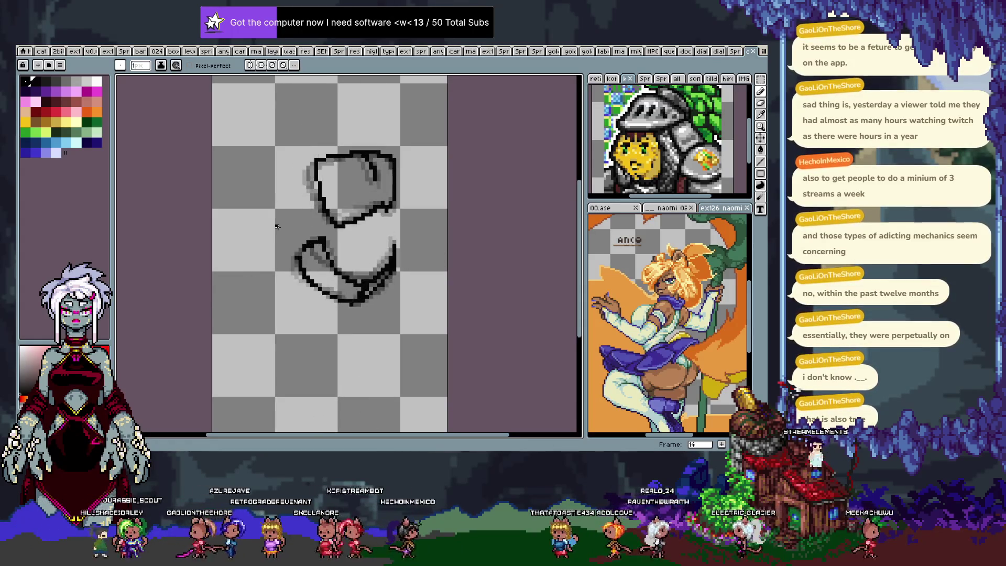
key("ctrl+Tab")
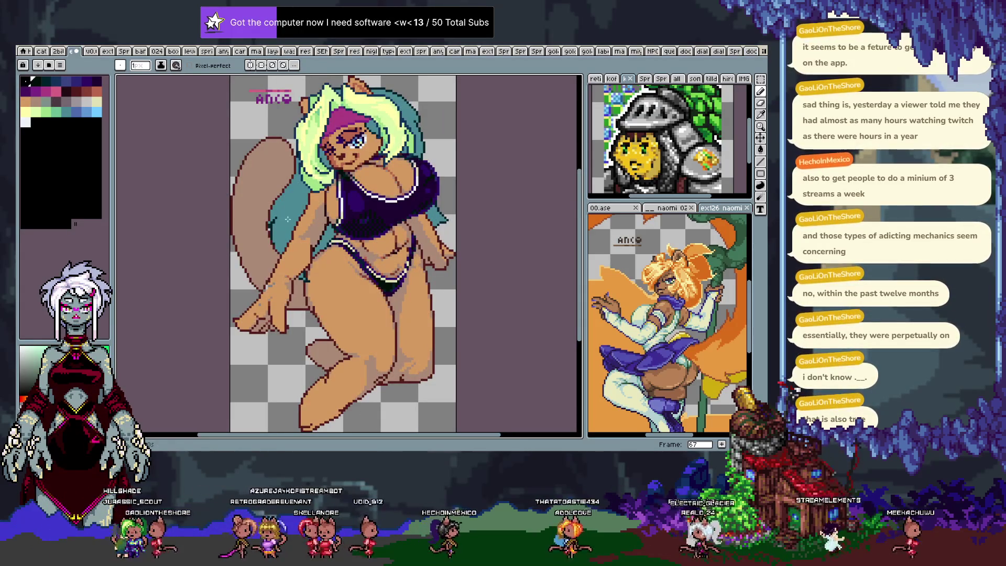
key("ctrl+Tab")
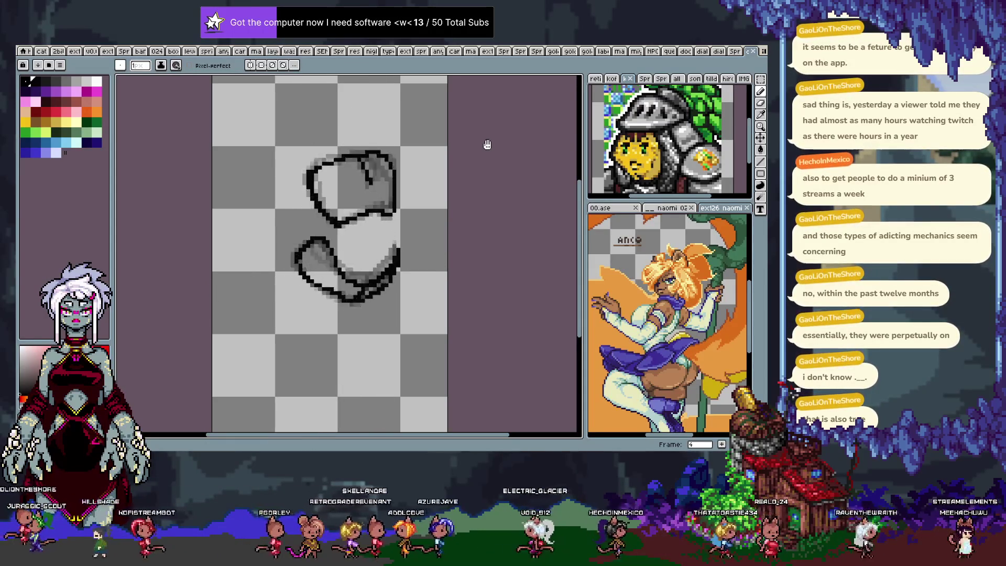
key("Tab")
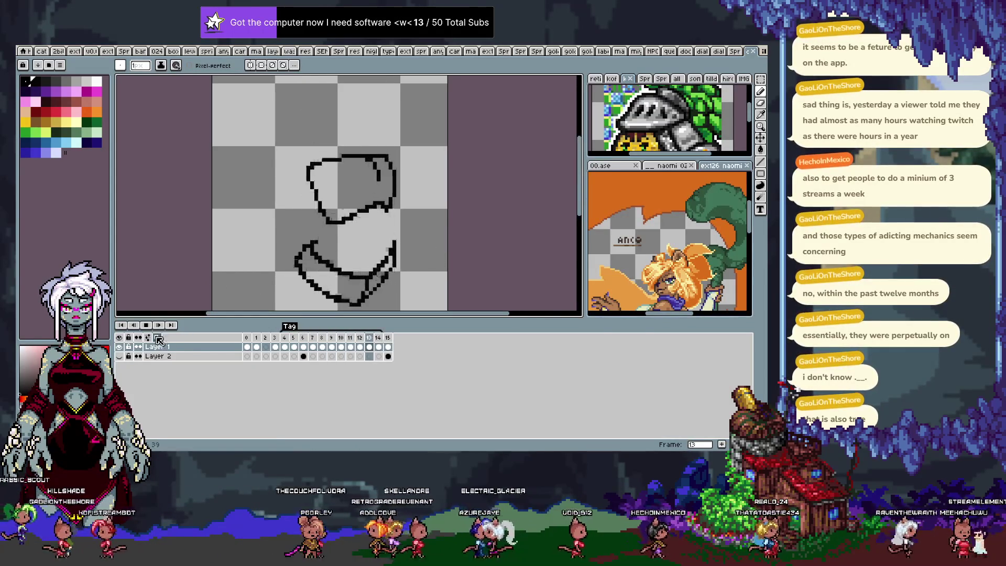
key("Tab")
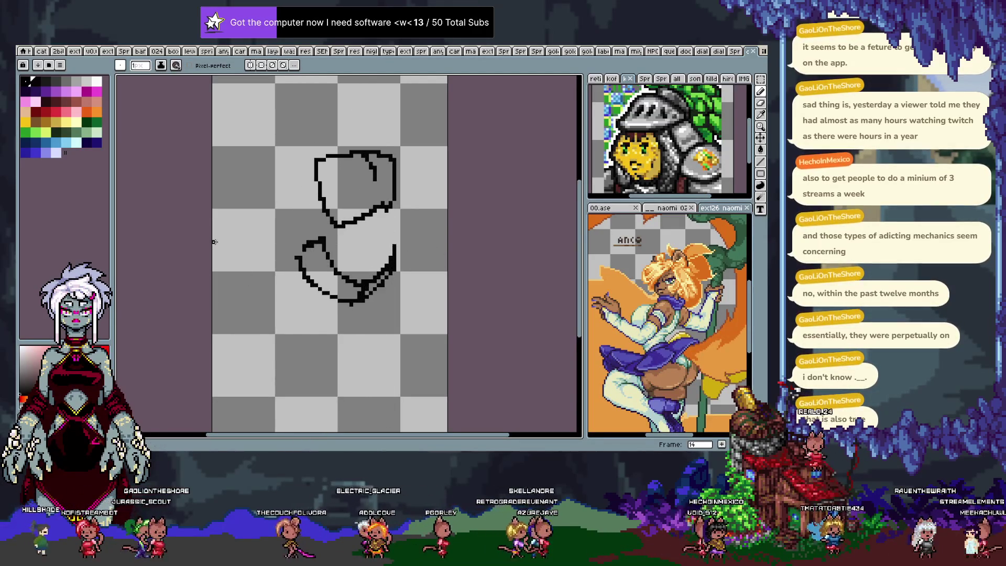
key("Tab")
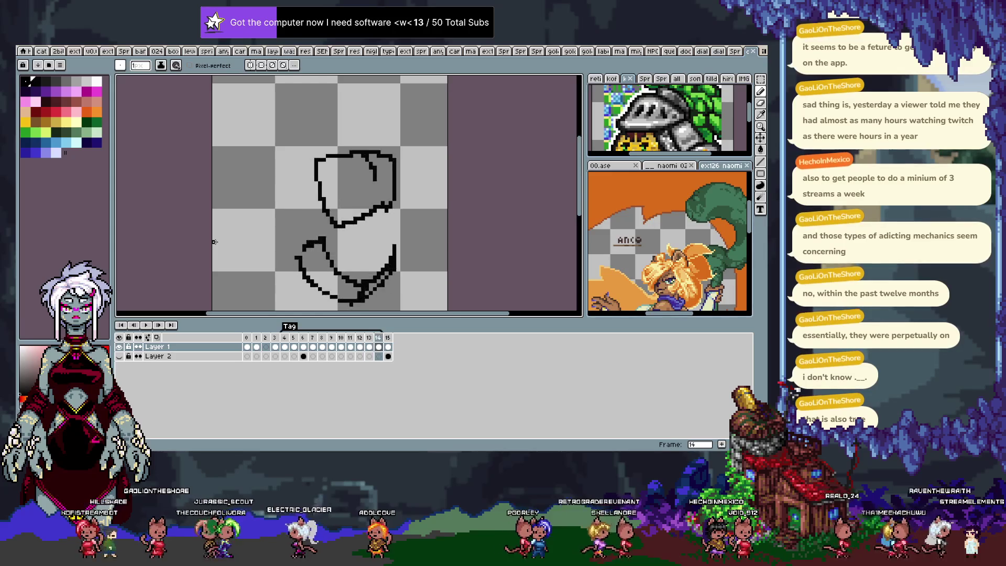
key("alt+n")
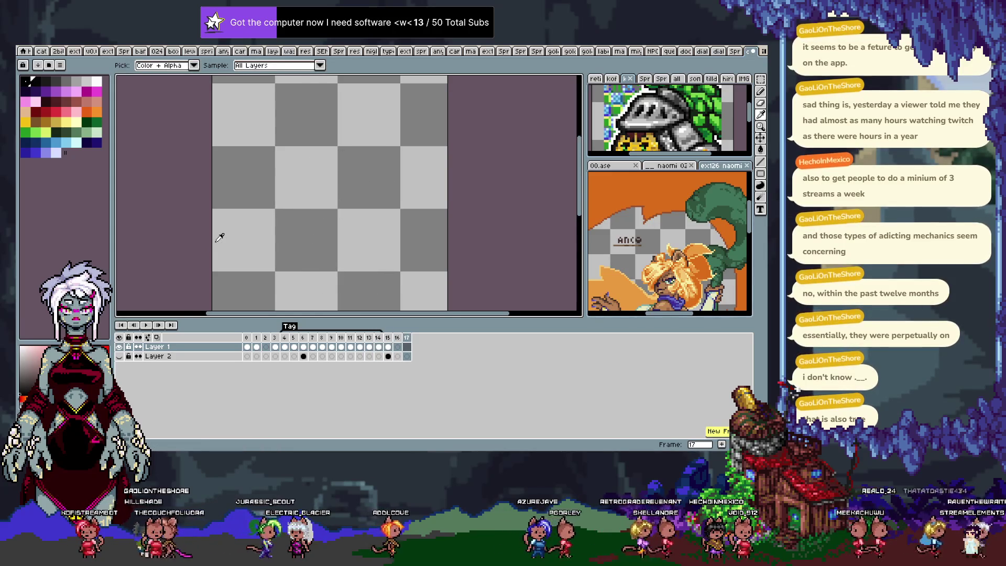
Step: Review frames 4 and 17 in the timeline, add an empty frame 18, and play the animation
left_click(285, 347)
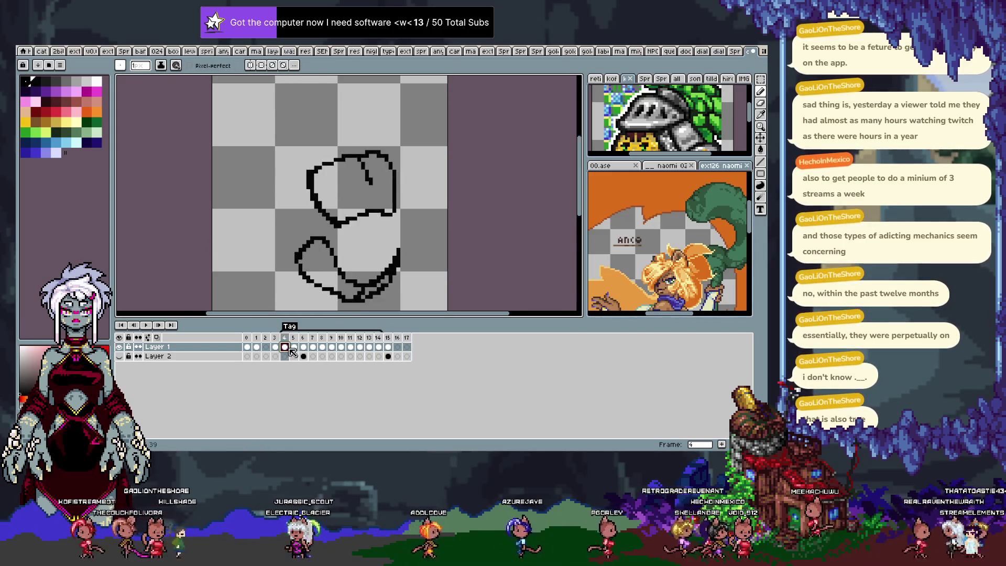
key("Return")
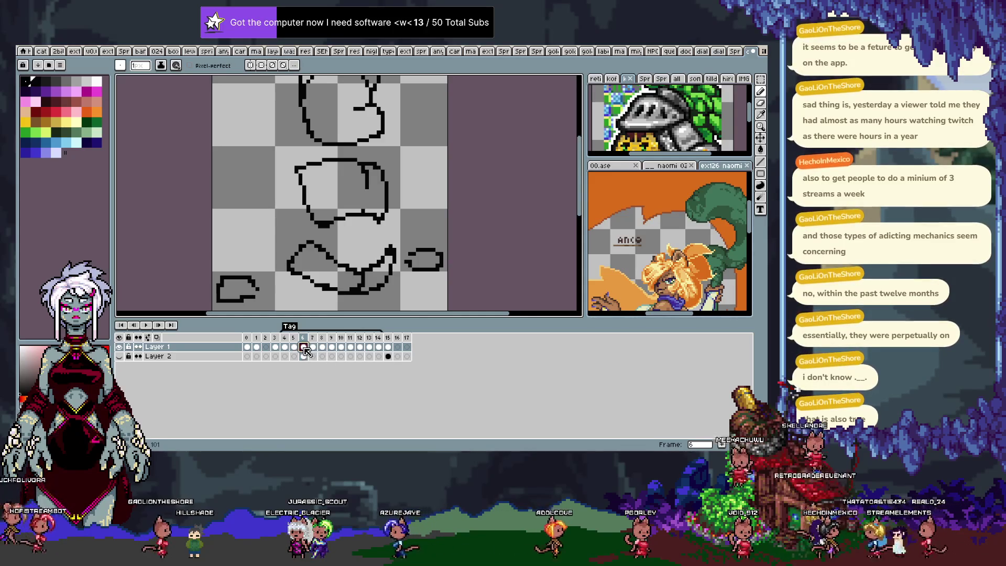
left_click(406, 347)
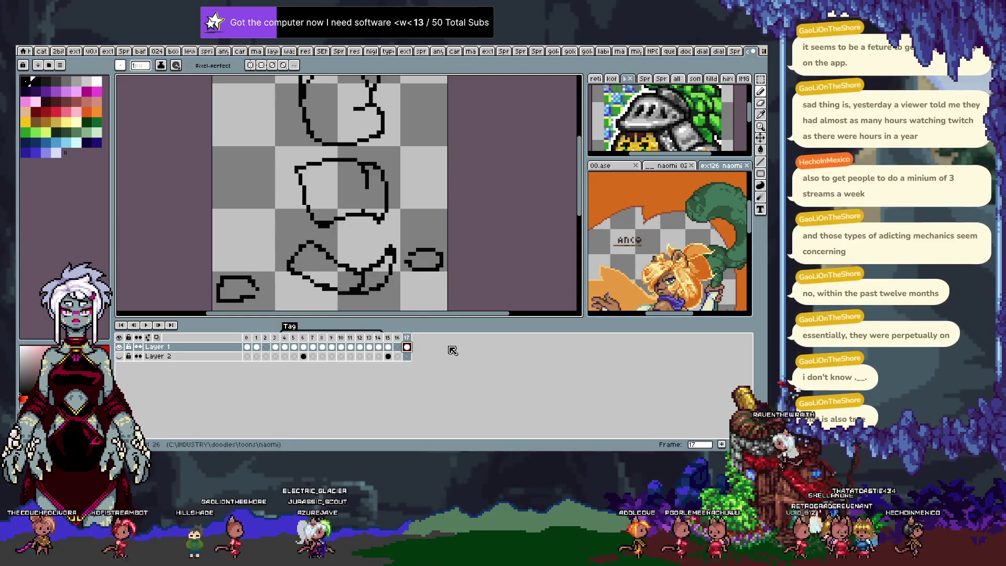
key("alt+n")
key("alt+n")
key("Return")
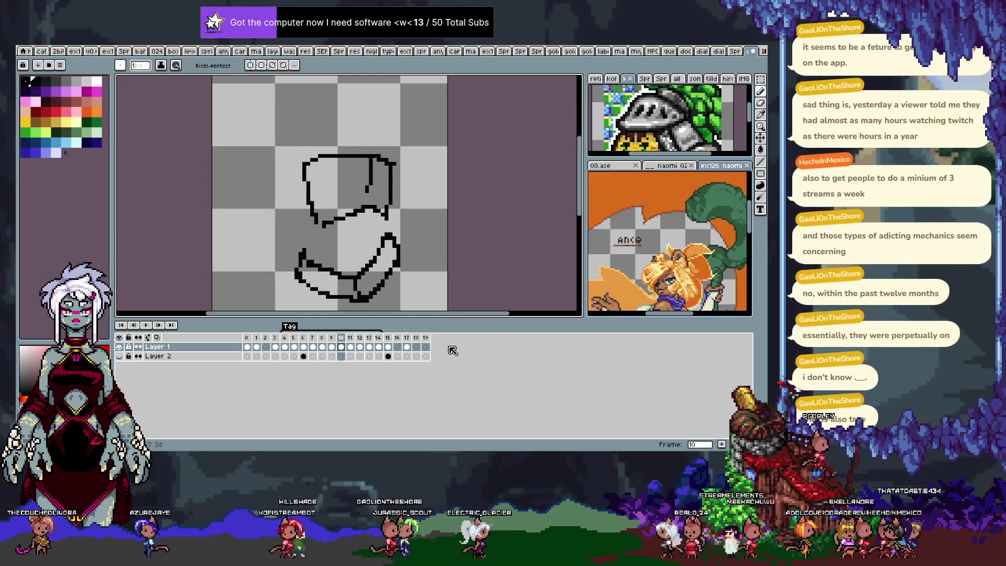
Step: Add empty frames through 21, then erase the bowl, middle shapes and stray dot from frame 17
left_click(321, 358)
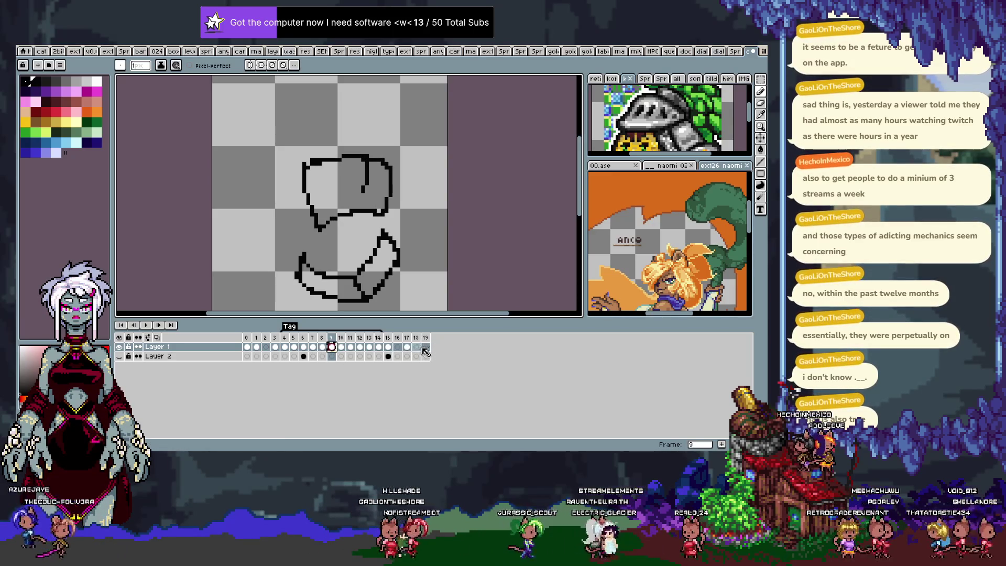
left_click(450, 360)
key("Return")
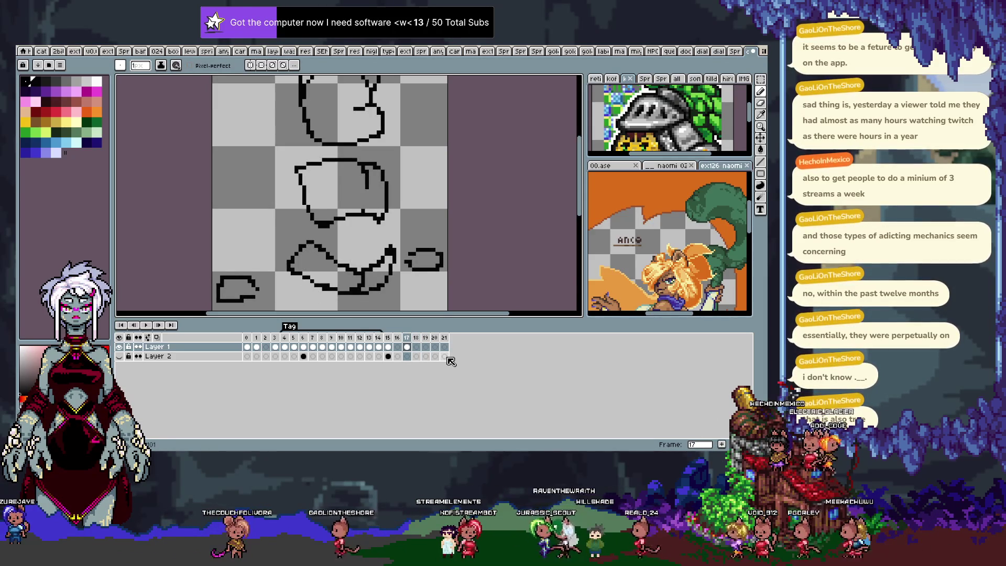
key("Tab")
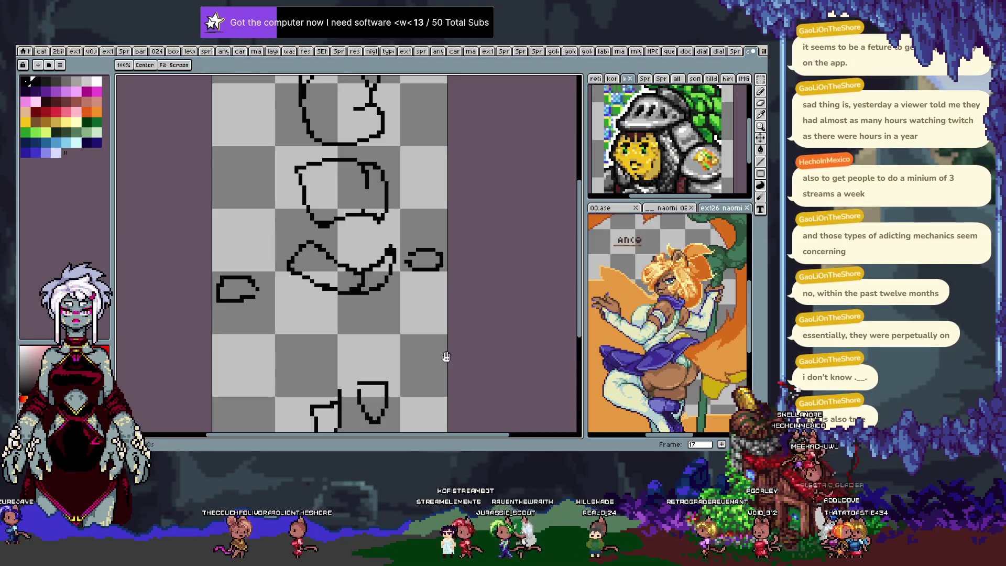
left_click_drag(337, 161, 391, 261)
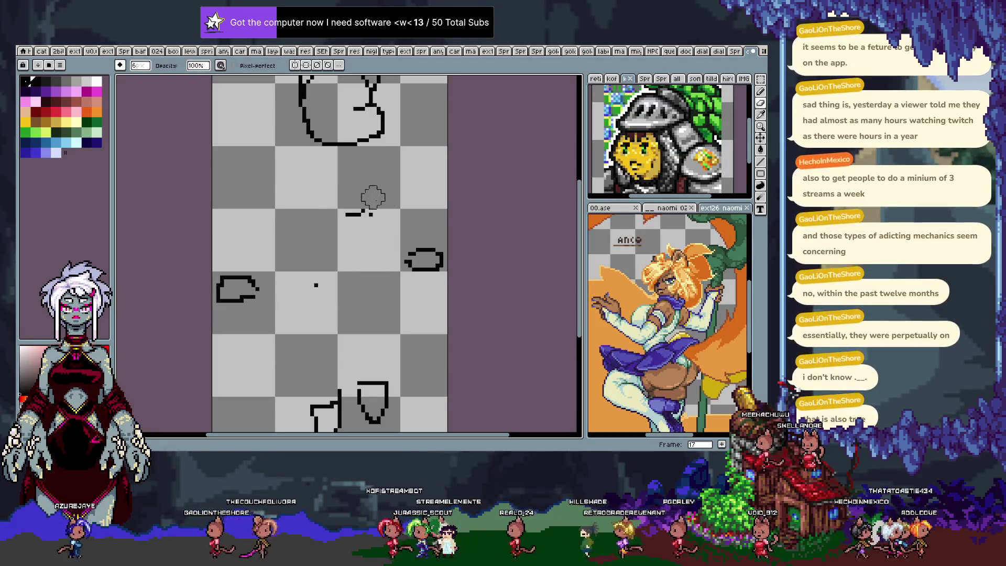
left_click_drag(391, 261, 315, 284)
Step: Draw the ears and head outline at the top, then select Layer 2's frame-17 cell
key("b")
key("Tab")
key("Tab")
left_click_drag(310, 118, 384, 110)
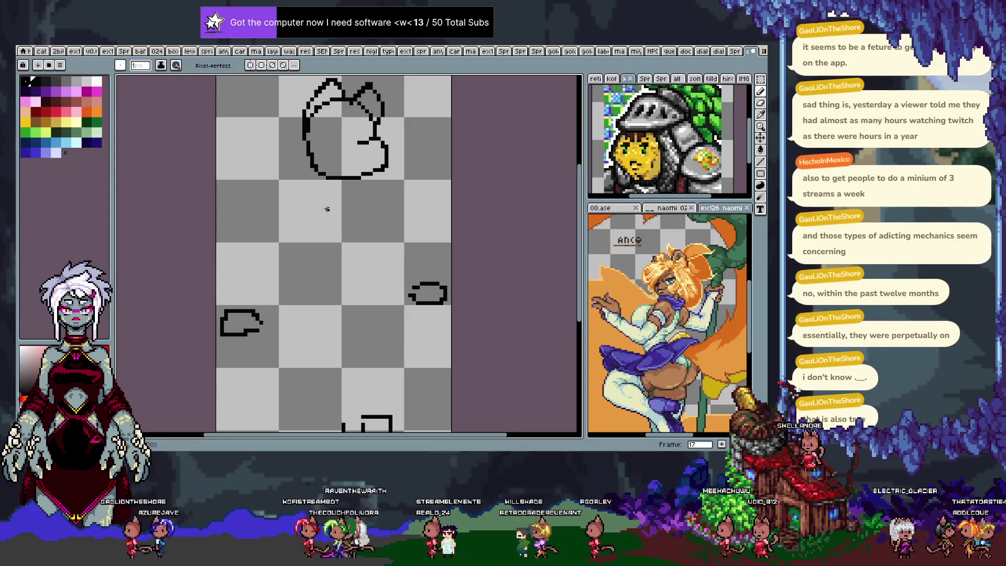
scroll(331, 199, "down", 1)
key("Tab")
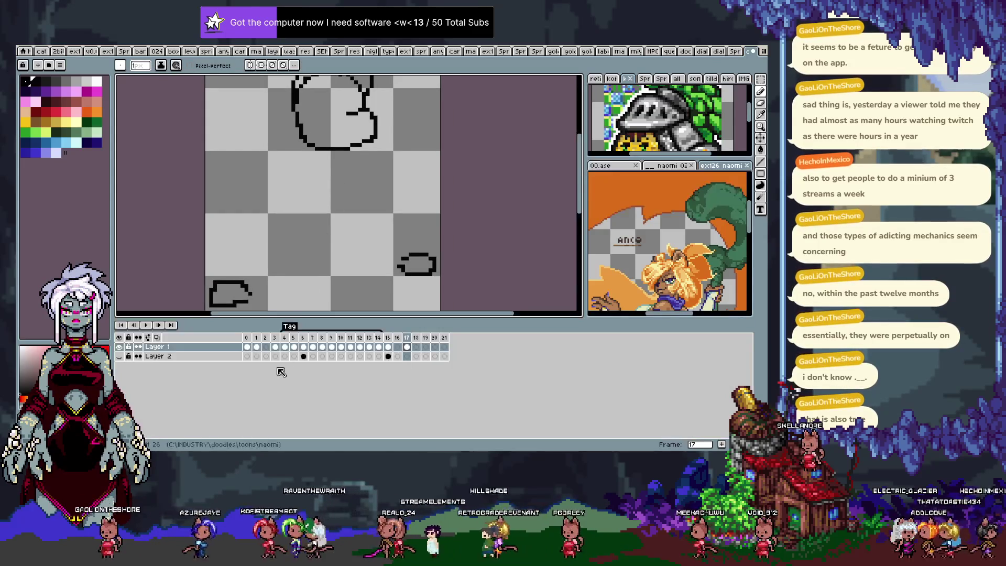
left_click(403, 356)
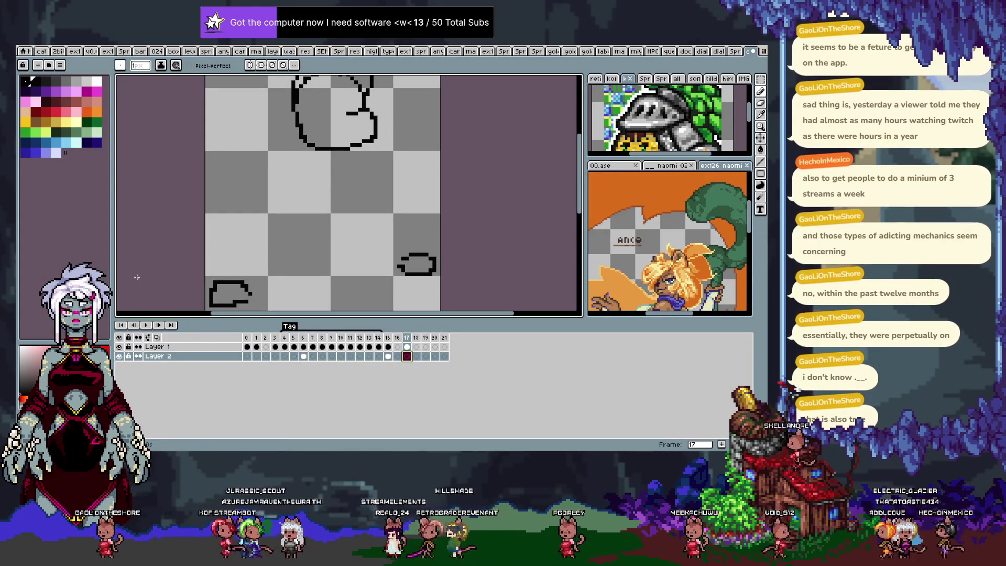
Step: Sketch red guide strokes across the upper curve and its lower end on frame 17, undoing misplaced tries
key("Tab")
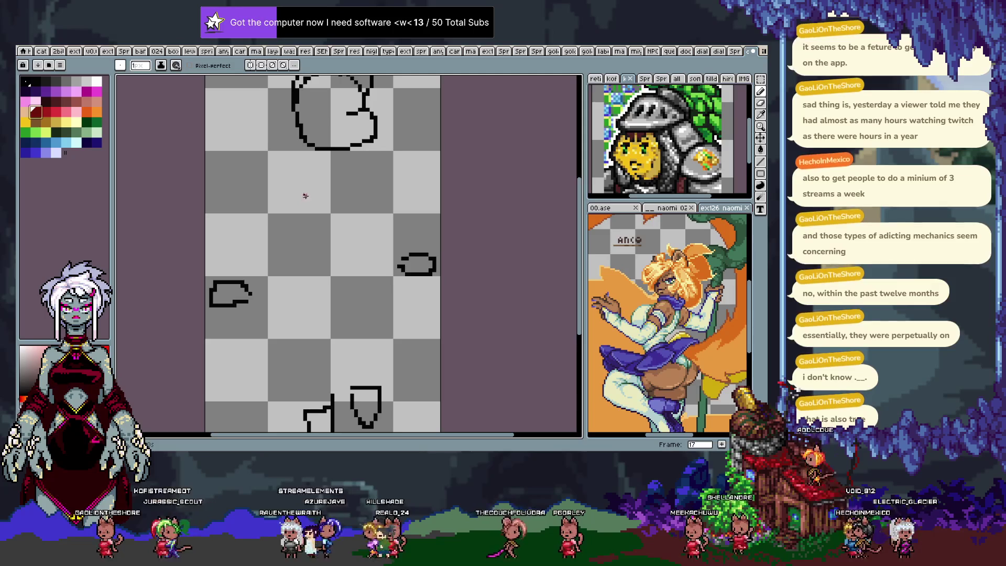
left_click_drag(292, 158, 370, 202)
key("ctrl+z")
left_click_drag(273, 176, 385, 220)
key("ctrl+z")
mouse_move(337, 172)
left_mouse_down()
mouse_move(311, 277)
mouse_move(371, 260)
left_mouse_up()
left_click_drag(313, 277, 337, 320)
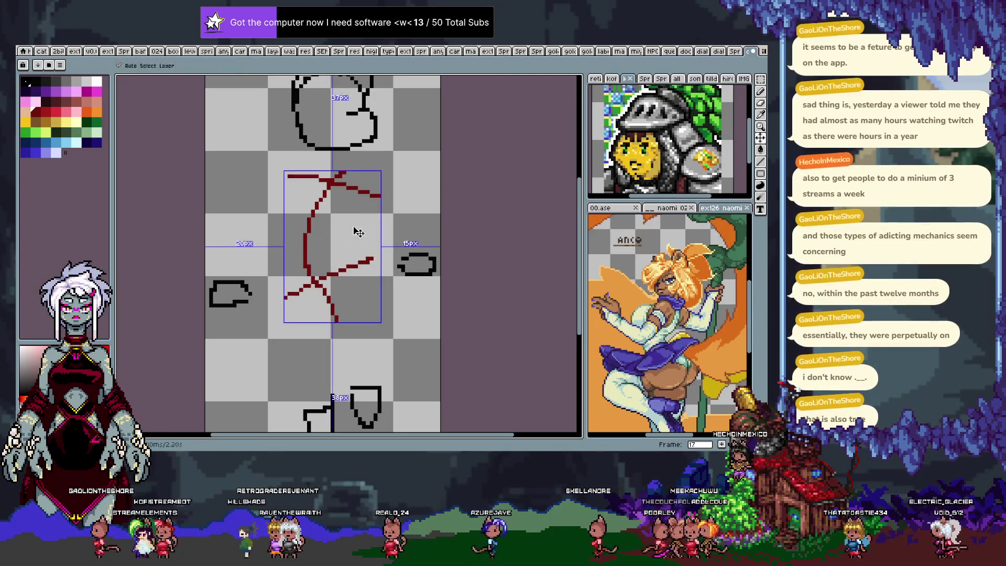
key("ctrl+z")
key("ctrl+z")
key("ctrl+z")
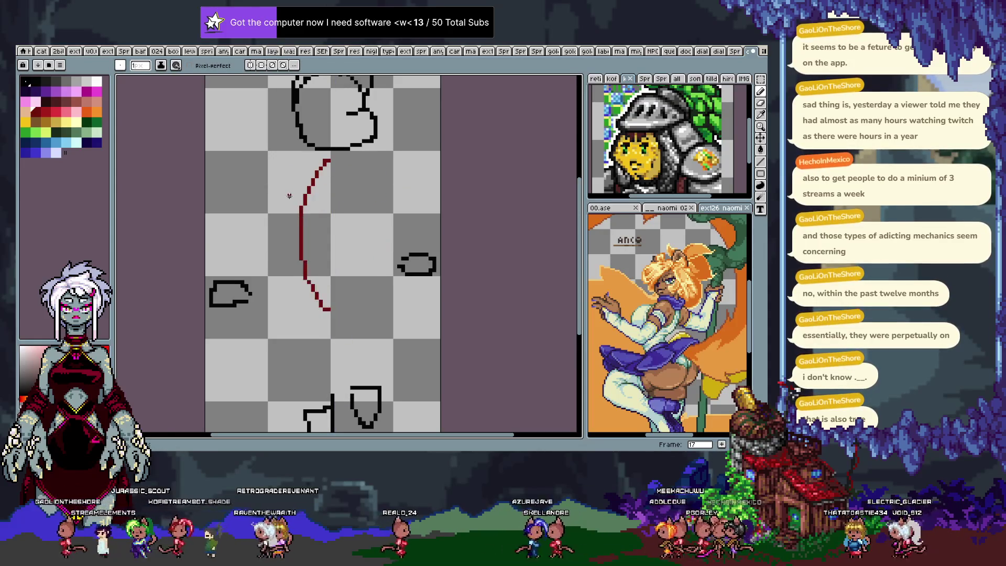
left_click_drag(285, 177, 354, 210)
left_click_drag(293, 291, 344, 269)
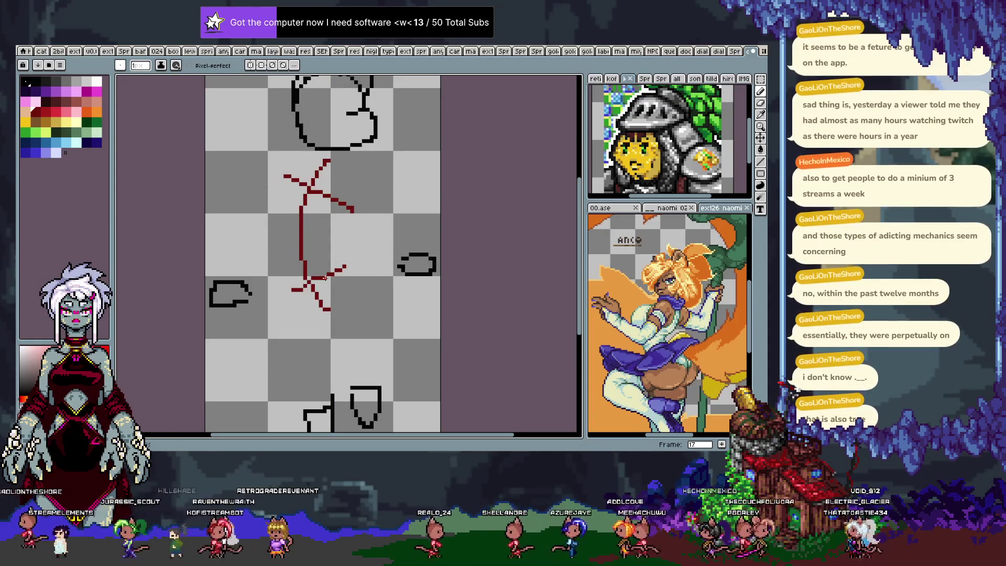
Step: Add a new empty frame 18 and move onto it with the red sketch layer ready for drawing
key("Right")
key("Left")
key("Tab")
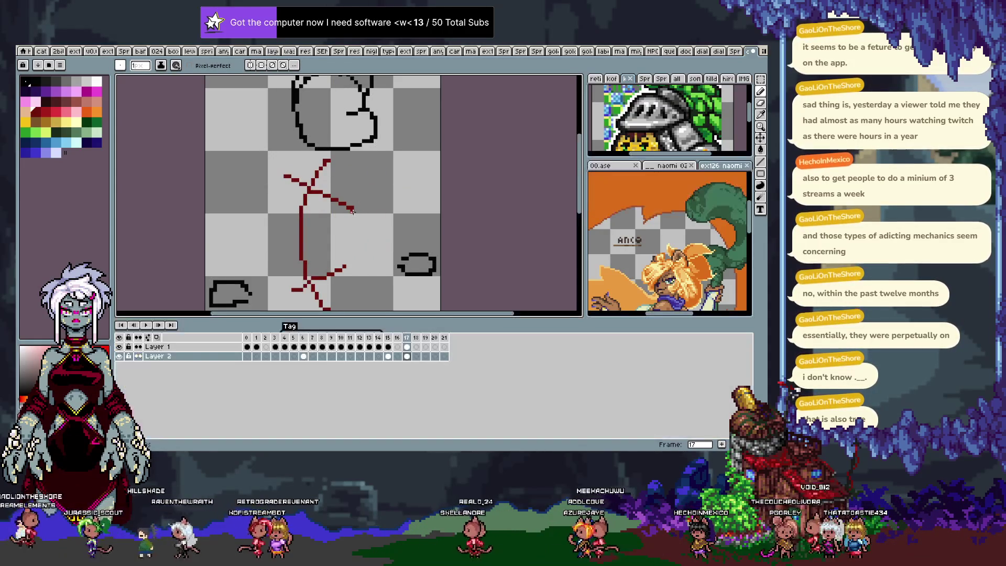
key("Up")
key("v")
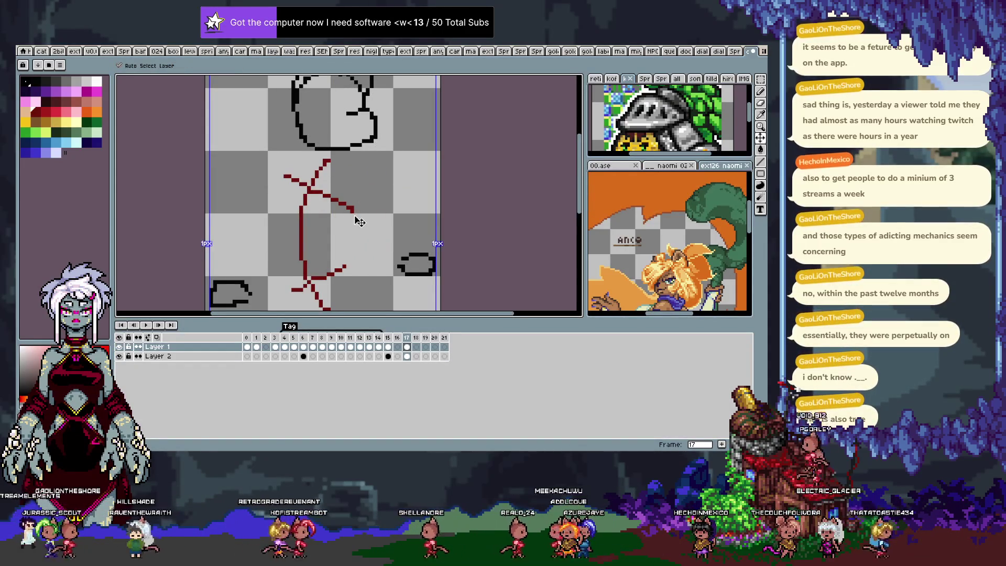
key("alt+n")
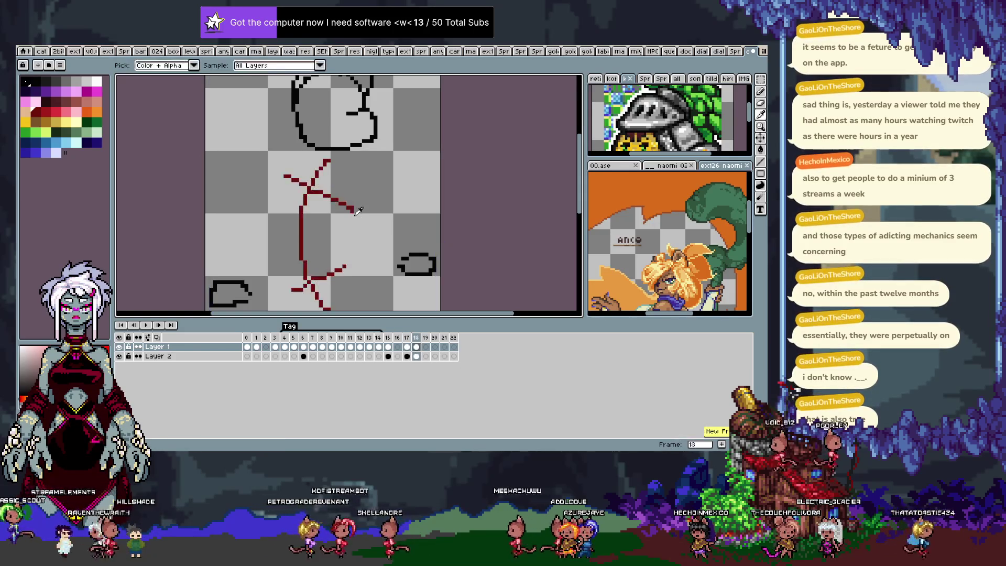
key("b")
key("Down")
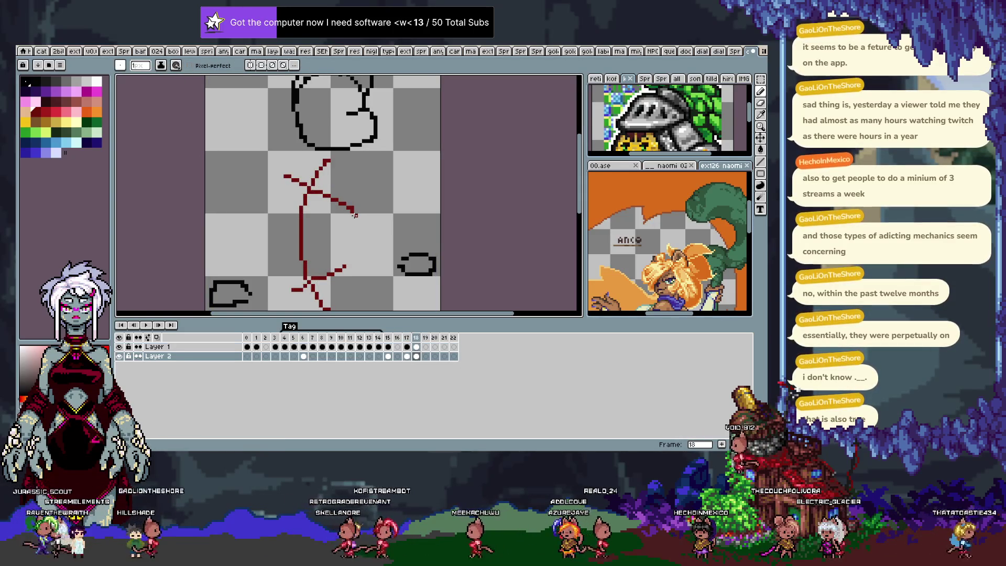
key("F3")
key("Tab")
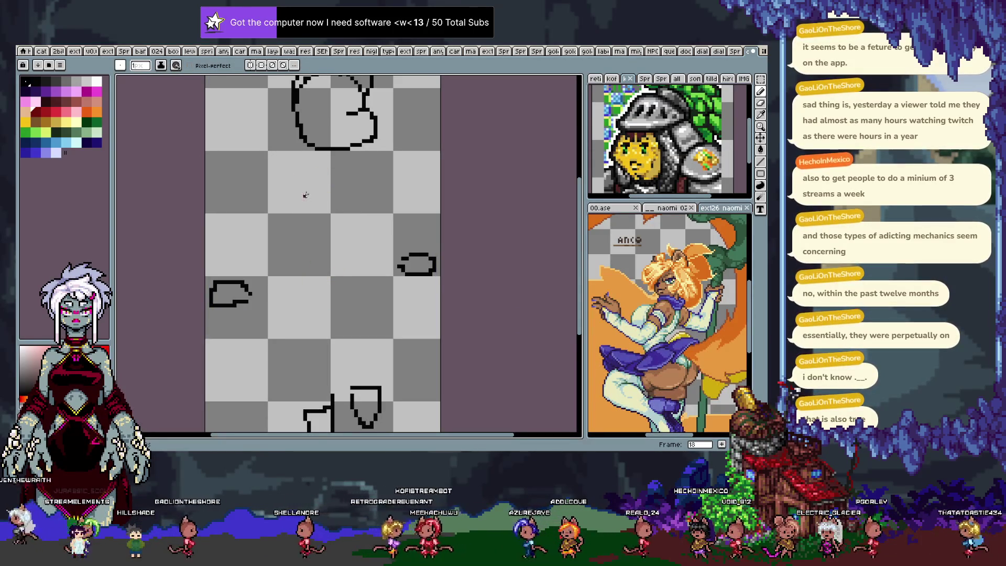
key("F3")
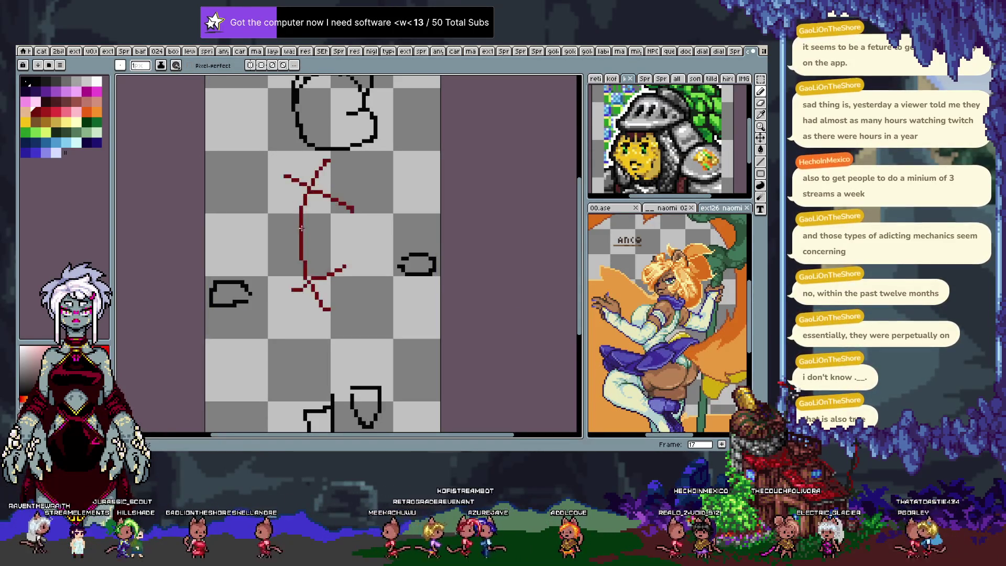
key("Right")
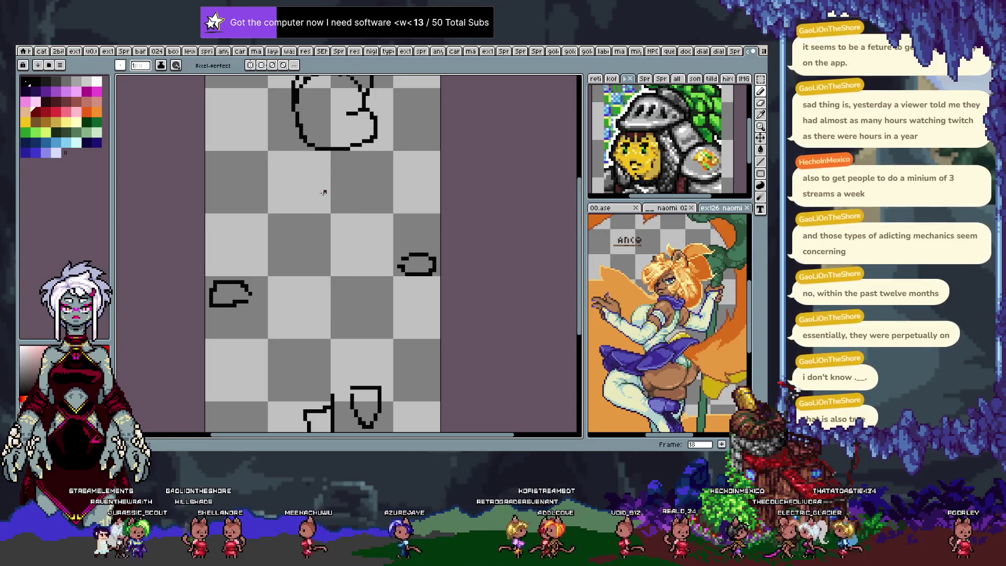
Step: Sketch a red stick-figure guide with crossbar and diagonal on frame 18, then step back to frame 17
left_click_drag(292, 186, 369, 181)
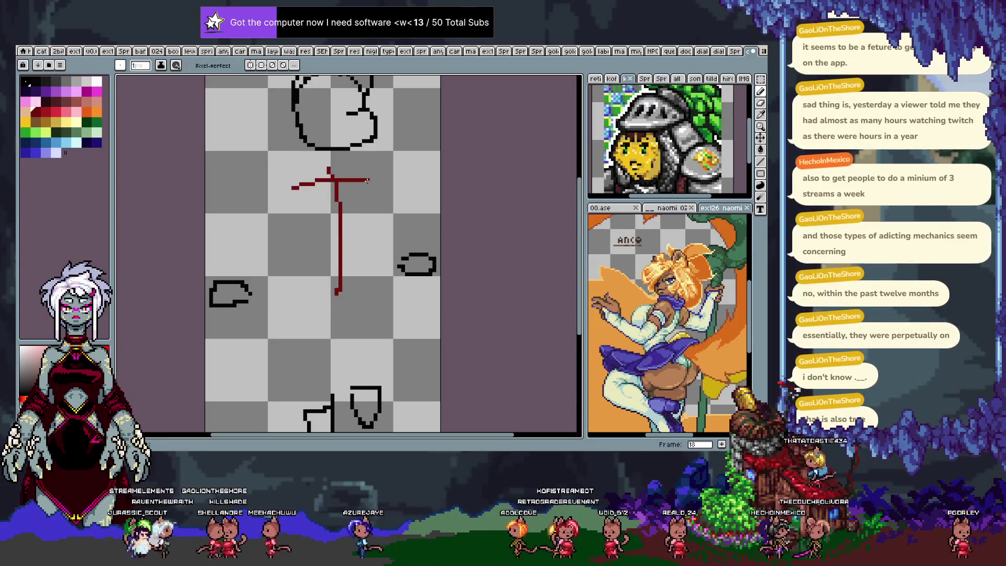
left_click(316, 274)
key("ctrl")
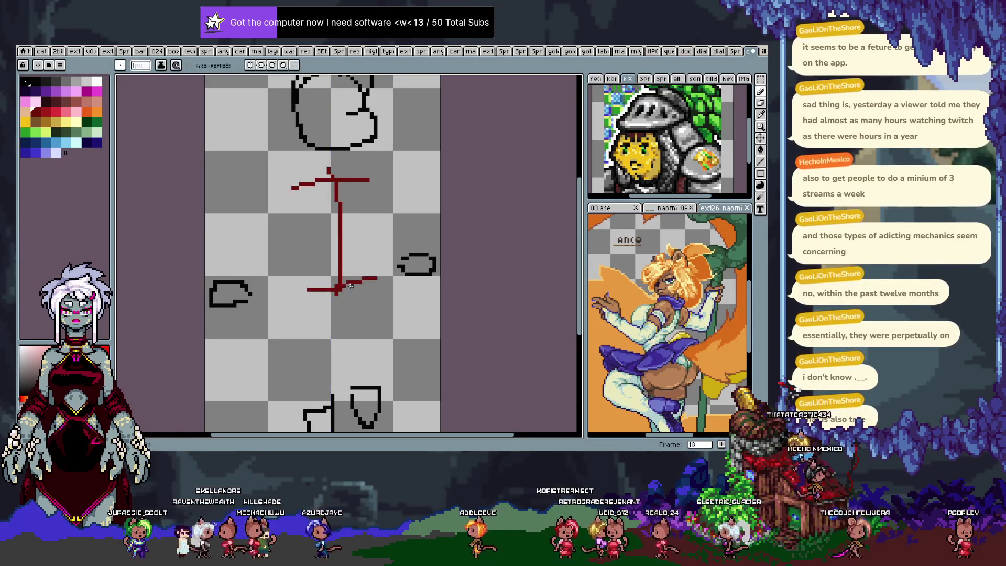
left_click_drag(308, 297, 368, 269)
key("Left")
key("Right")
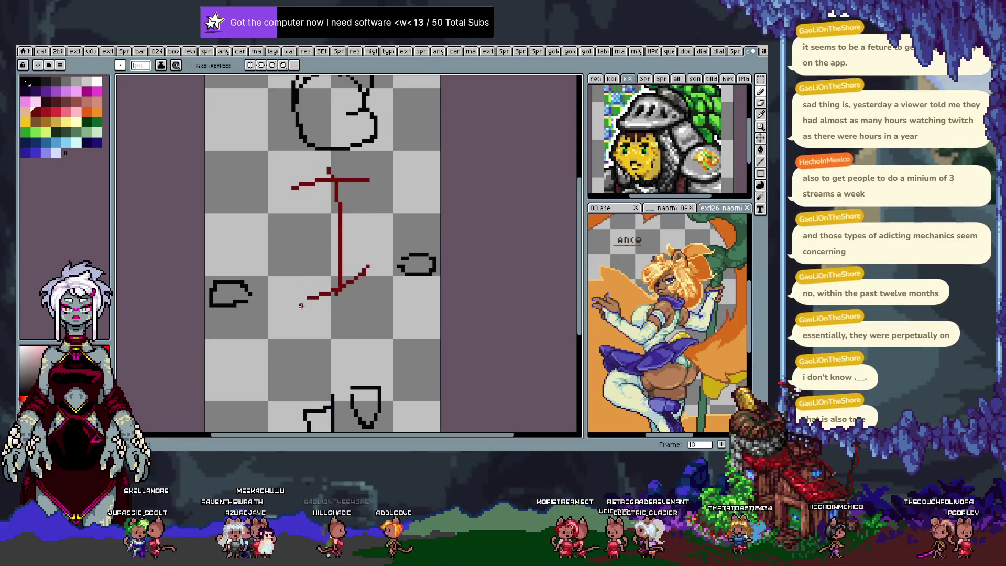
key("Left")
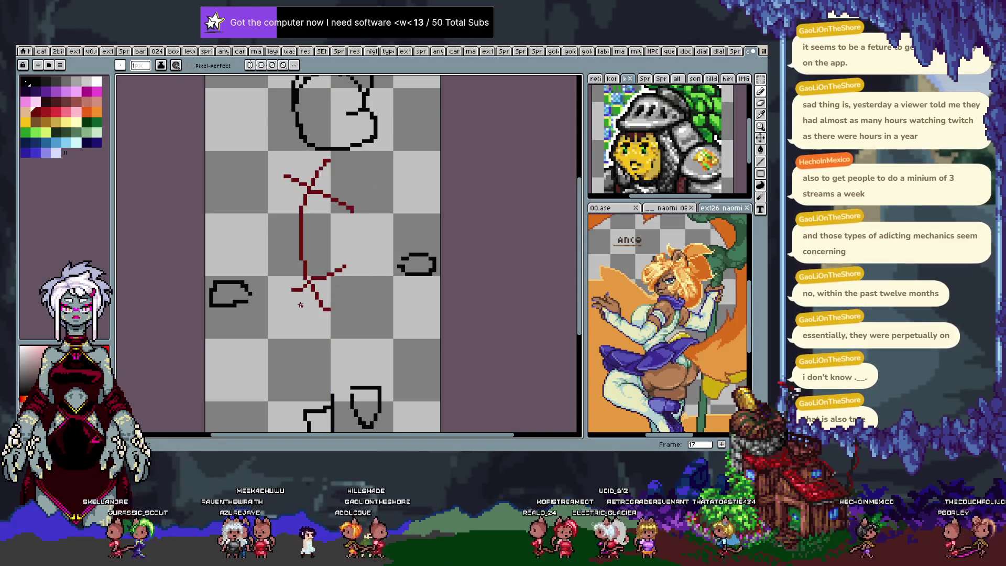
key("Tab")
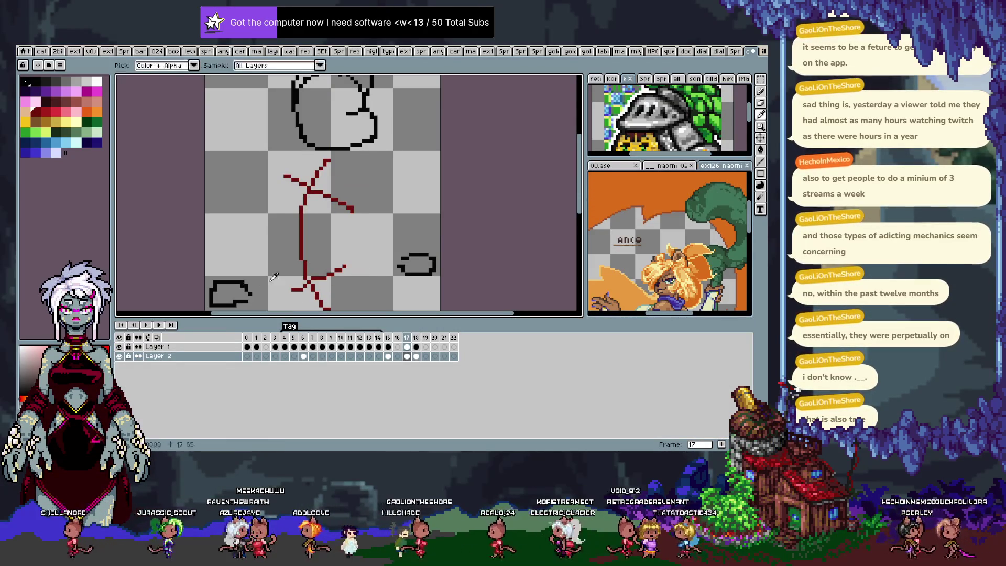
key("Tab")
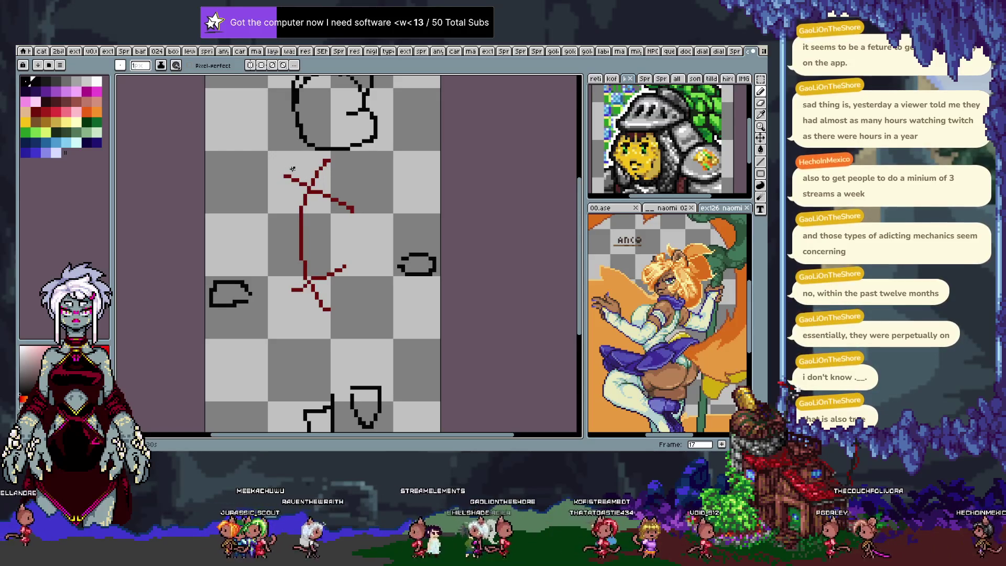
key("ctrl+z")
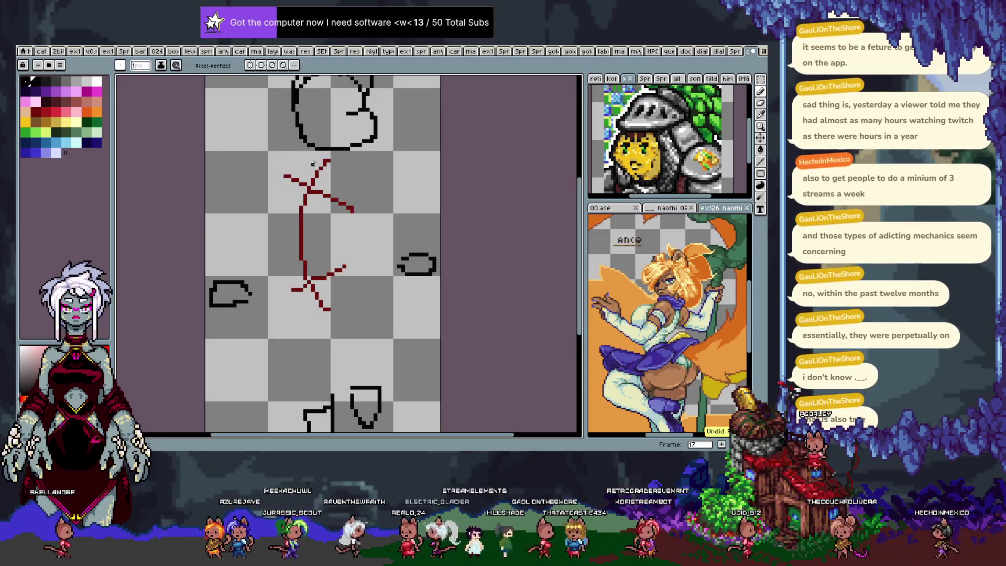
Step: Try black outline strokes over frame 17's upper sketch and bottom, undoing each unsatisfactory pass
left_click_drag(281, 164, 351, 189)
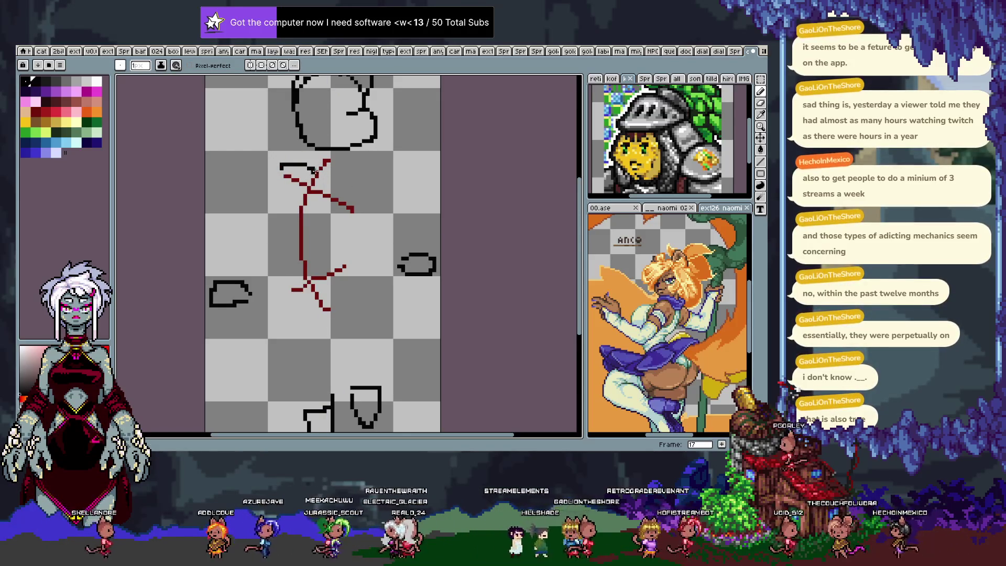
left_click_drag(273, 172, 297, 247)
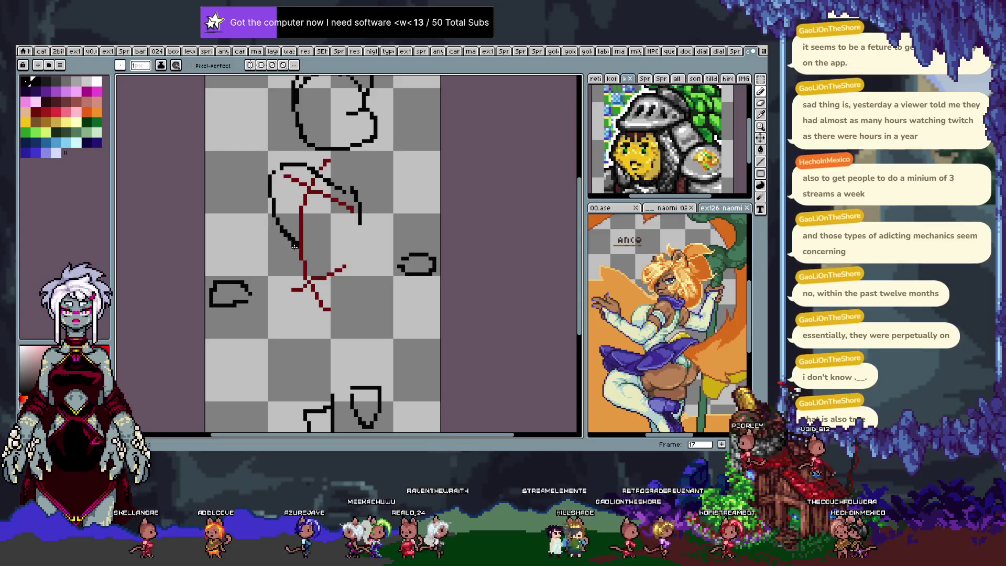
key("ctrl+z")
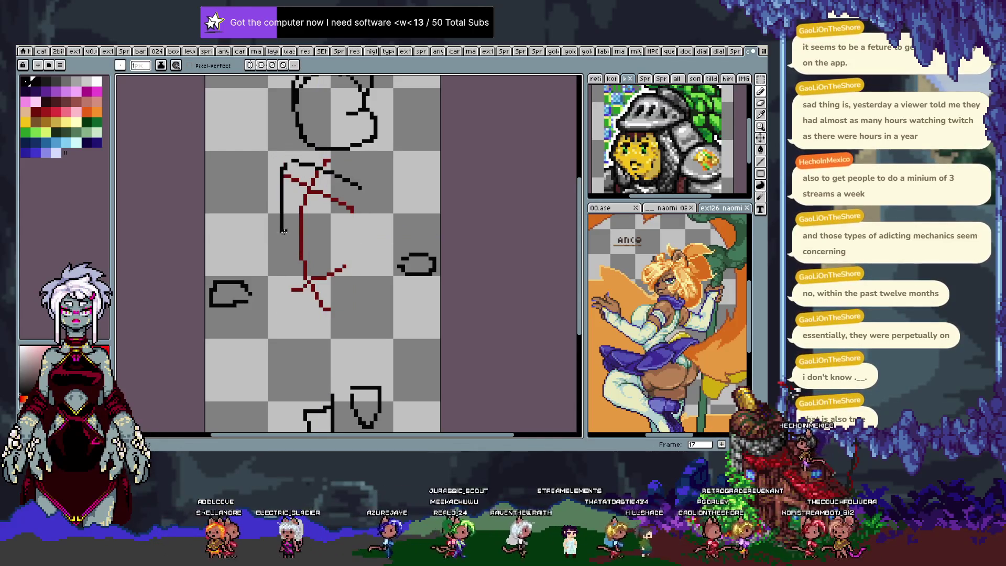
key("ctrl+z")
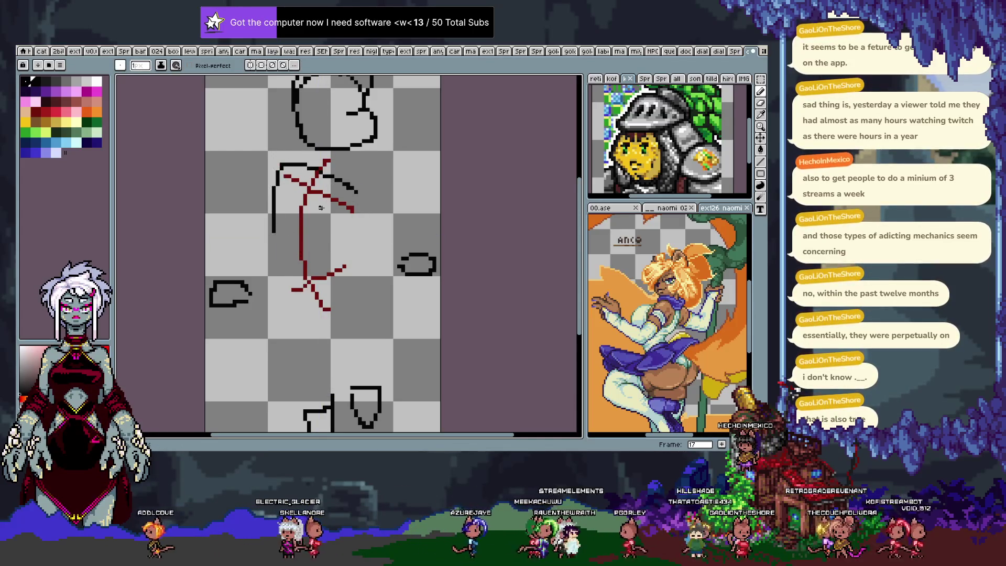
left_click_drag(279, 235, 324, 231)
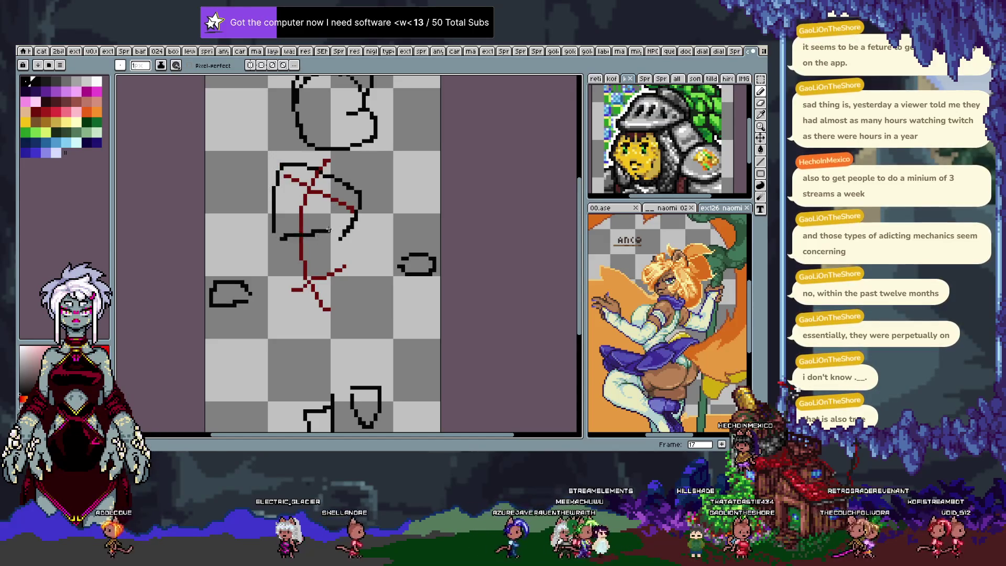
mouse_move(280, 291)
left_mouse_down()
mouse_move(347, 279)
mouse_move(368, 287)
mouse_move(309, 327)
left_mouse_up()
key("ctrl+z")
key("ctrl+z")
key("ctrl+z")
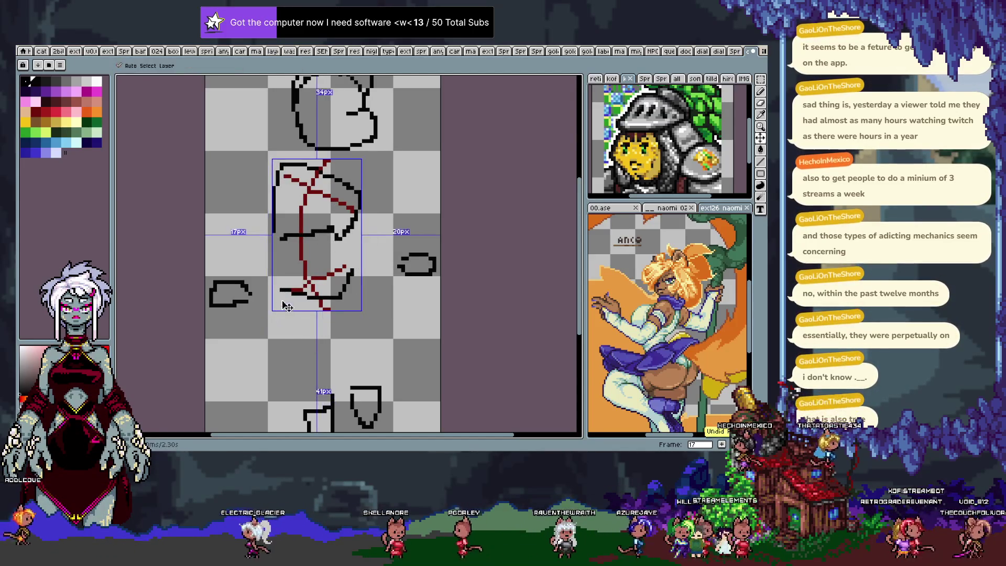
Step: Ink the lower shape on frame 17: a black curve with its left and right sides
left_click_drag(277, 264, 343, 261)
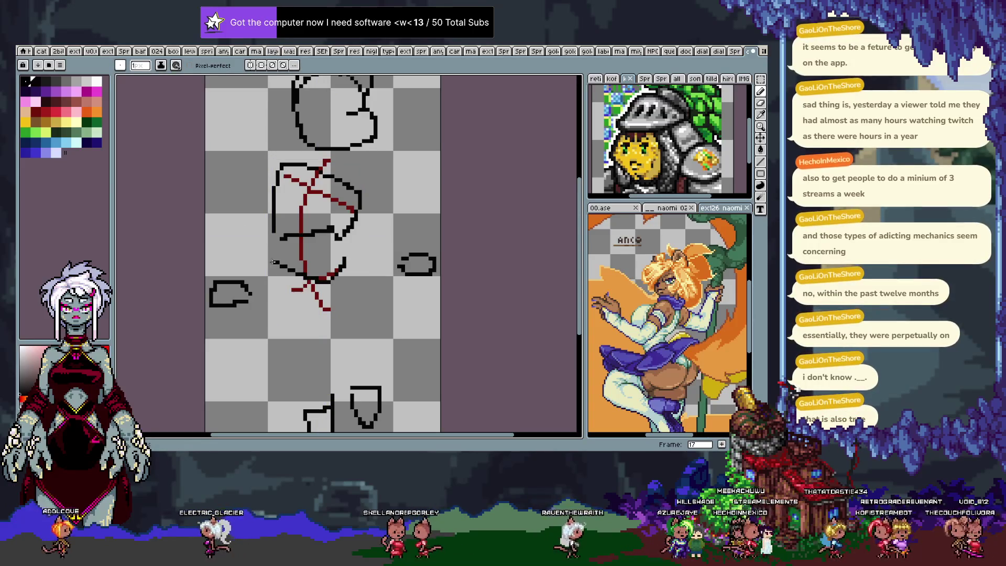
left_click_drag(265, 283, 324, 318)
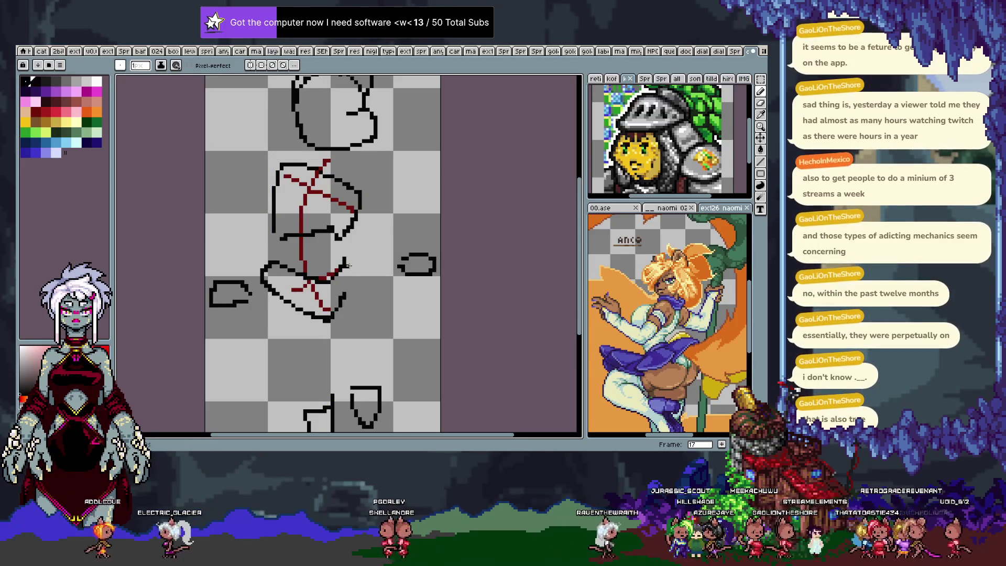
left_click_drag(348, 264, 338, 318)
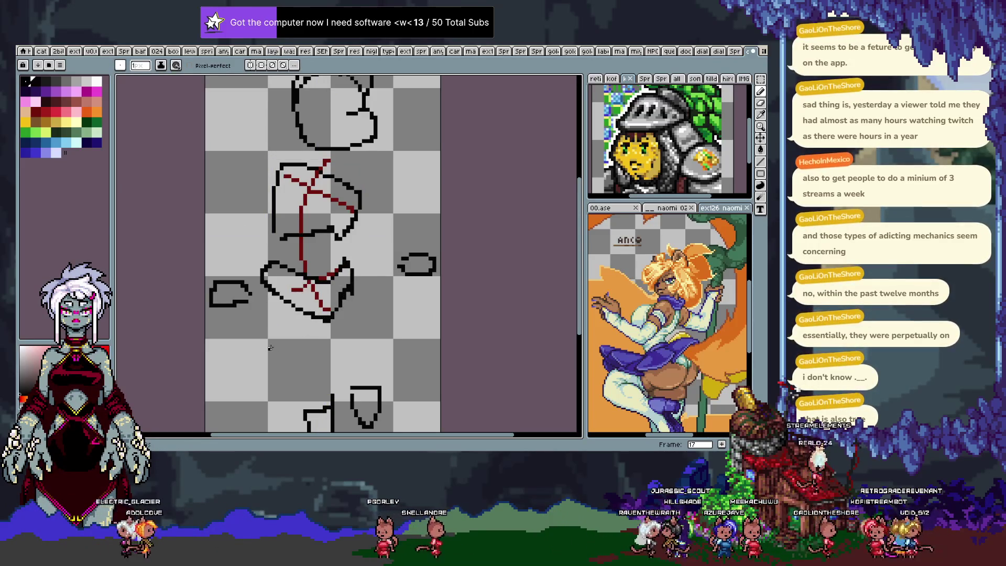
Step: Move to frame 18, redraw a steeper first black curve there and turn on onion skinning
key("Right")
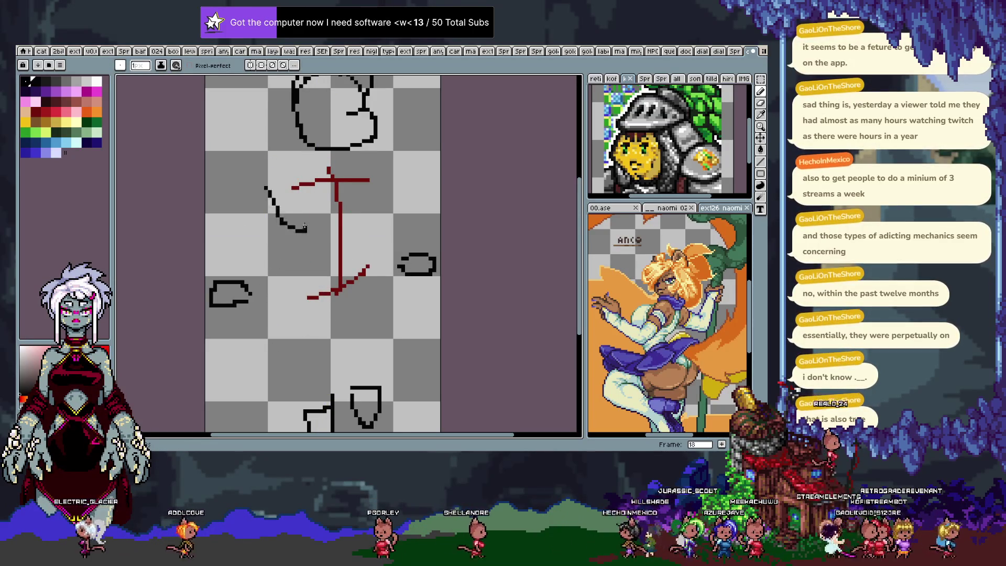
key("ctrl+z")
left_click_drag(289, 185, 314, 234)
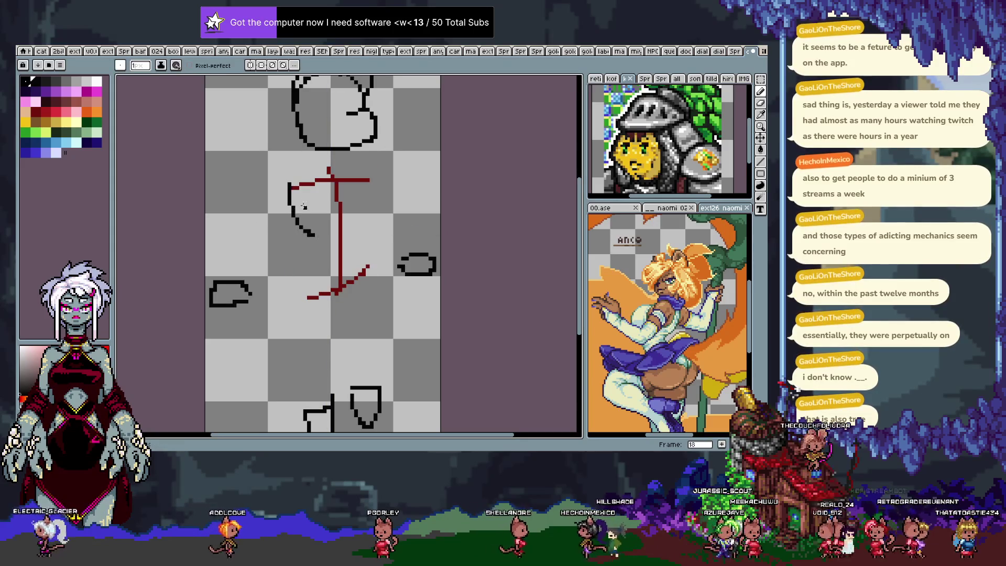
key("Tab")
left_click(158, 315)
key("Tab")
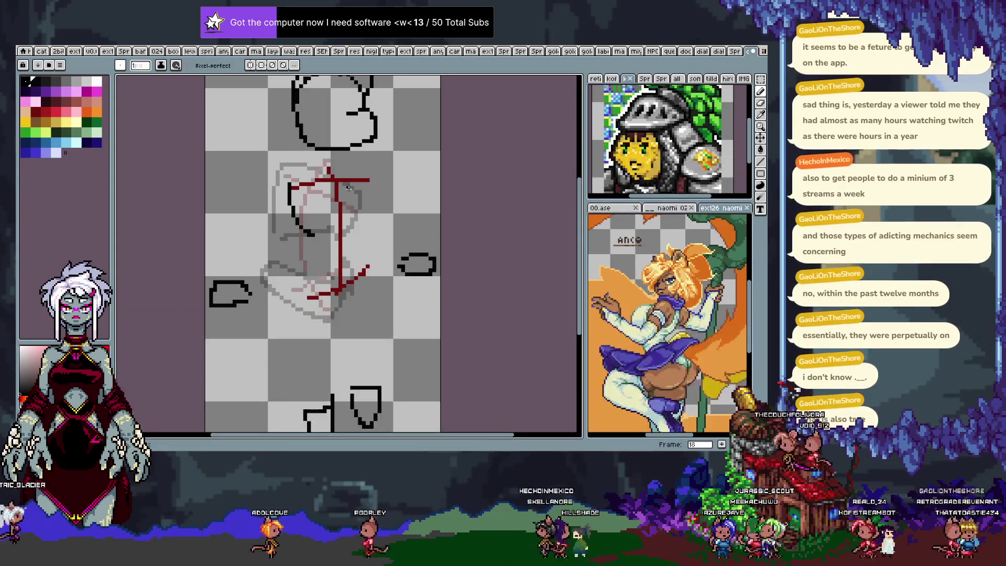
Step: Ink the black line across the figure's top and close the head outline on the right, discarding lower tries
left_click_drag(303, 172, 360, 168)
key("ctrl")
left_click_drag(327, 248, 377, 214)
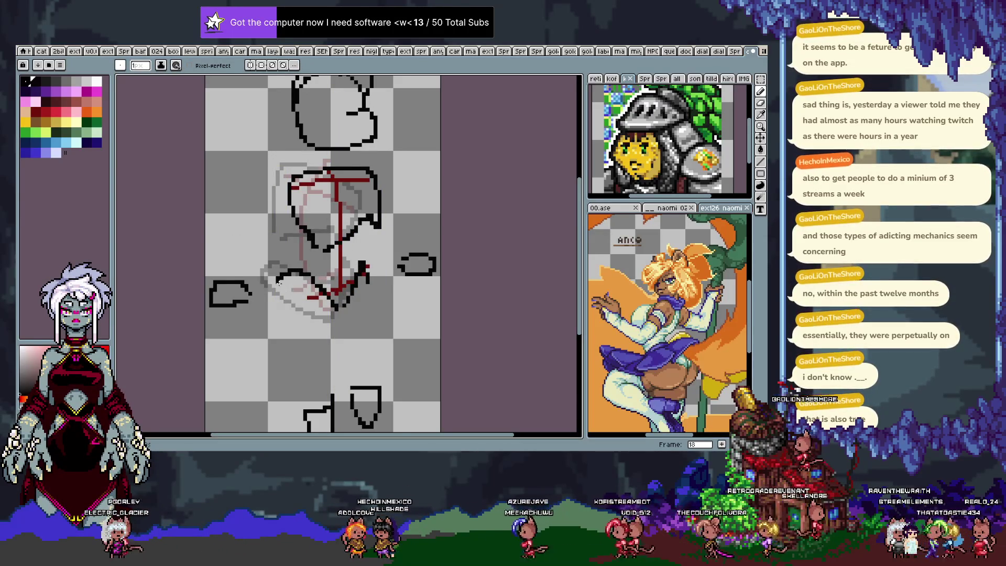
key("ctrl+z")
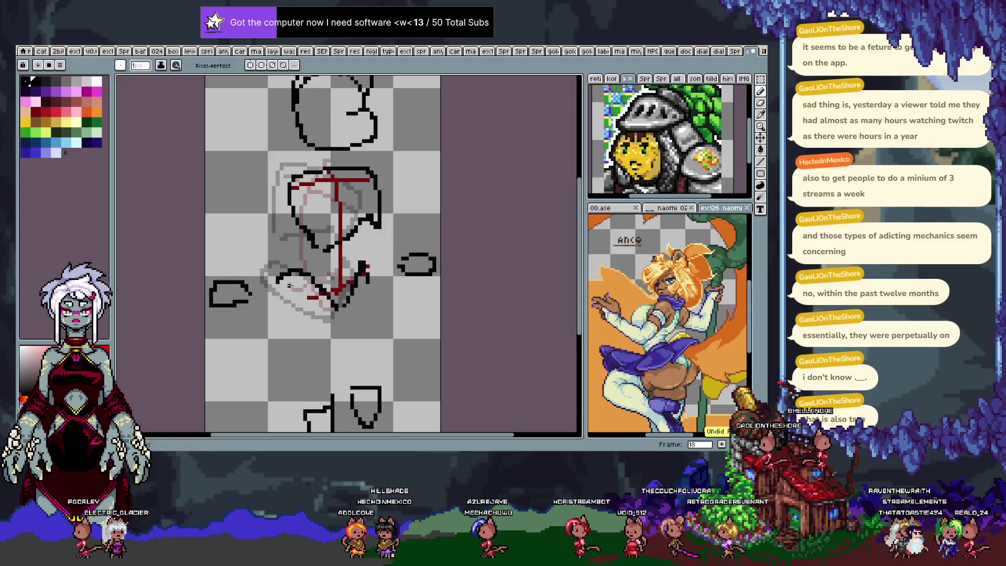
key("q")
left_click_drag(289, 290, 301, 275)
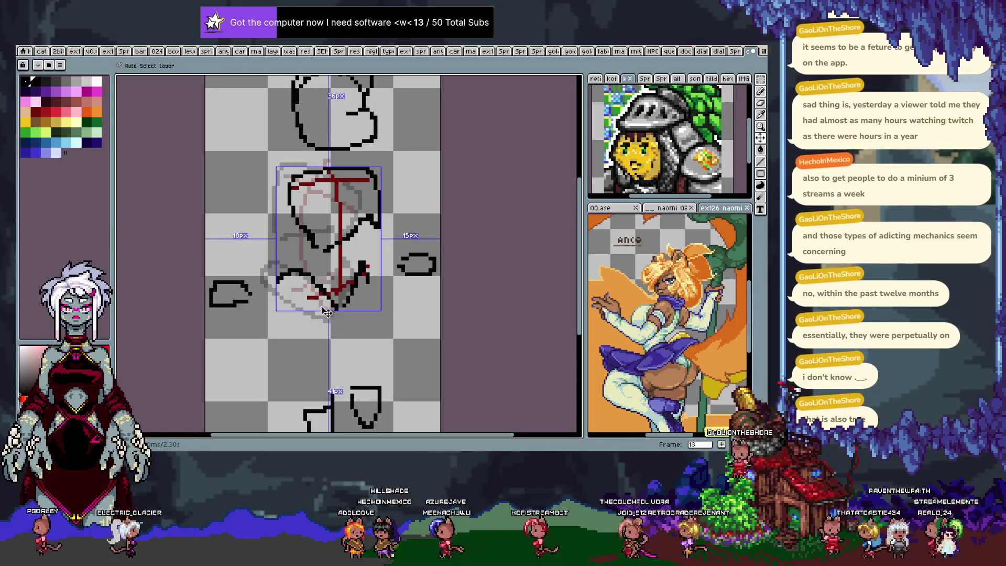
key("ctrl")
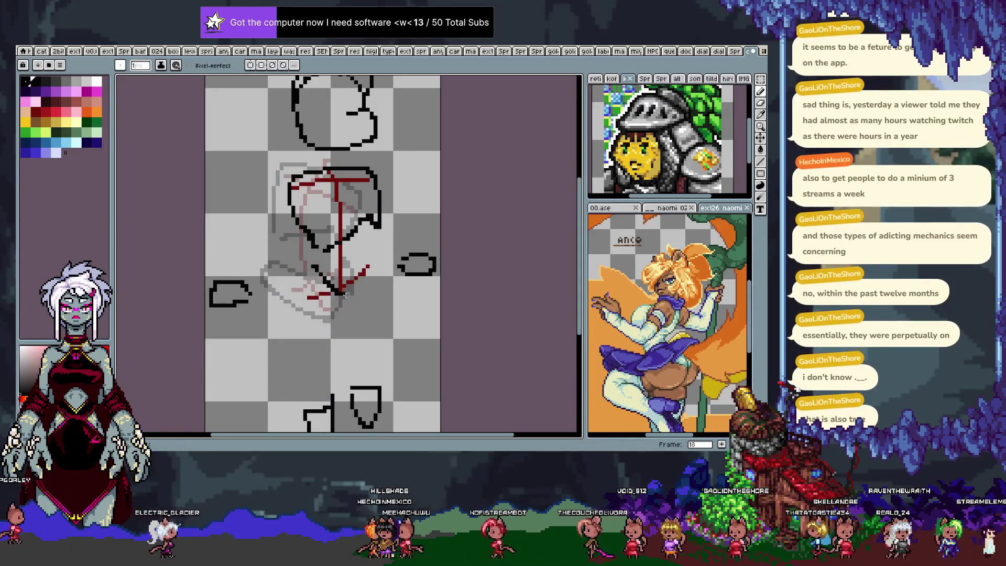
key("ctrl+z")
key("ctrl+z")
key("ctrl+z")
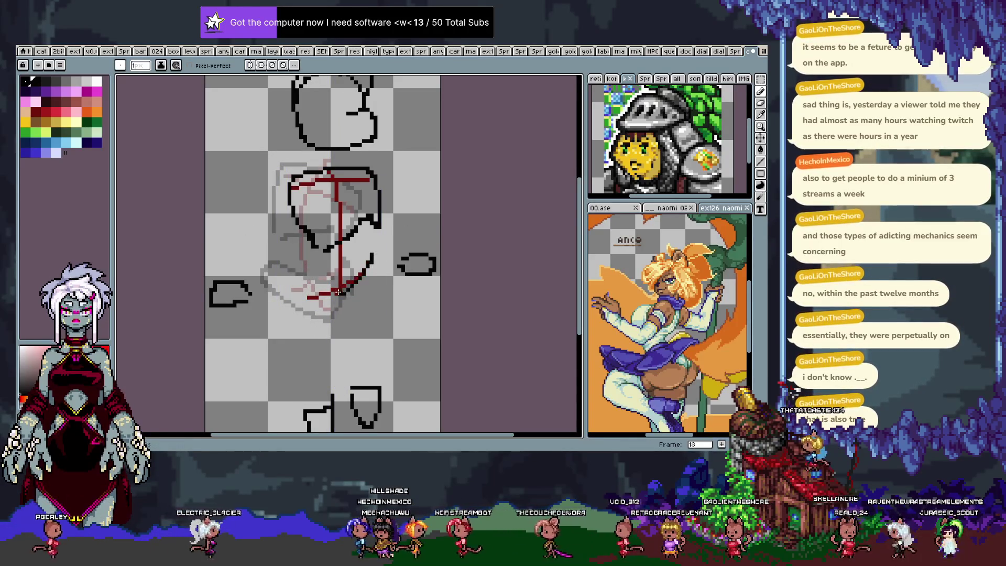
Step: Rework the figure's lower strokes, ending with a thick black diagonal at the lower right
key("ctrl")
mouse_move(300, 271)
left_mouse_down()
mouse_move(313, 272)
mouse_move(289, 280)
left_mouse_up()
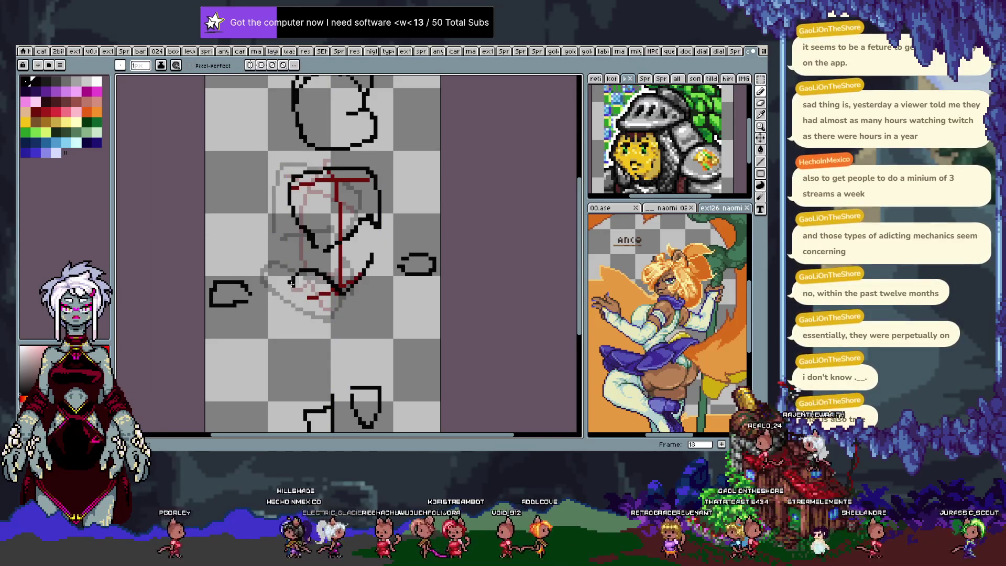
key("ctrl+z")
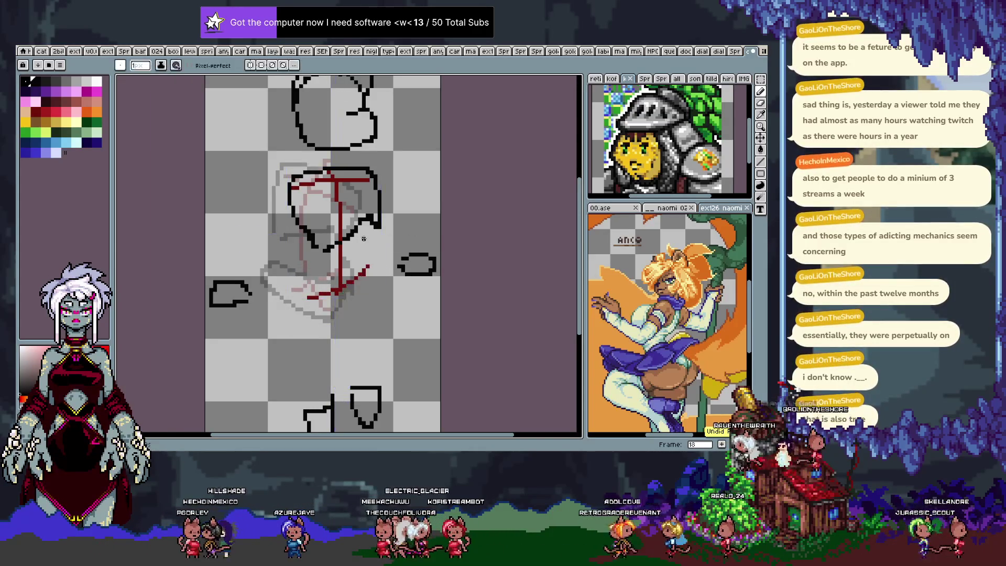
left_click_drag(334, 317, 366, 277)
key("ctrl+z")
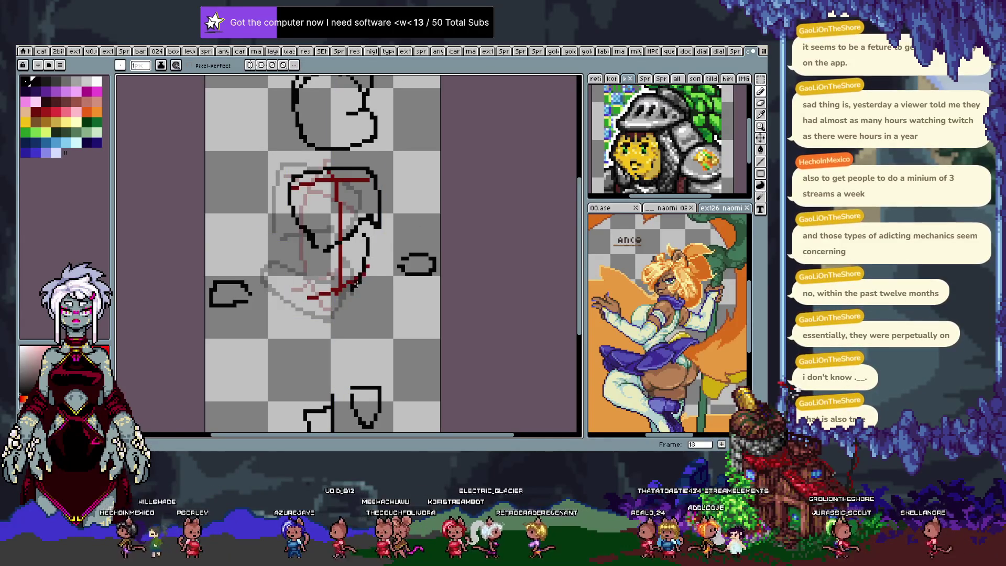
left_click_drag(338, 314, 369, 272)
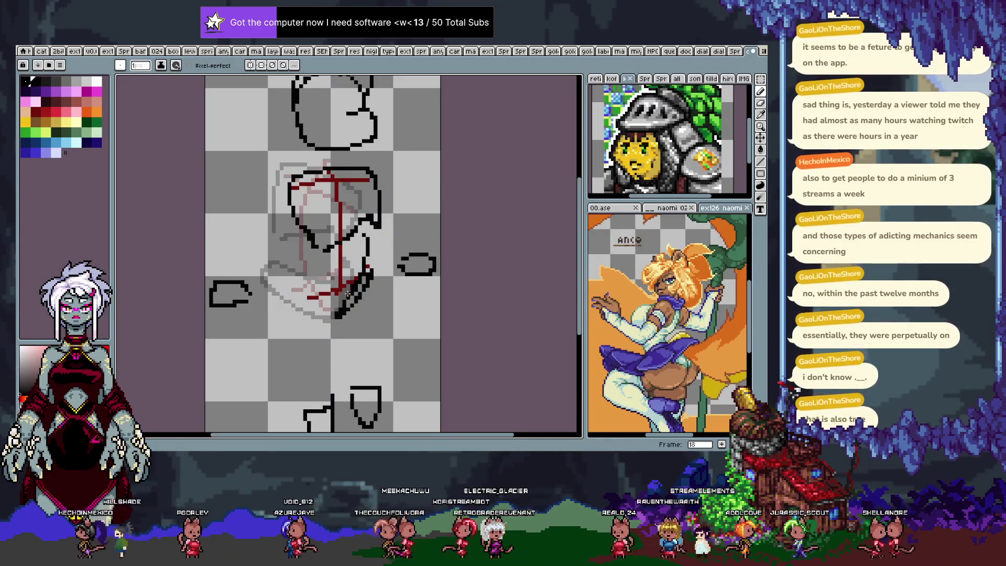
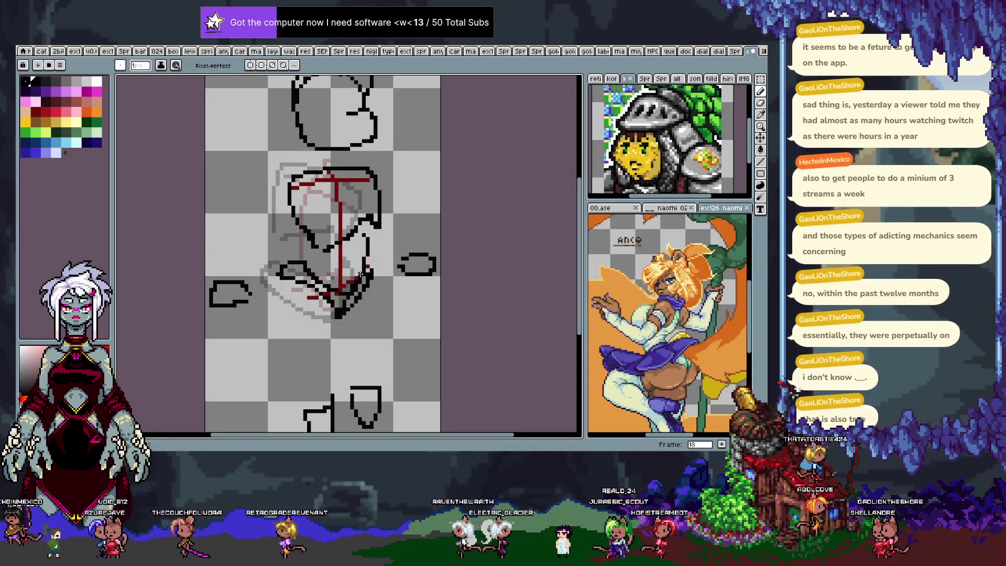
Step: Fade the red sketch lines on the sketch layer and check the last fill on frame 18
key("Tab")
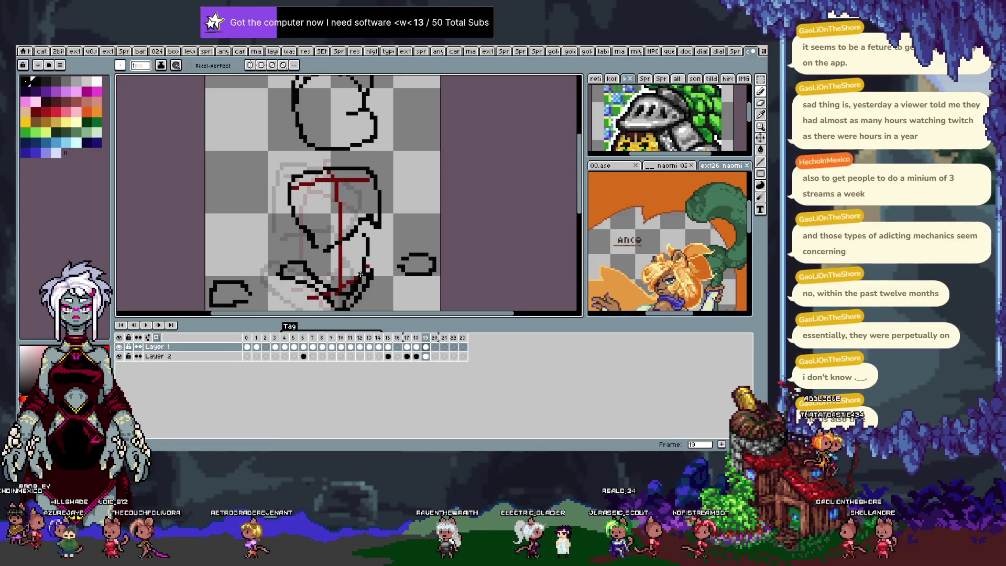
key("alt+Down")
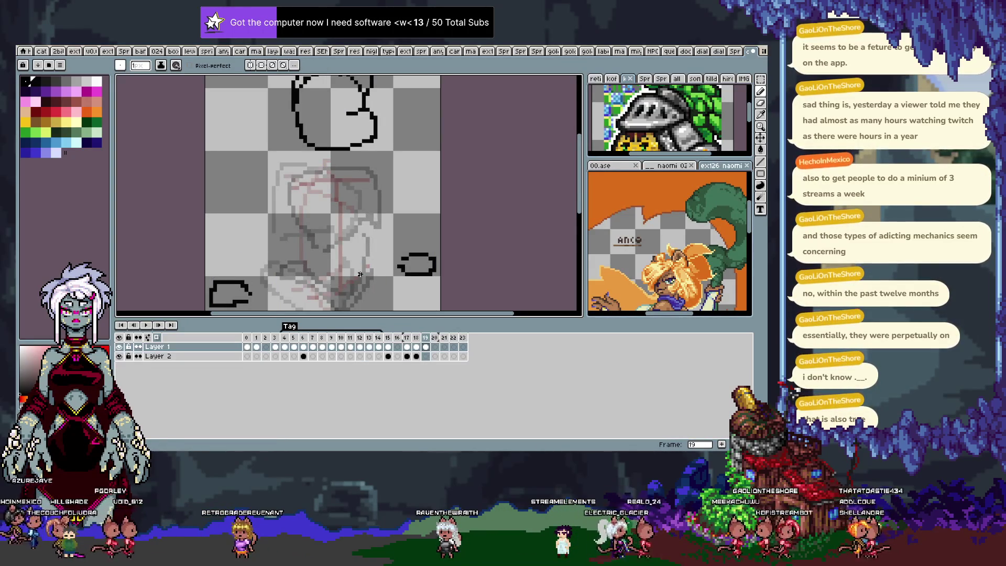
key("Right")
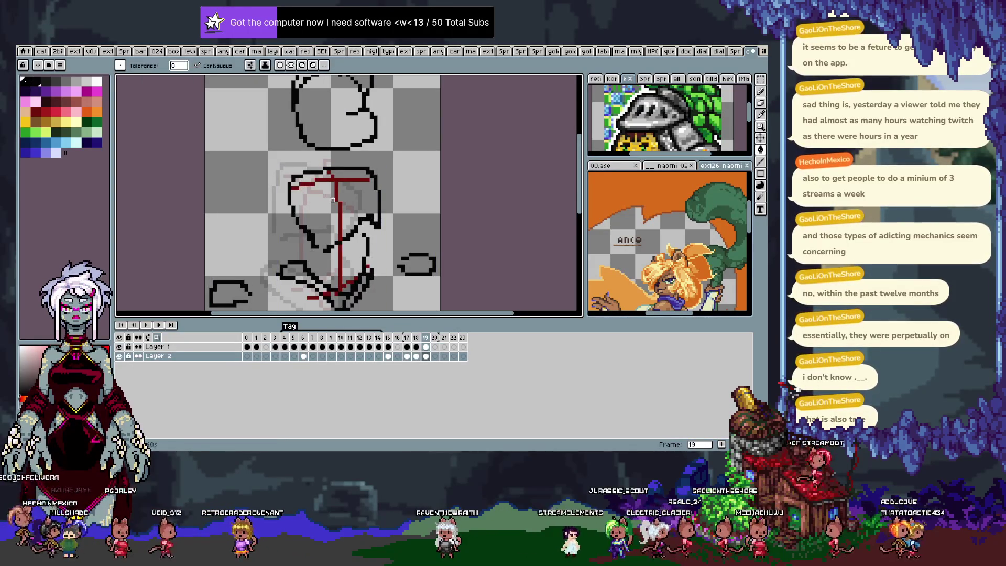
key("Left")
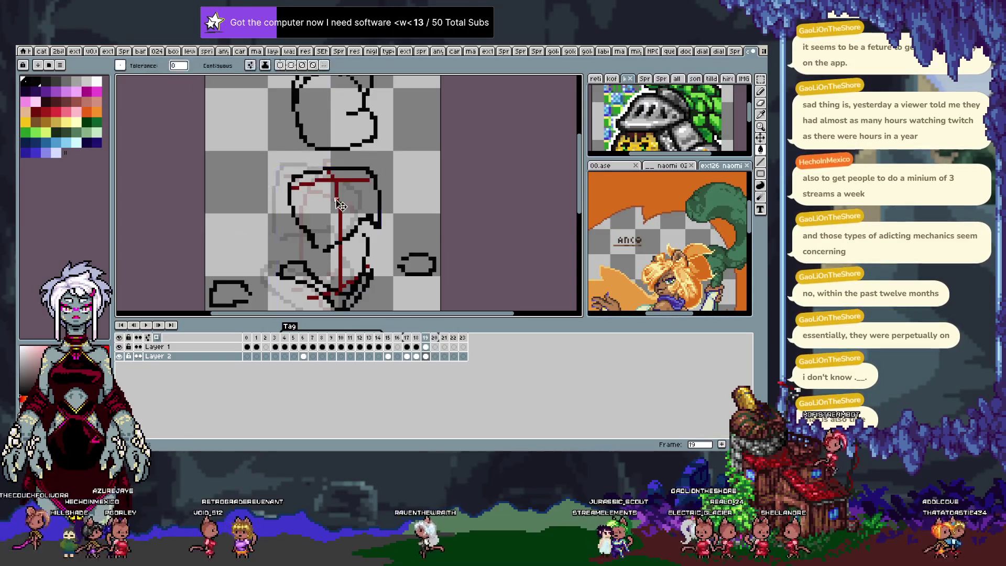
left_click(416, 356)
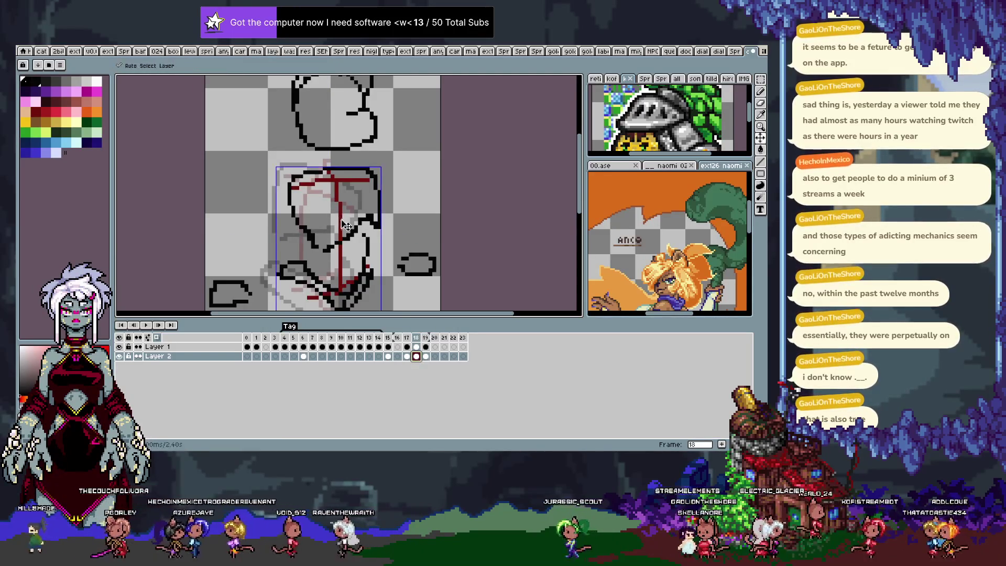
key("ctrl+z")
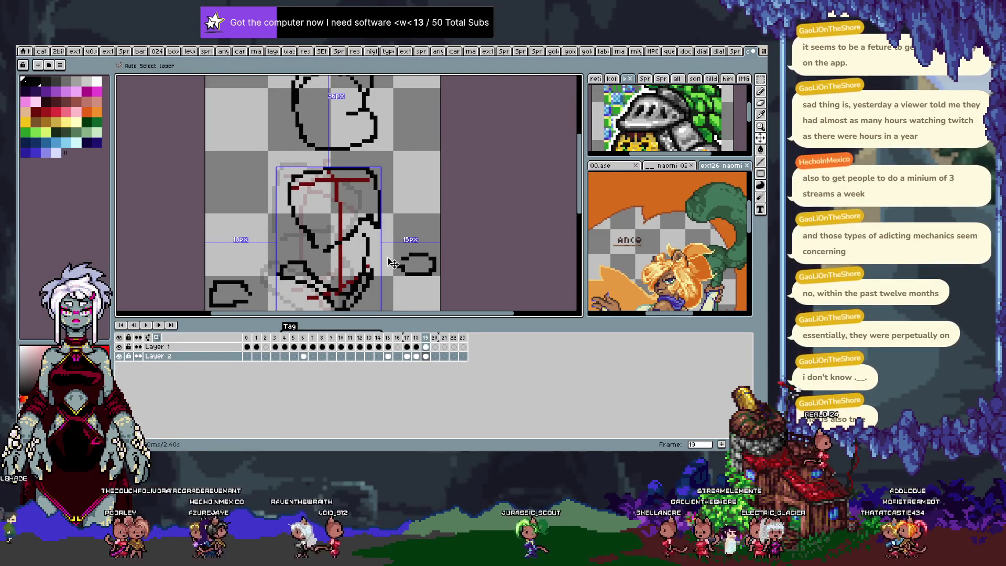
key("ctrl+y")
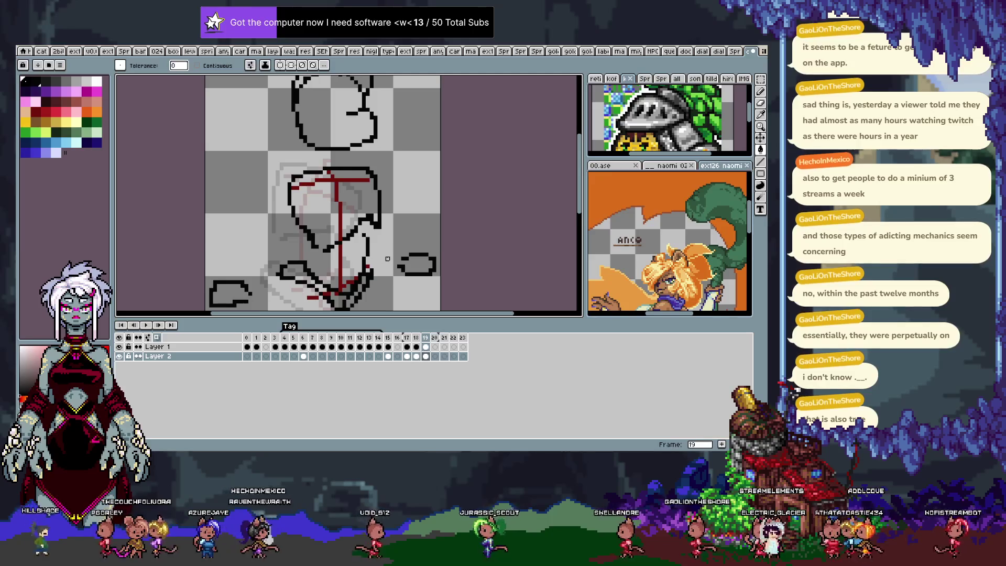
Step: Select the figure's black lineart with the magic wand, inspect it, then clear the selection
key("w")
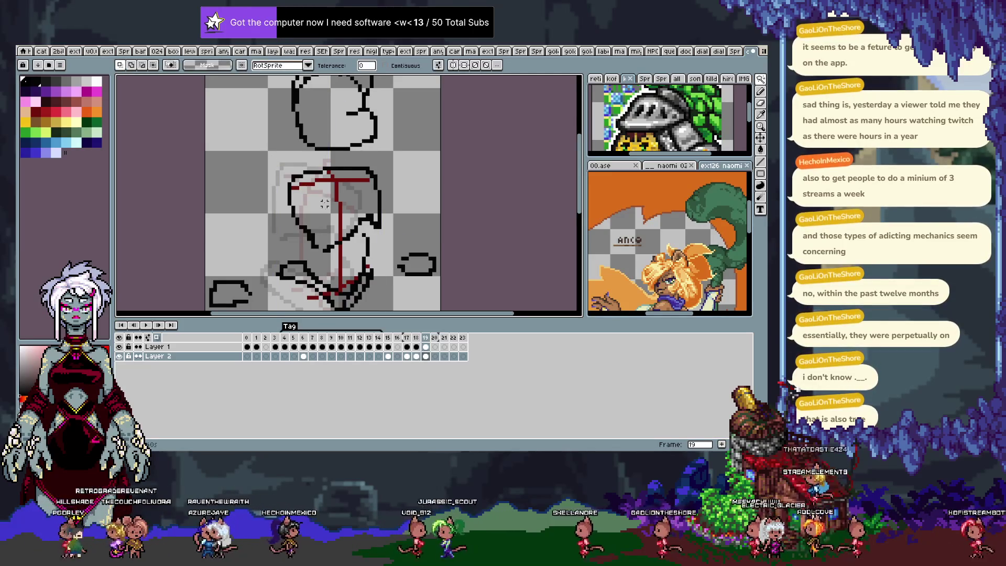
left_click(374, 197)
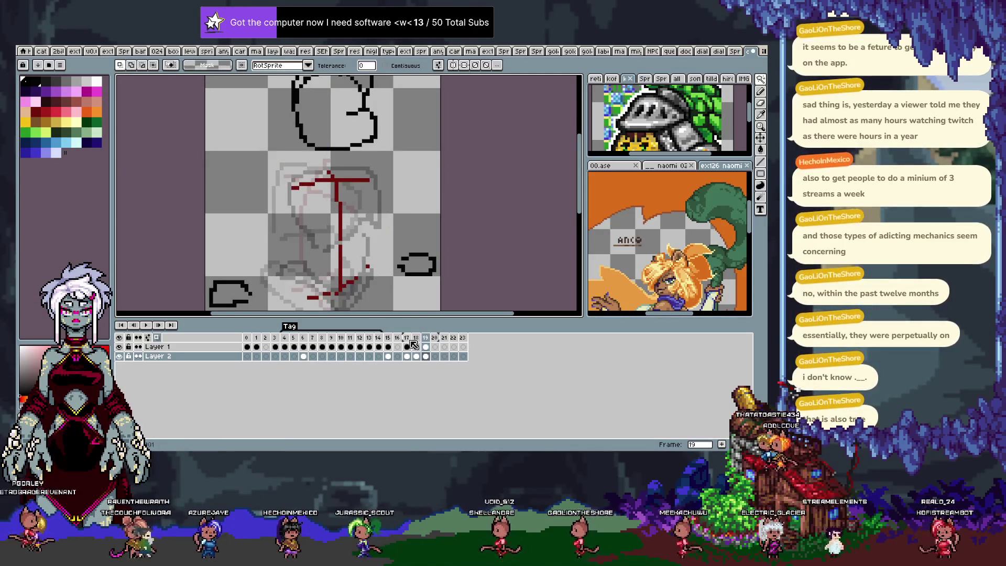
left_click(425, 347)
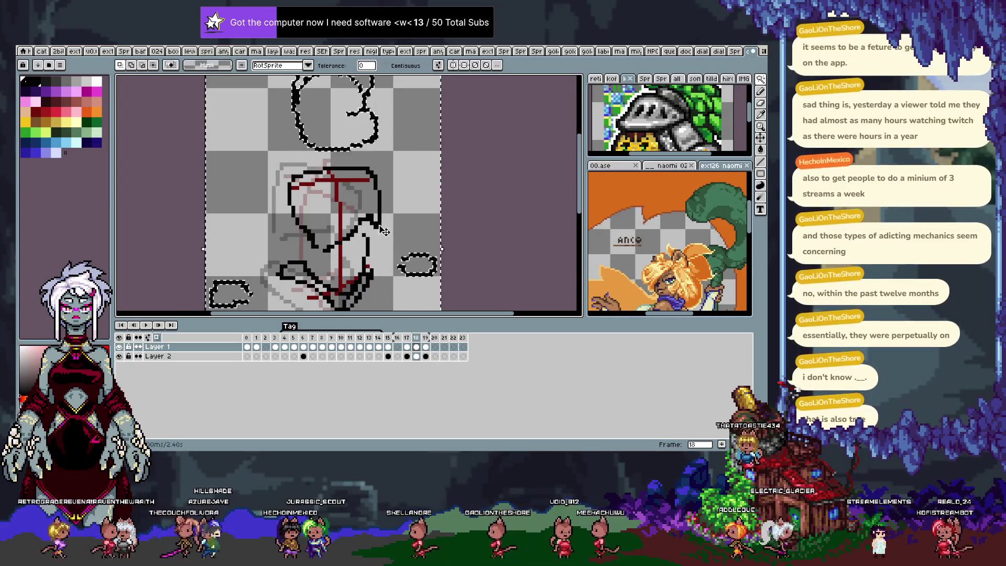
key("ctrl+i")
key("ctrl+z")
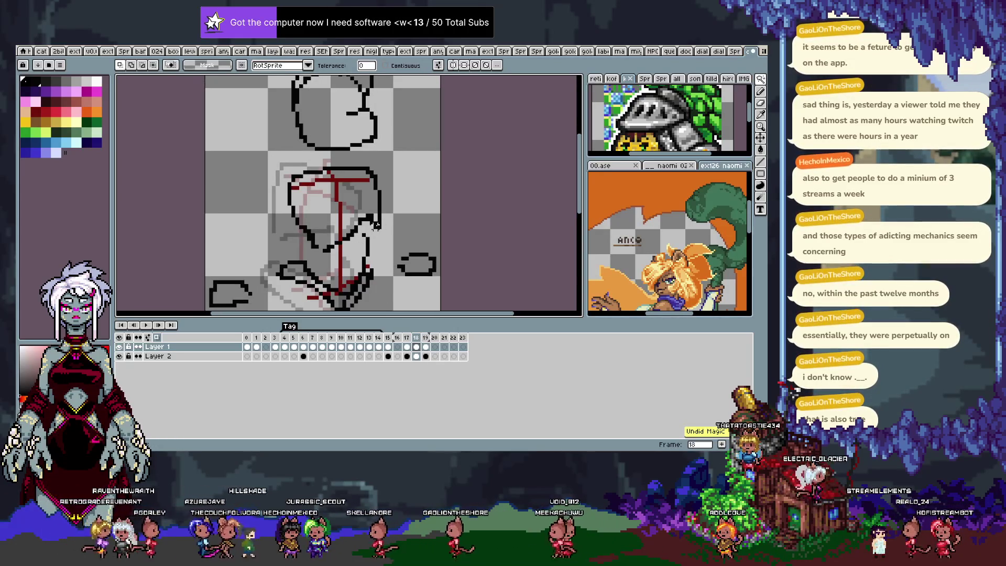
key("alt+Down")
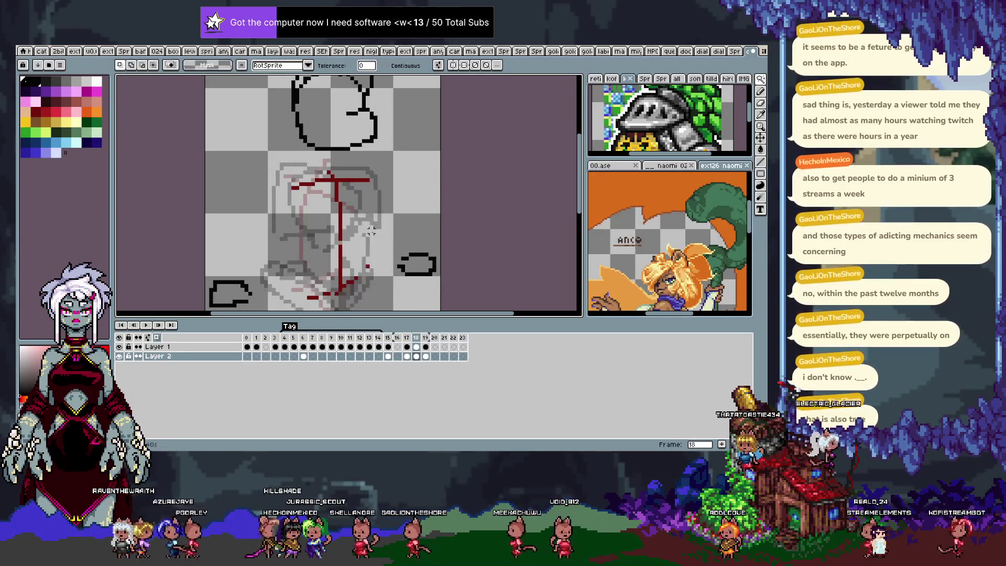
key("alt+Up")
key("ctrl+shift+d")
key("ctrl+d")
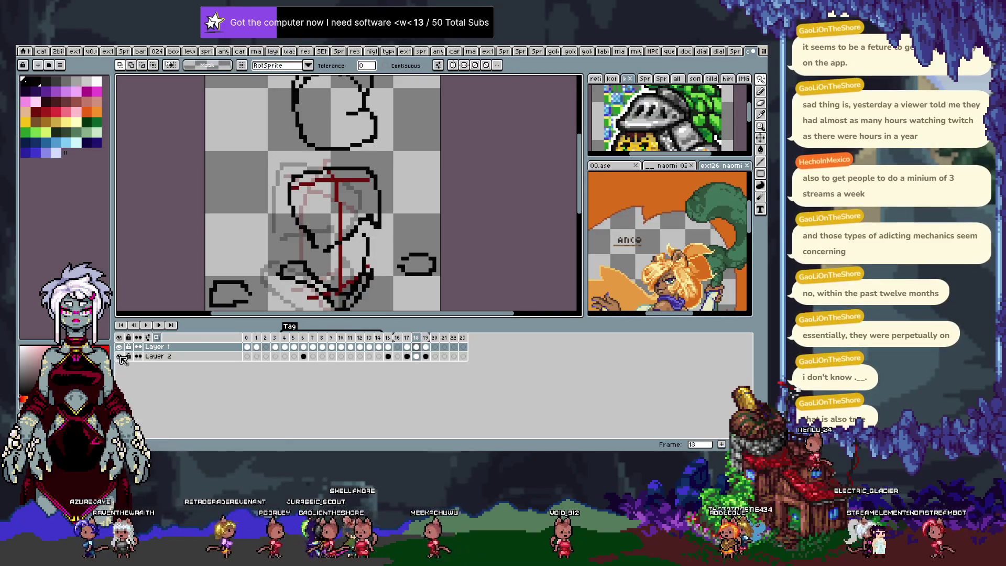
Step: Hide the red sketch layer so only the black lineart shows
left_click(120, 357)
key("Tab")
key("b")
key("Tab")
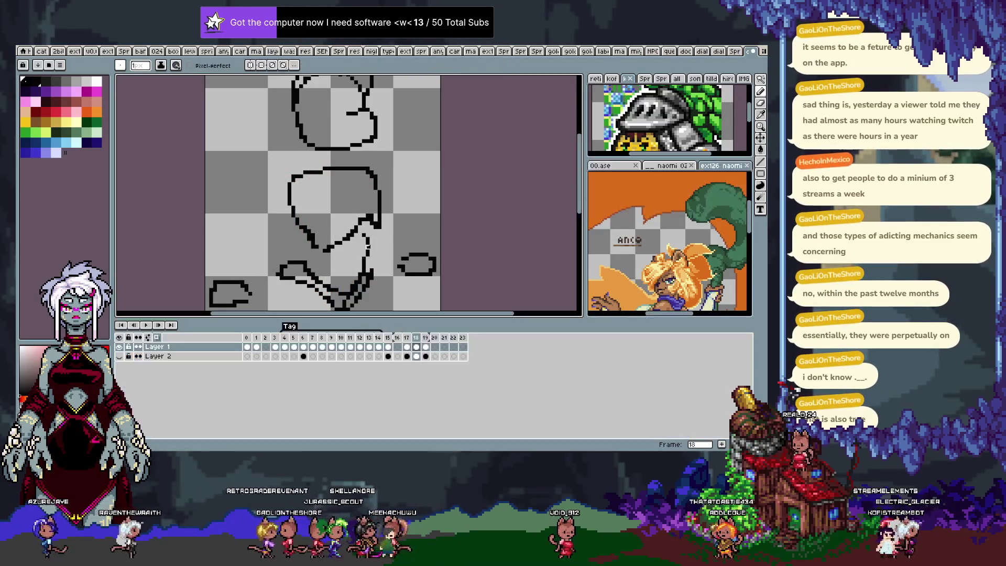
Step: Flip between frames 17 and 19 and undo a stray colour selection
key("Right")
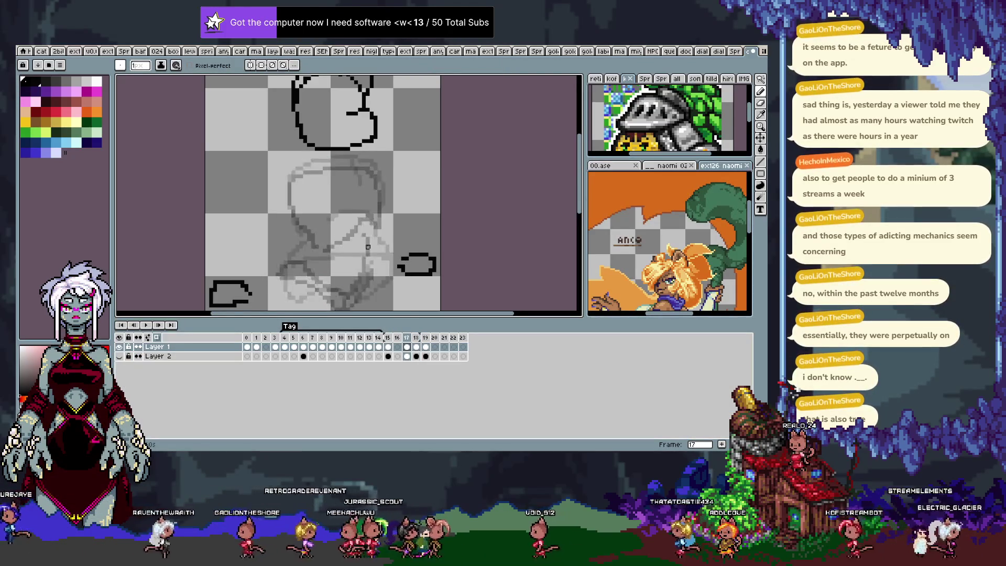
key("Left")
key("Left")
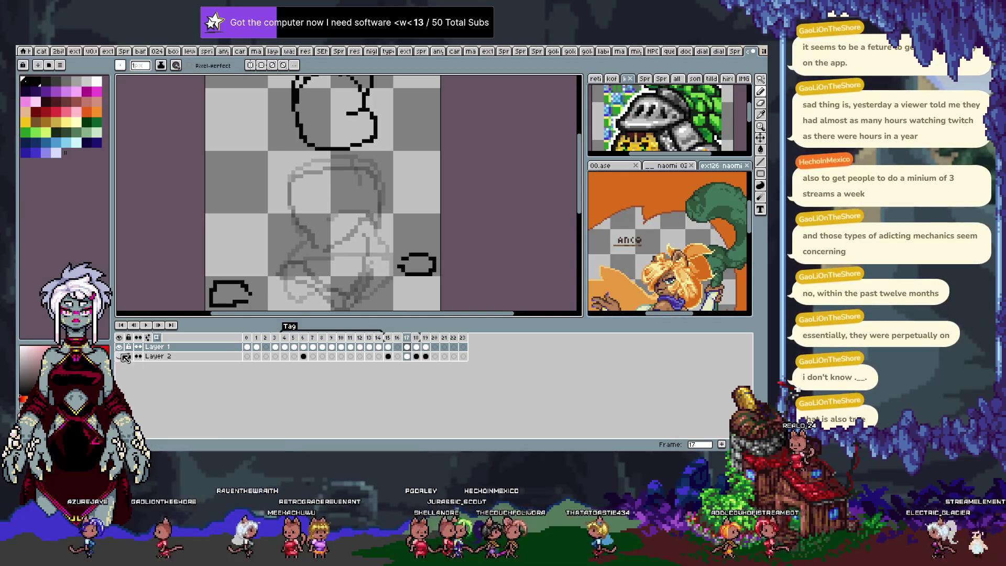
key("Right")
key("Tab")
key("w")
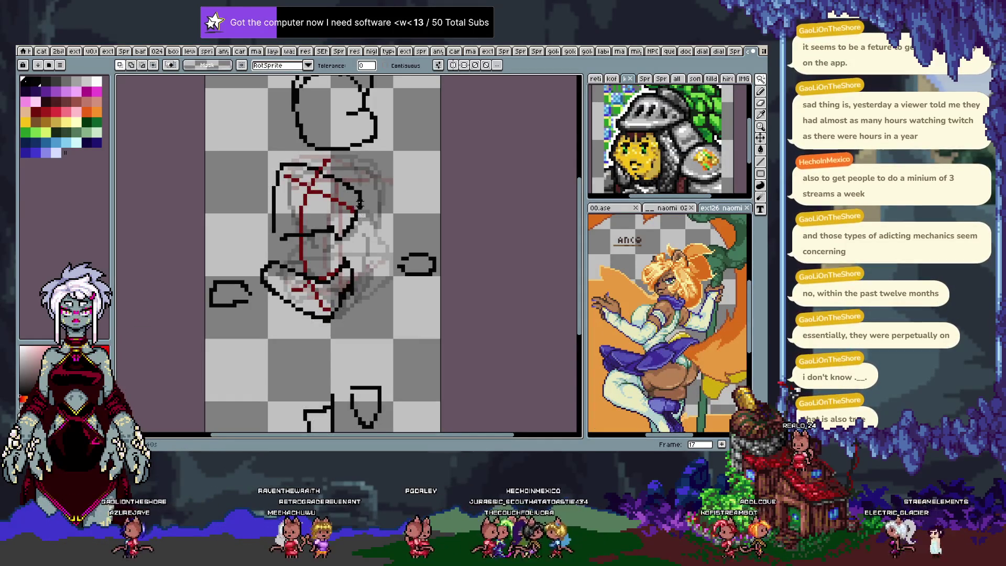
key("ctrl+z")
key("ctrl+z")
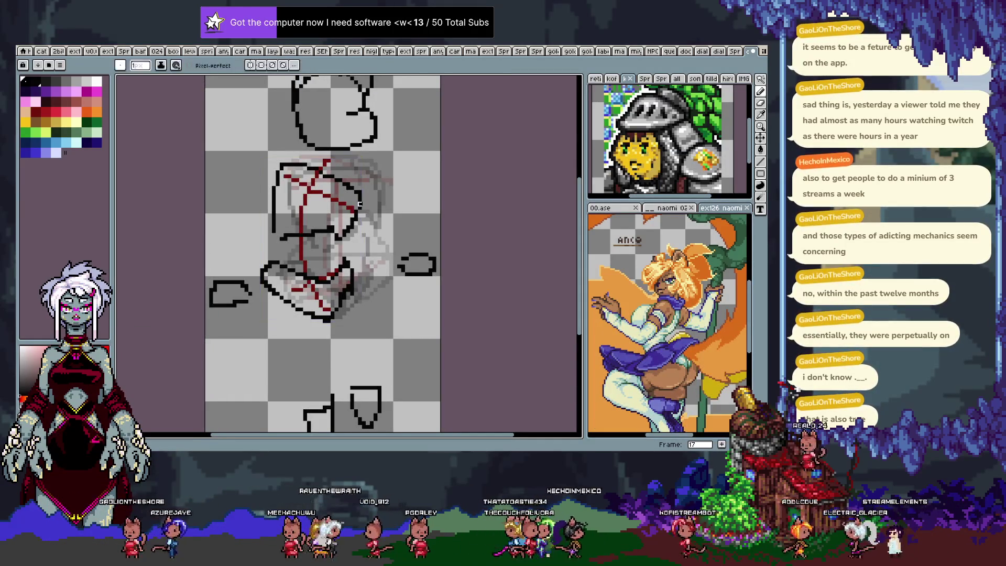
key("ctrl+z")
key("Tab")
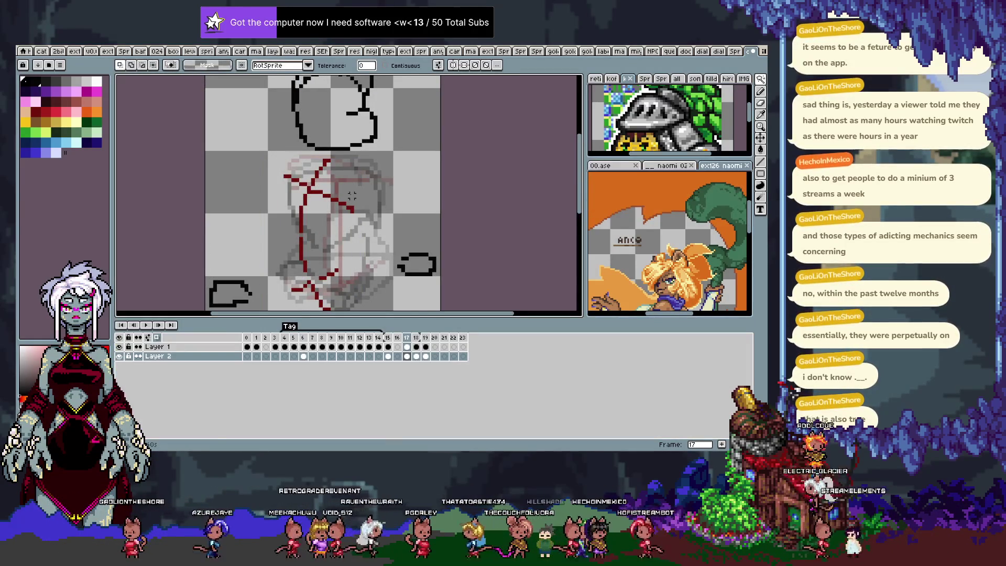
Step: Toggle the lineart layer off and on to compare the sketch on frames 18 and 19
key("Up")
key("Right")
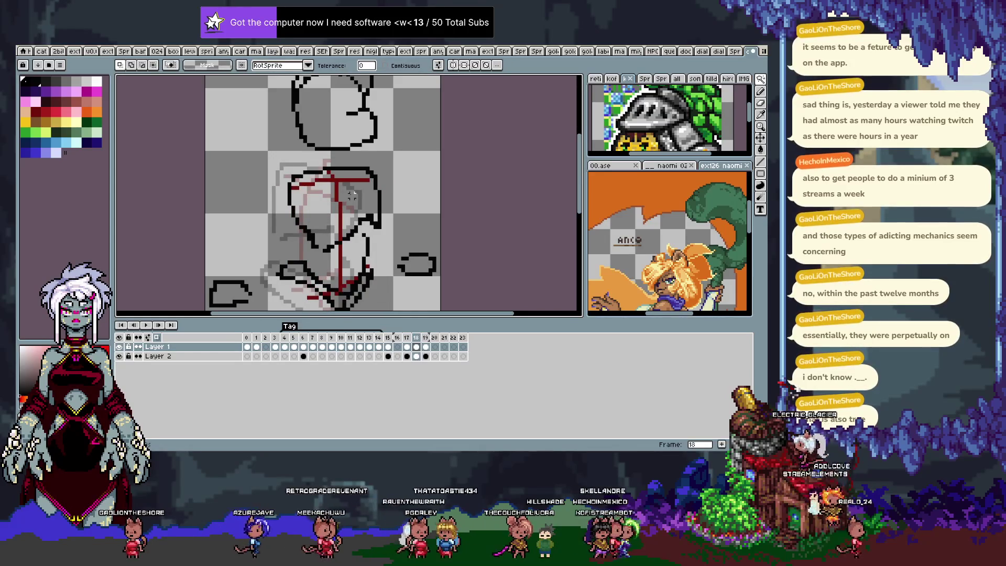
left_click(119, 346)
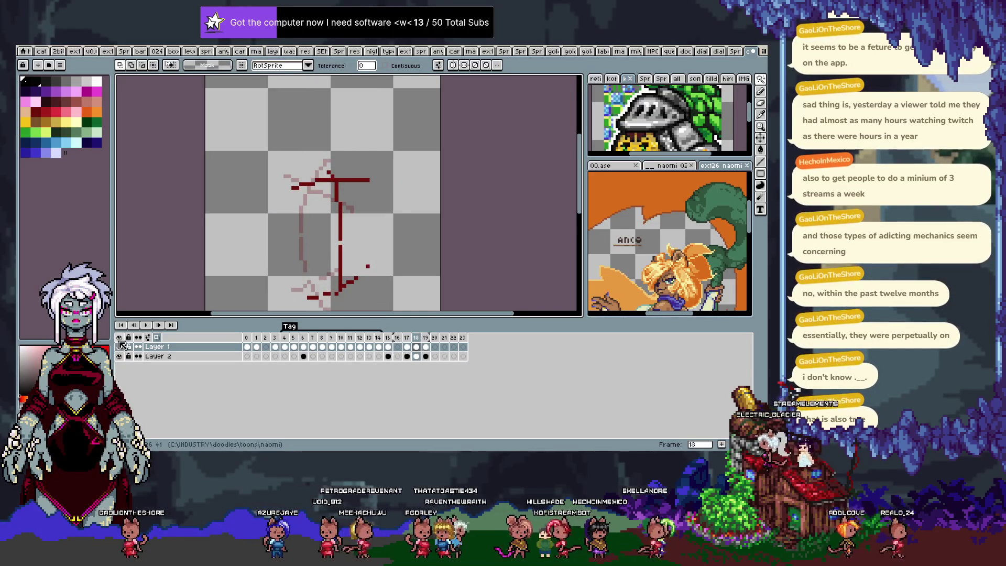
key("Left")
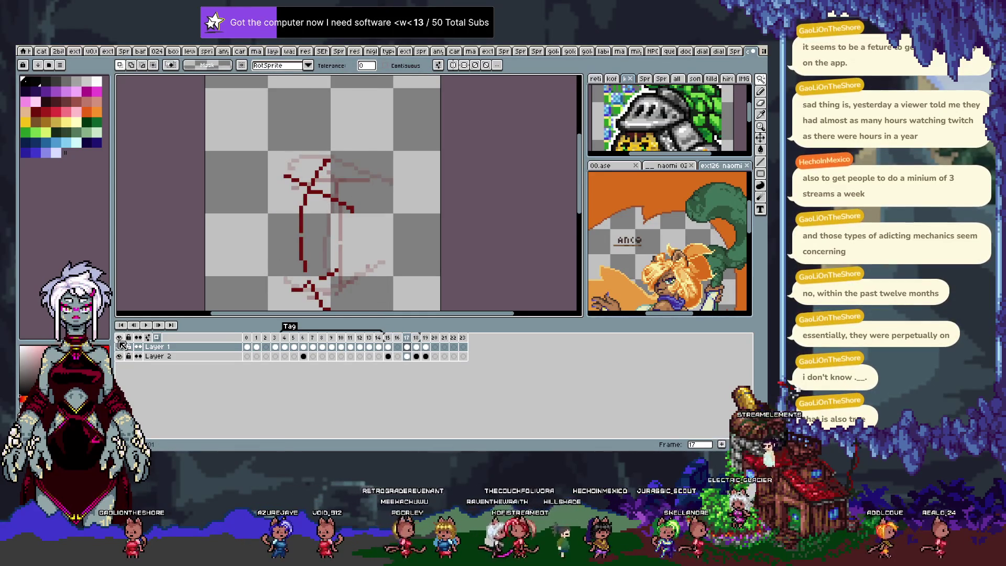
key("Right")
key("Right")
key("Down")
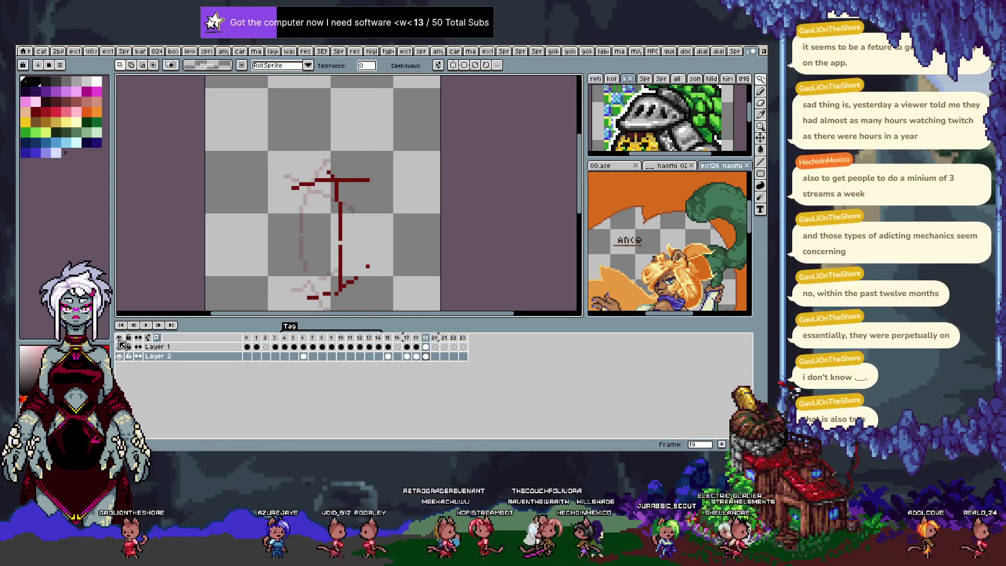
key("Up")
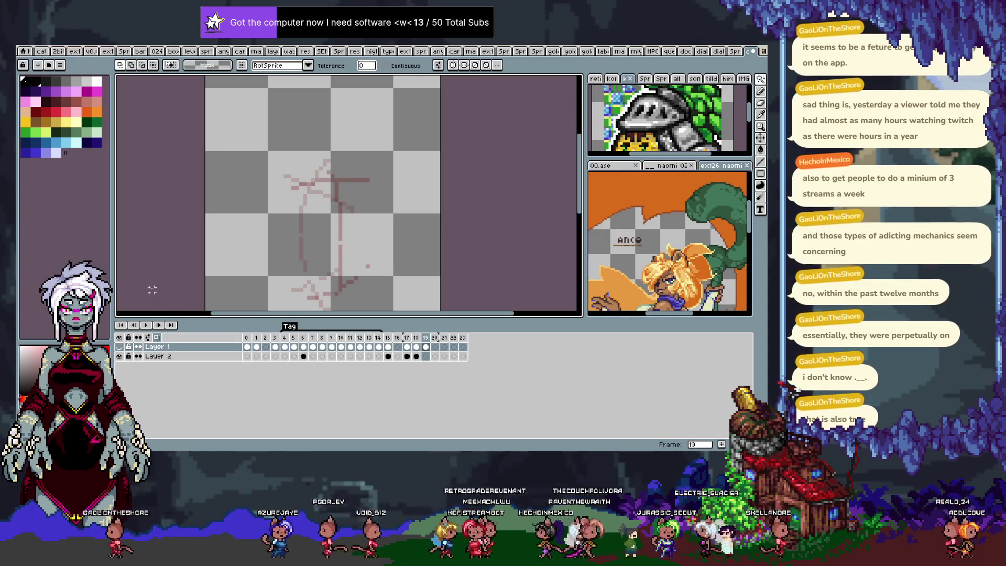
left_click(120, 354)
key("Tab")
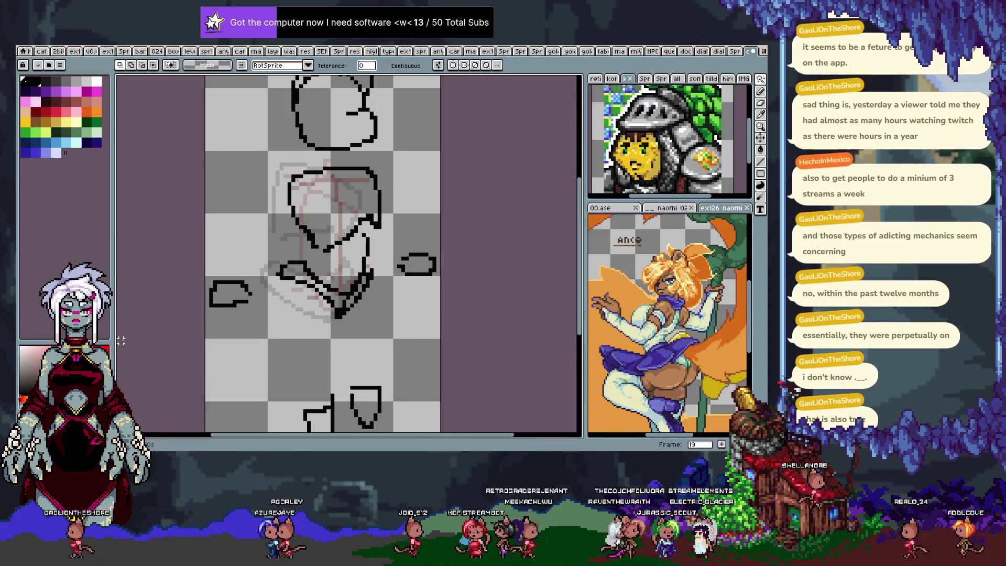
Step: Select the old black torso lines over the sketch and delete them
key("Down")
key("Up")
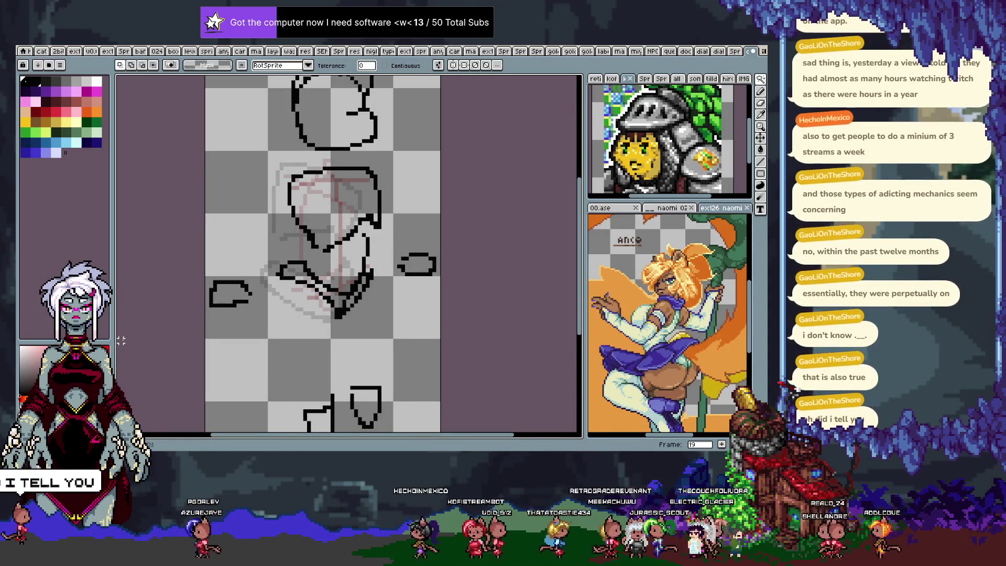
key("b")
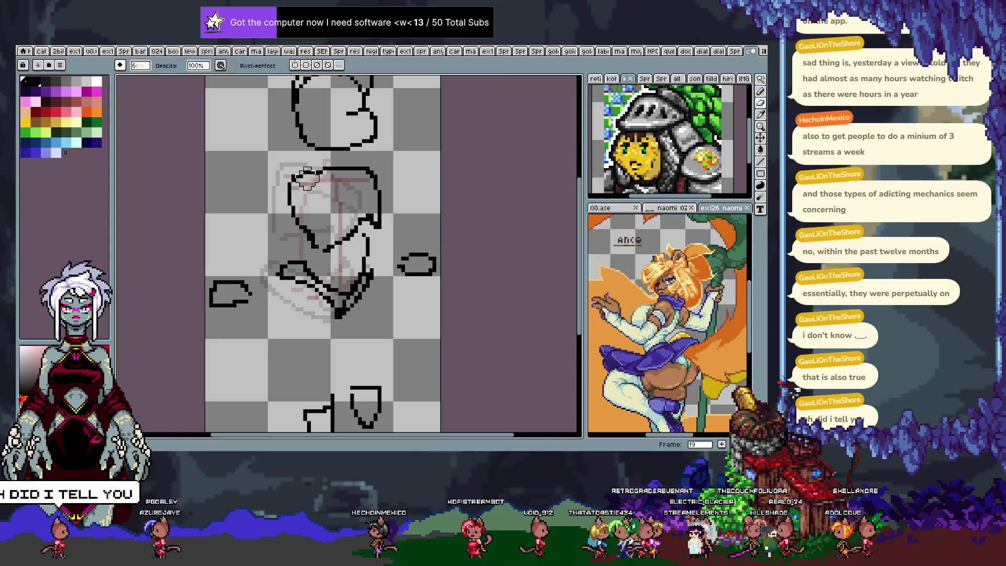
key("Down")
key("Up")
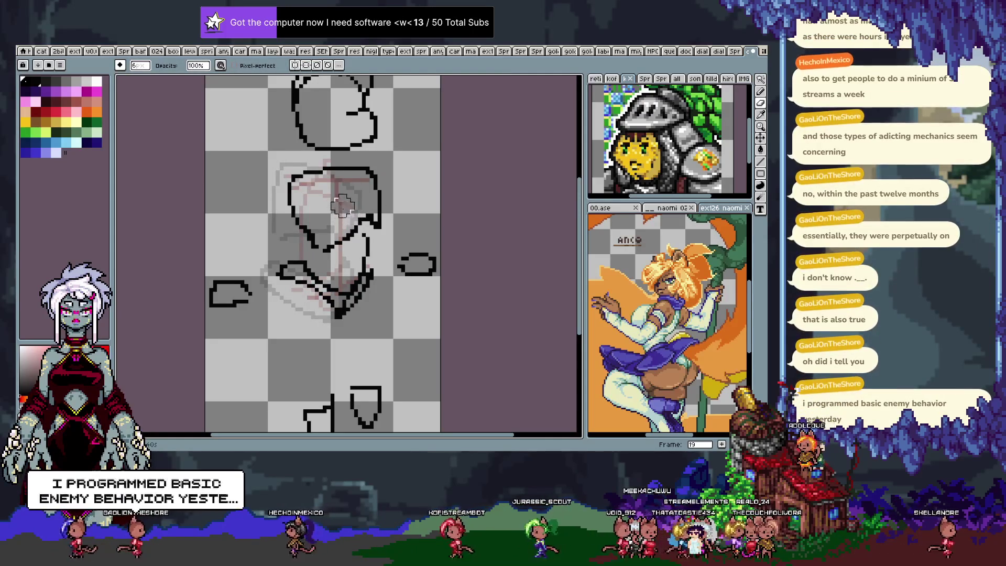
key("w")
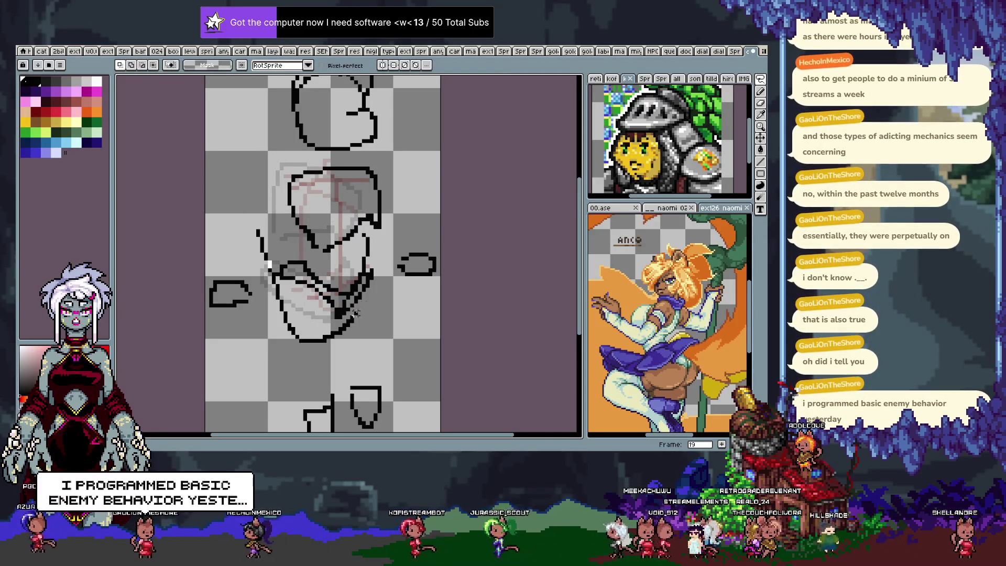
left_click_drag(388, 158, 252, 182)
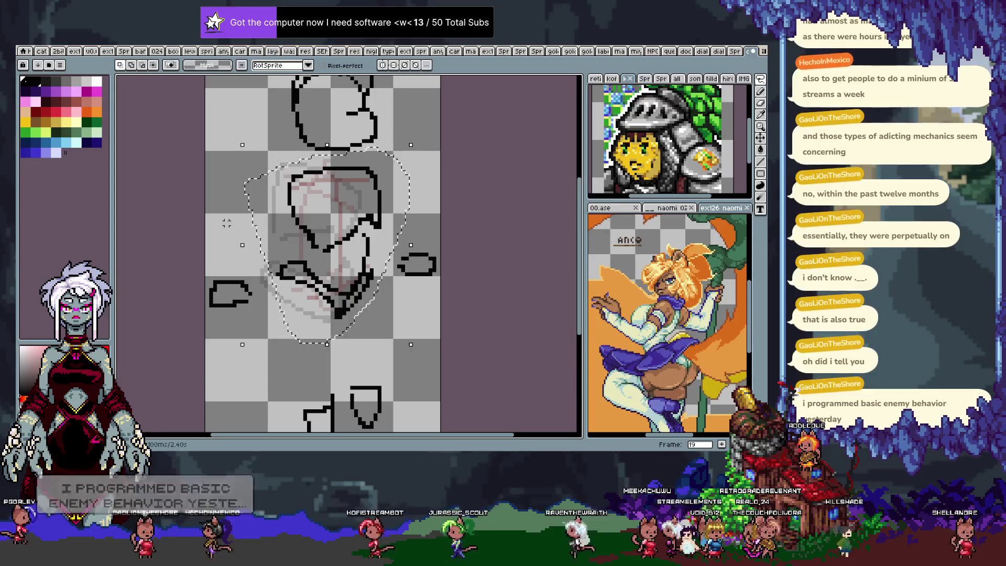
key("Delete")
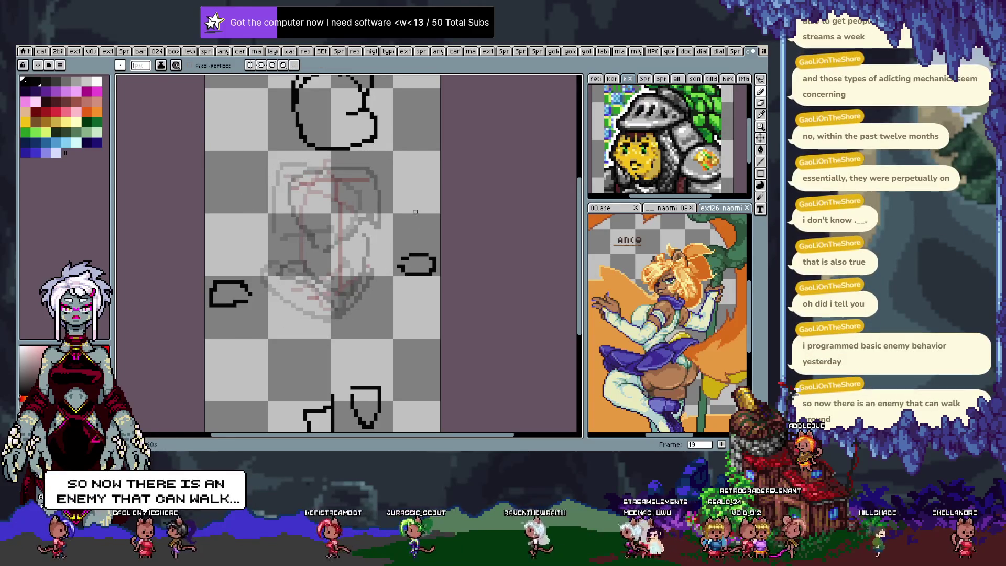
Step: Undo a stray pencil stroke and flip between frames 17 and 18 to compare
key("i")
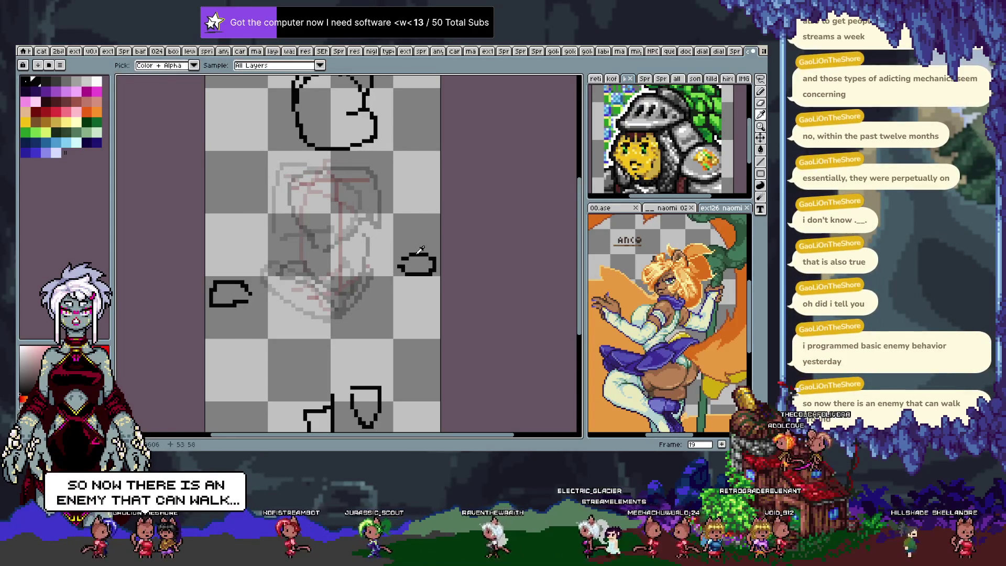
key("b")
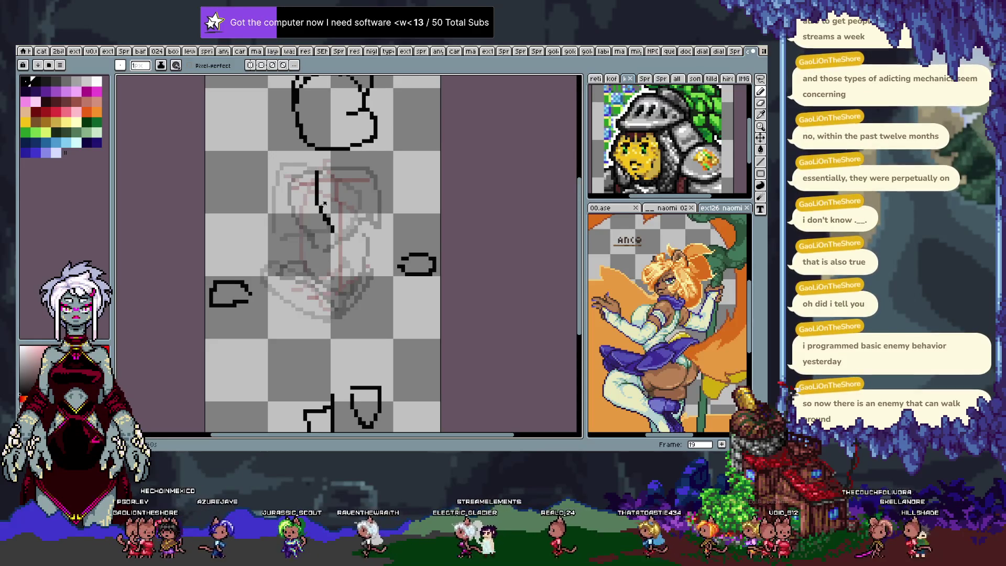
key("ctrl+z")
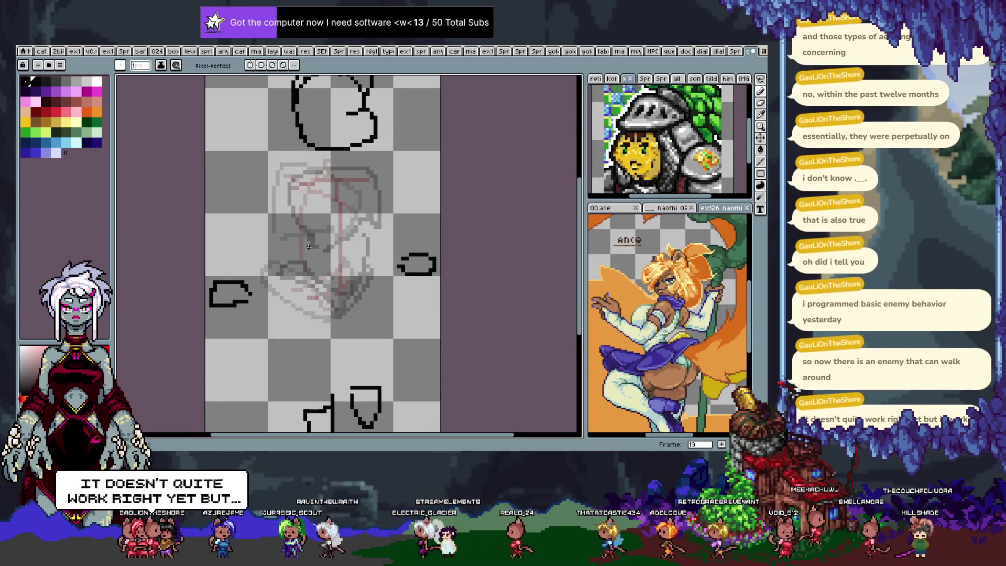
key("Left")
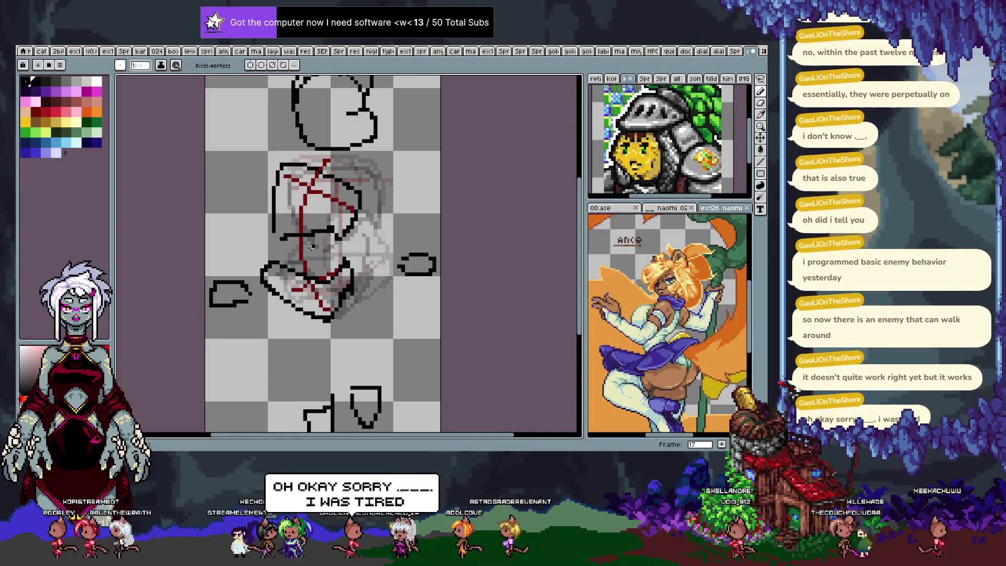
key("Right")
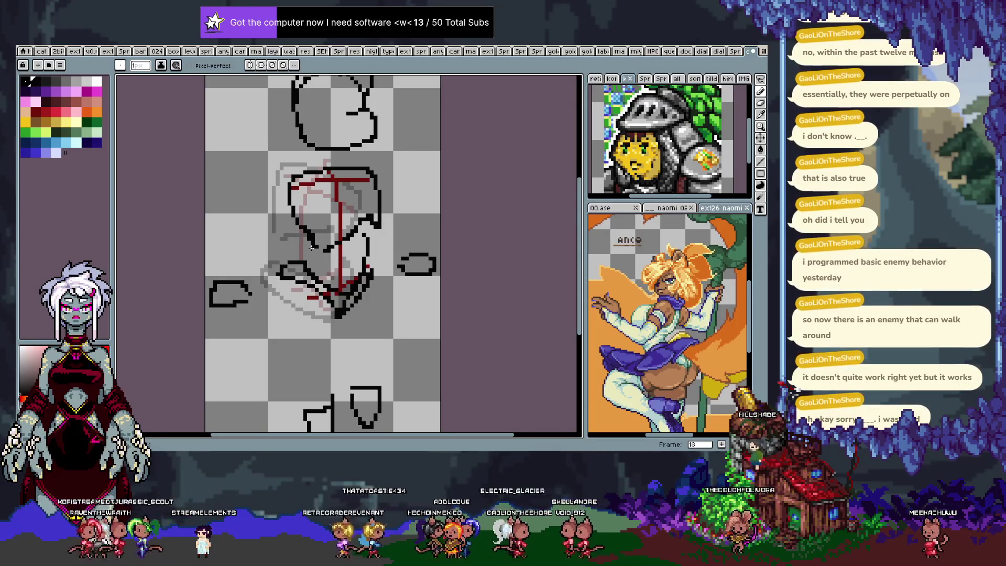
key("comma")
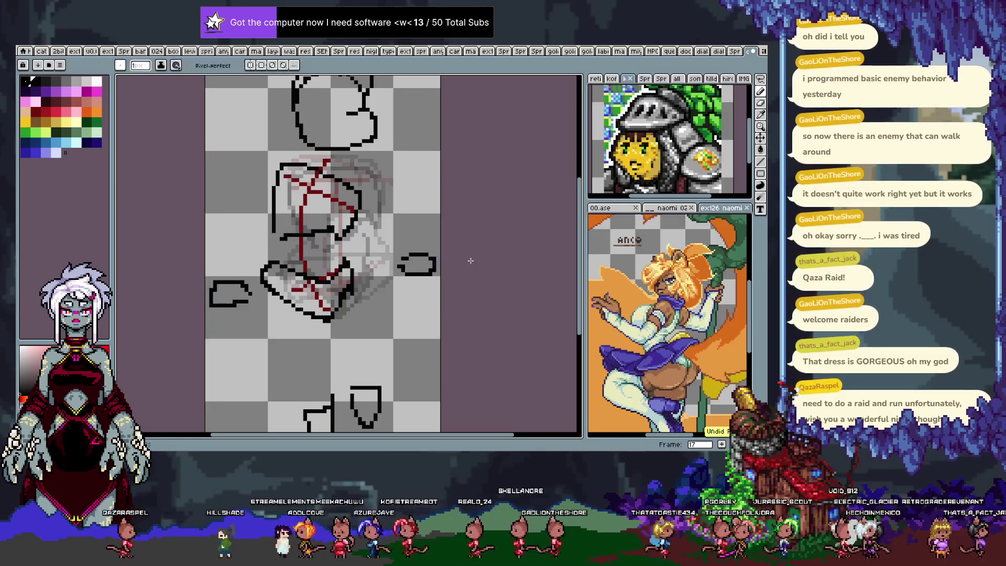
Step: Step back through the animation frames to reach an earlier head drawing
key("Left")
key("Left")
key("Left")
key("Left")
key("Left")
key("Left")
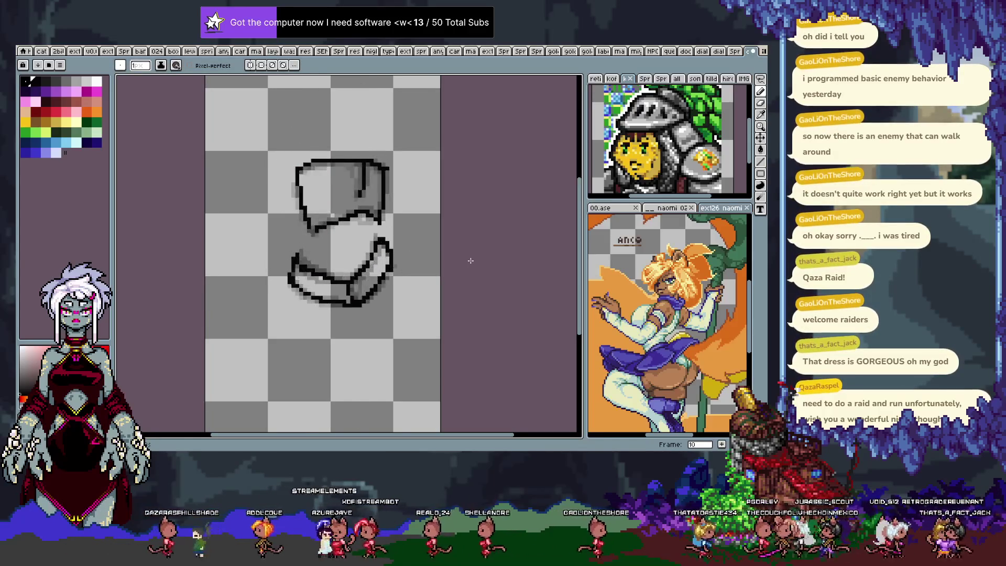
key("Left")
key("Left")
key("Left")
key("Tab")
key("Left")
key("Left")
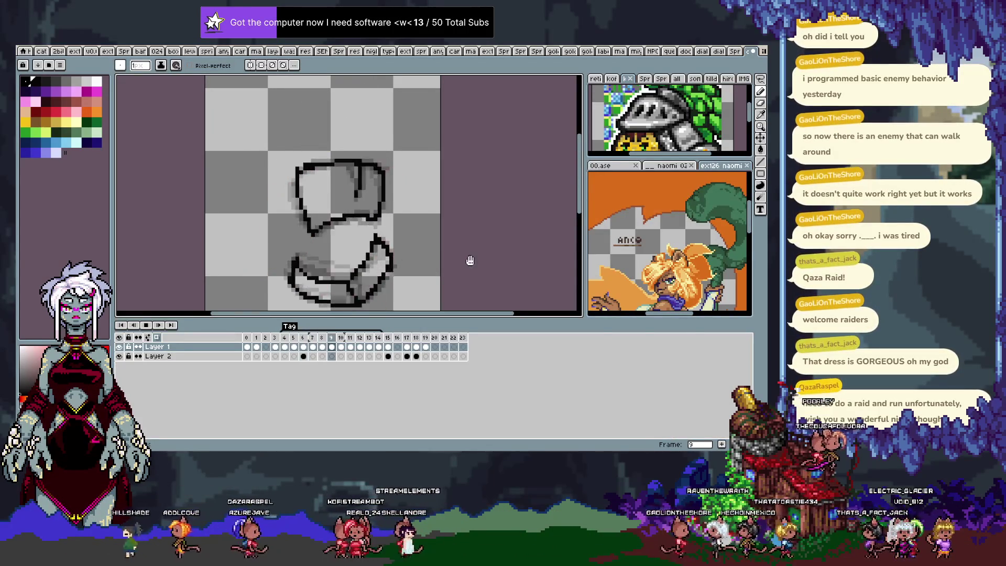
key("Tab")
key("Left")
key("Left")
key("Left")
key("Right")
key("Left")
key("Left")
key("Right")
key("Right")
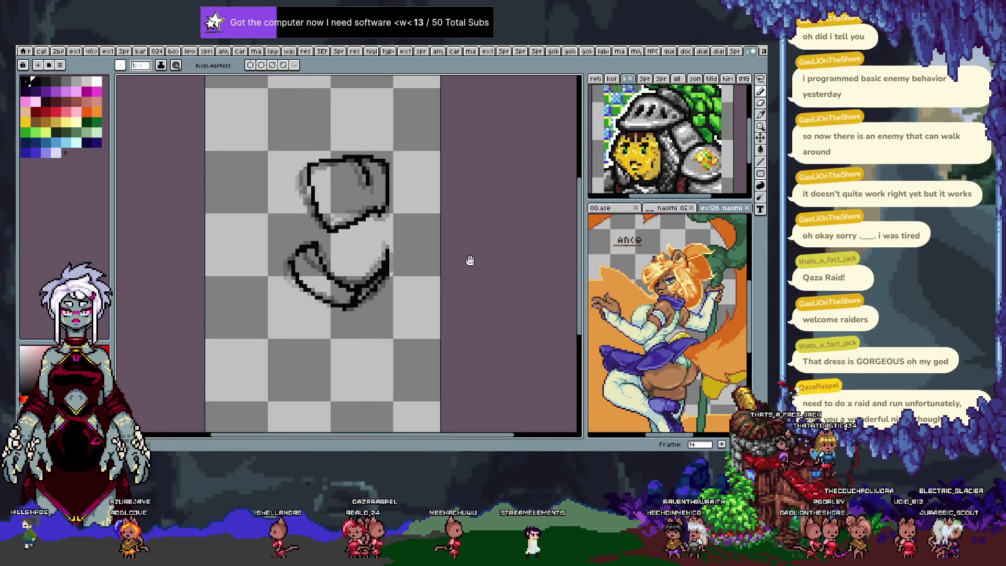
key("Left")
key("Left")
key("F3")
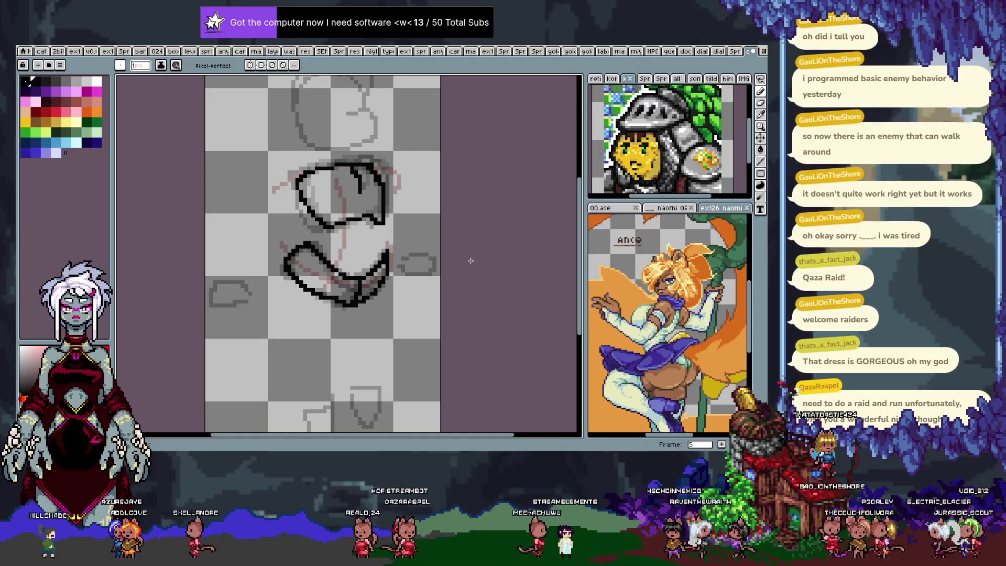
key("v")
key("b")
key("Return")
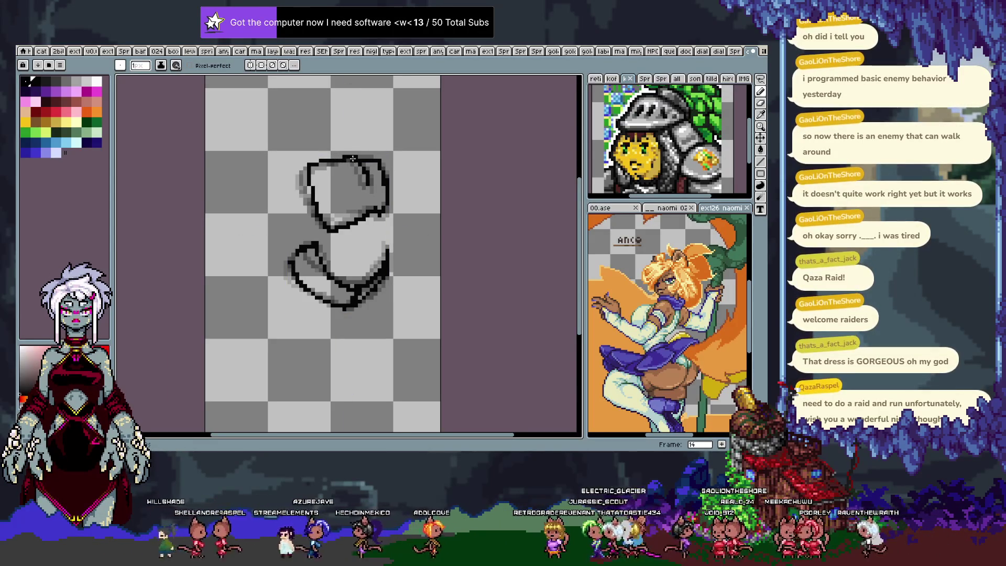
Step: Redraw the upper-left edge of the head outline and compare it across frames
left_click_drag(305, 168, 313, 206)
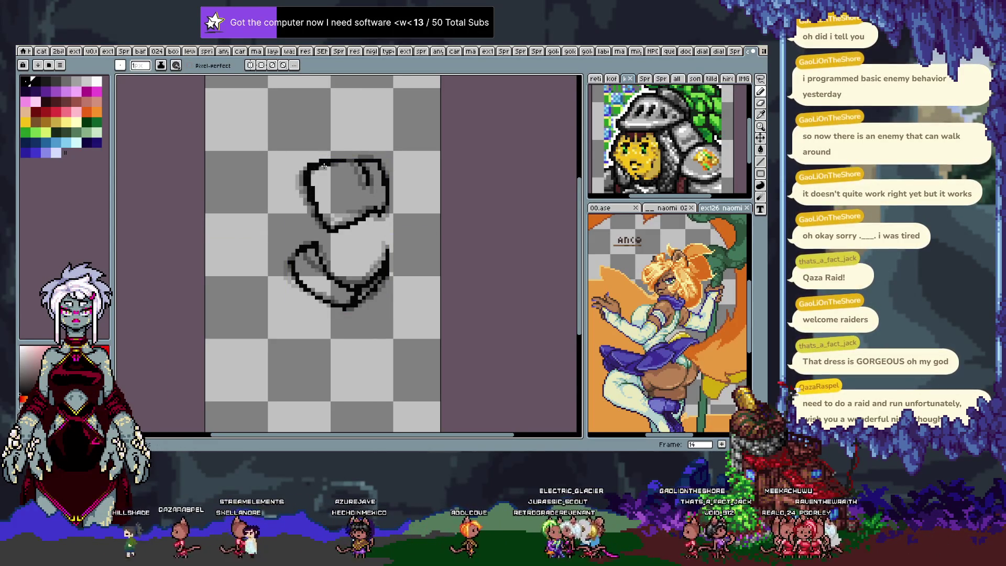
key("Left")
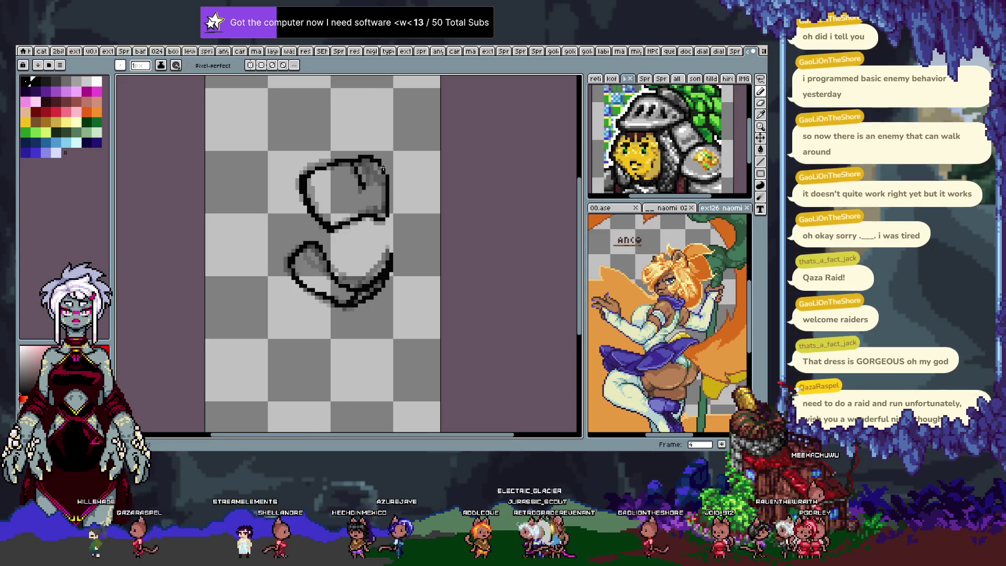
key("Left")
key("Left")
key("Left")
key("Right")
key("Left")
key("Right")
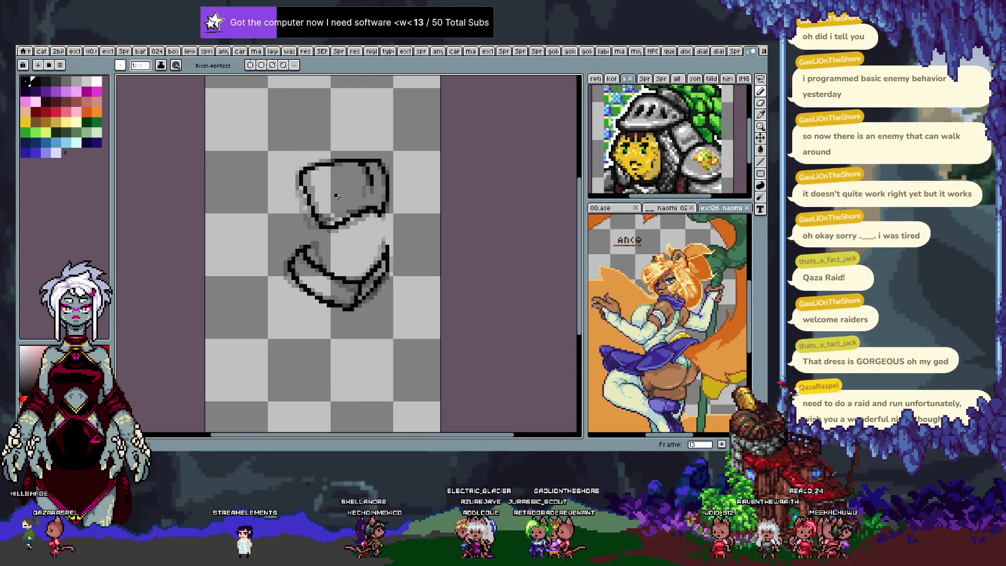
key("Right")
key("Left")
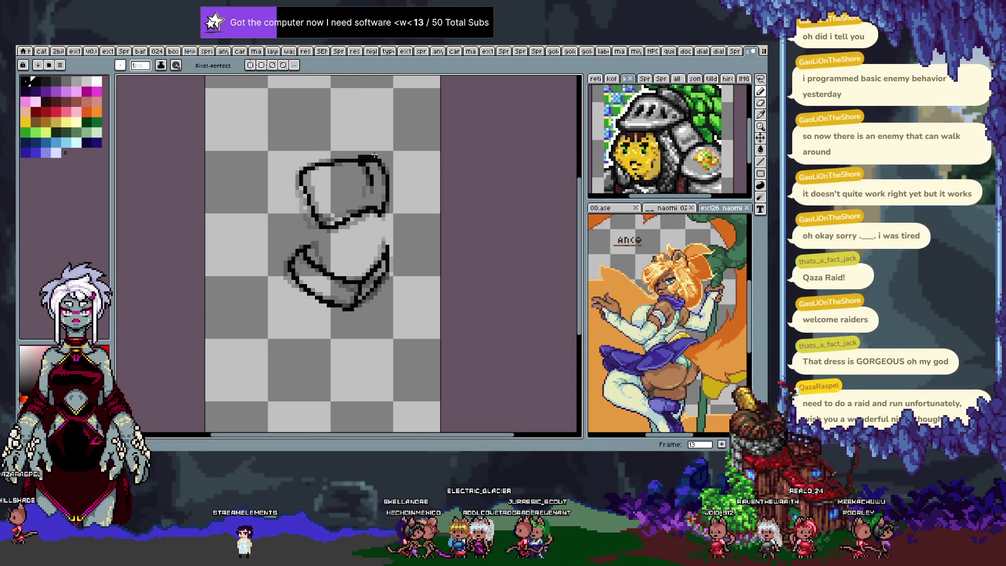
key("ctrl+z")
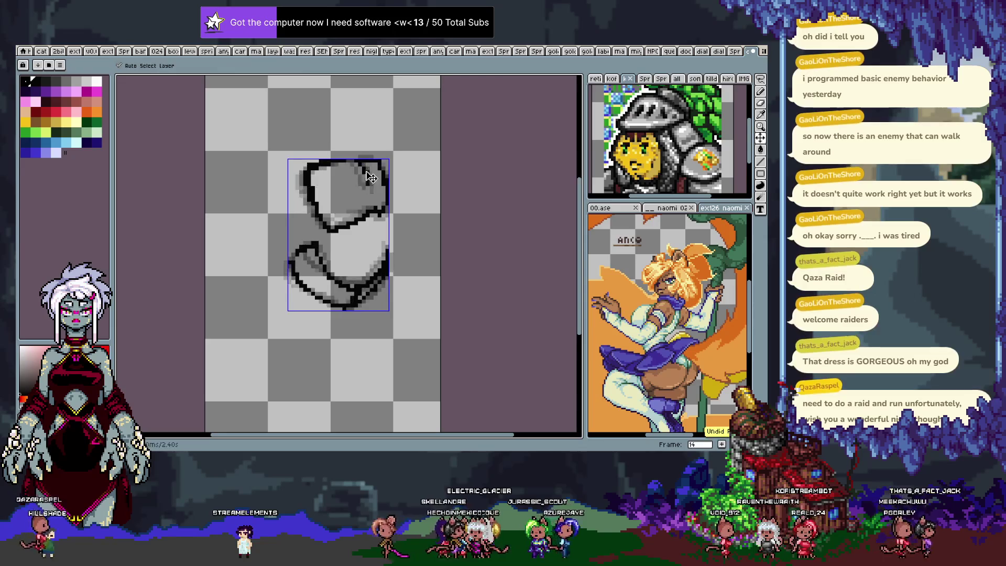
key("ctrl+y")
Step: Lasso the head's top-right corner and clear it to round the outline
key("q")
mouse_move(346, 141)
left_mouse_down()
mouse_move(370, 173)
mouse_move(385, 172)
left_mouse_up()
key("Delete")
key("b")
key("q")
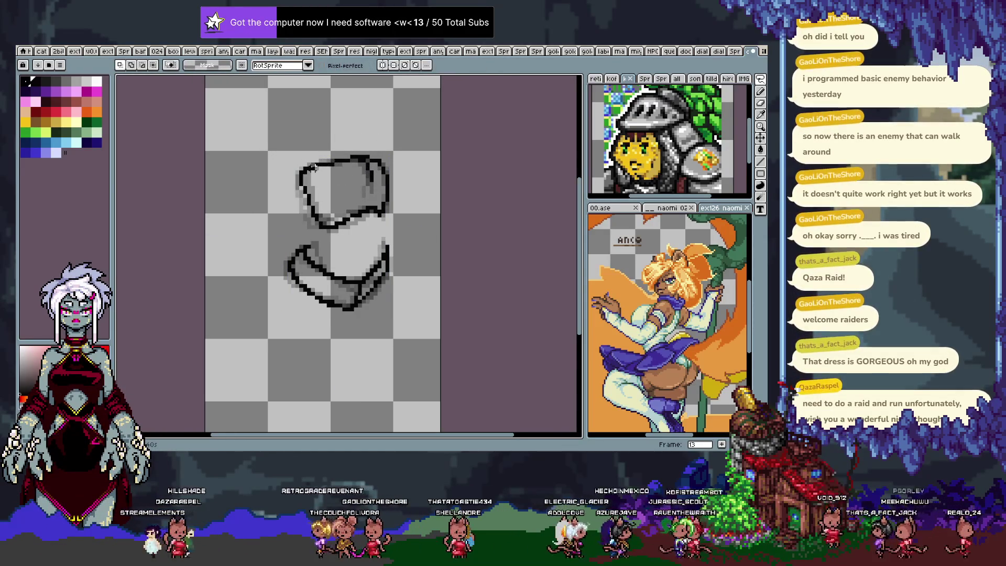
key("b")
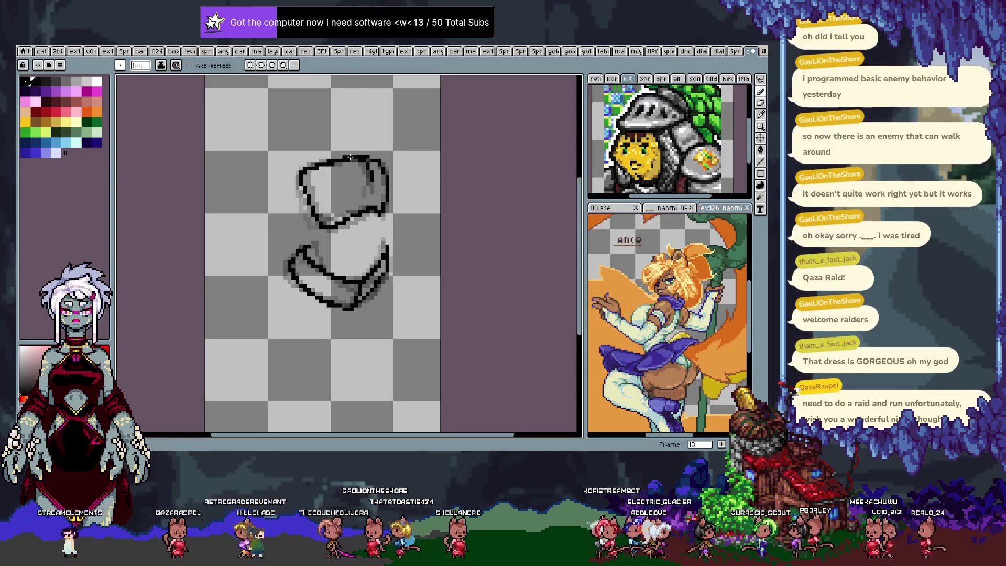
Step: Thicken the head's top-right outline on frame 5 and check it against frames 4 and 6
key("Right")
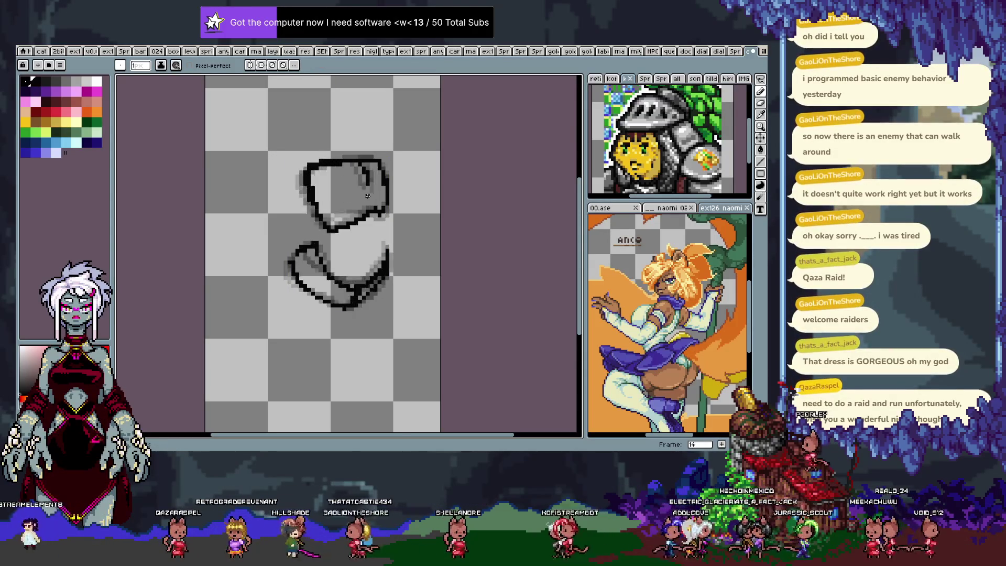
key("Right")
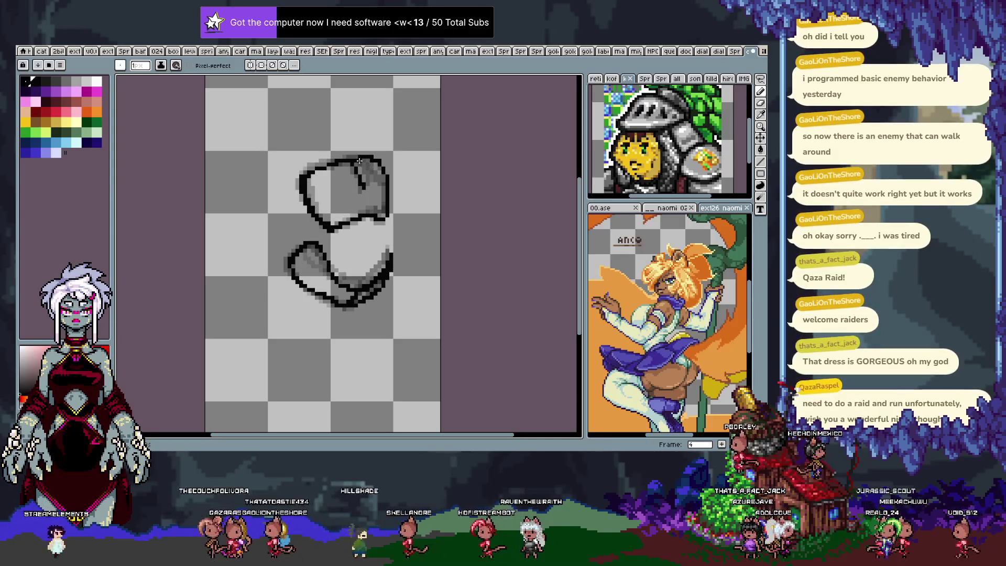
key("ctrl+z")
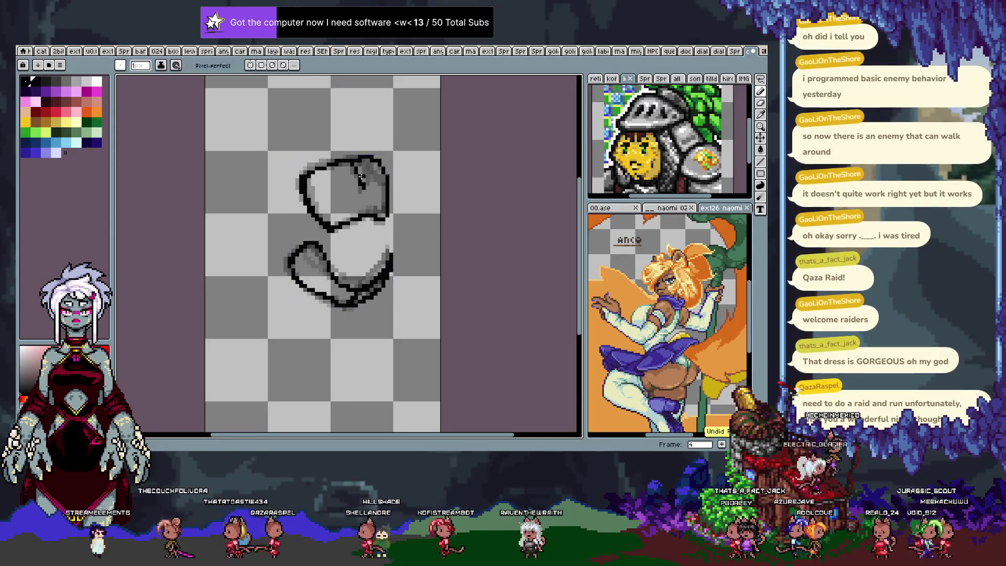
key("Right")
left_click_drag(340, 163, 381, 187)
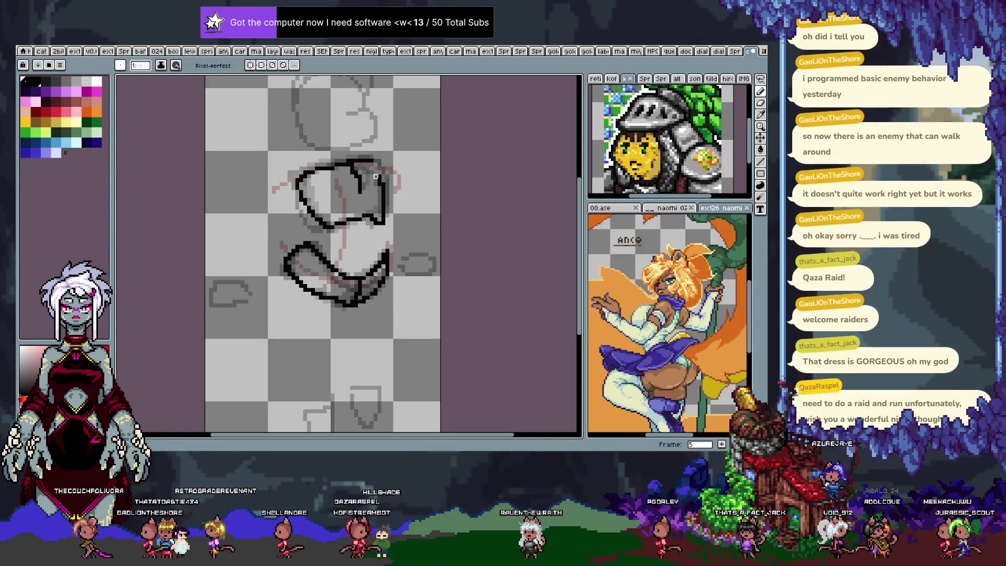
key("Right")
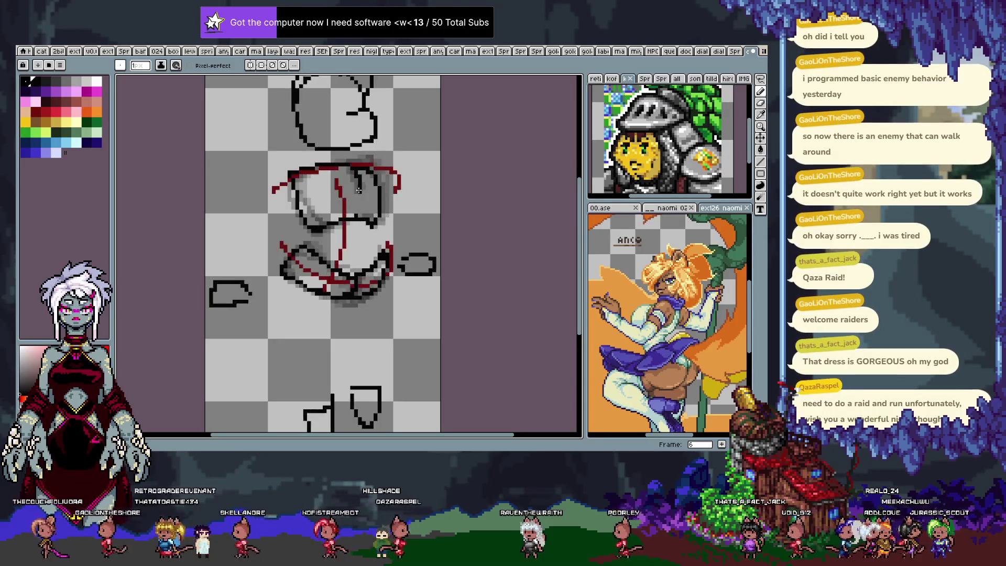
key("Right")
key("Left")
key("Left")
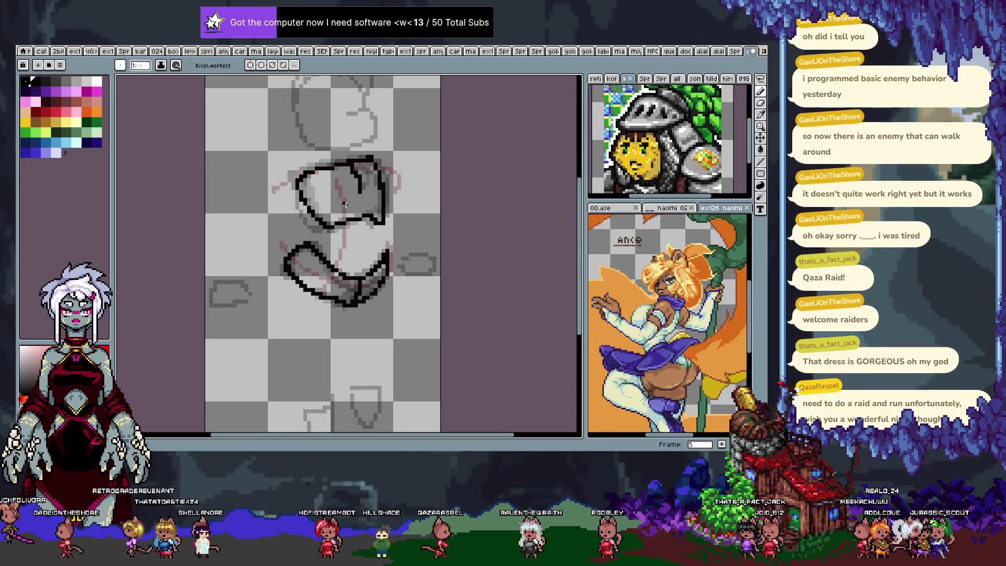
key("Right")
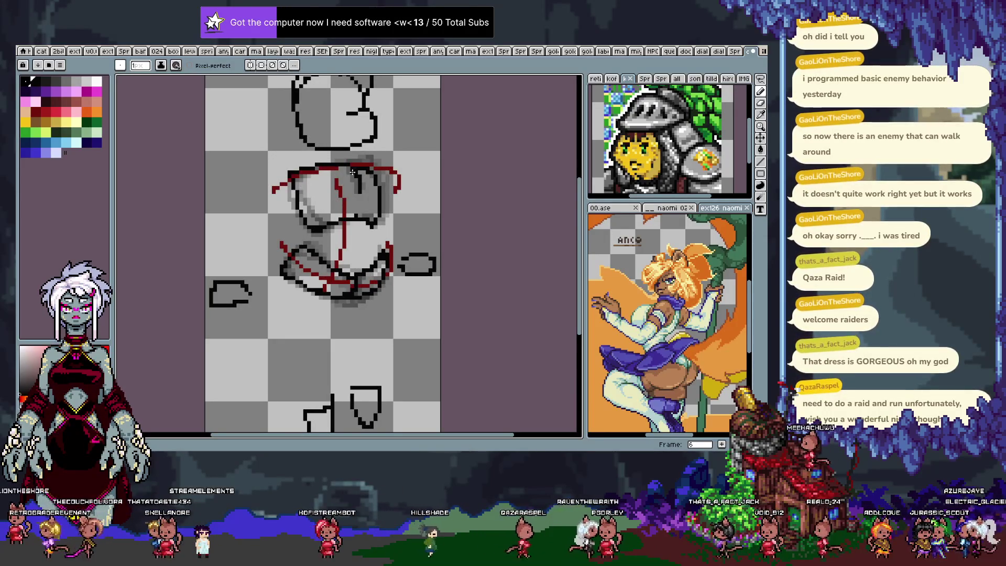
key("Tab")
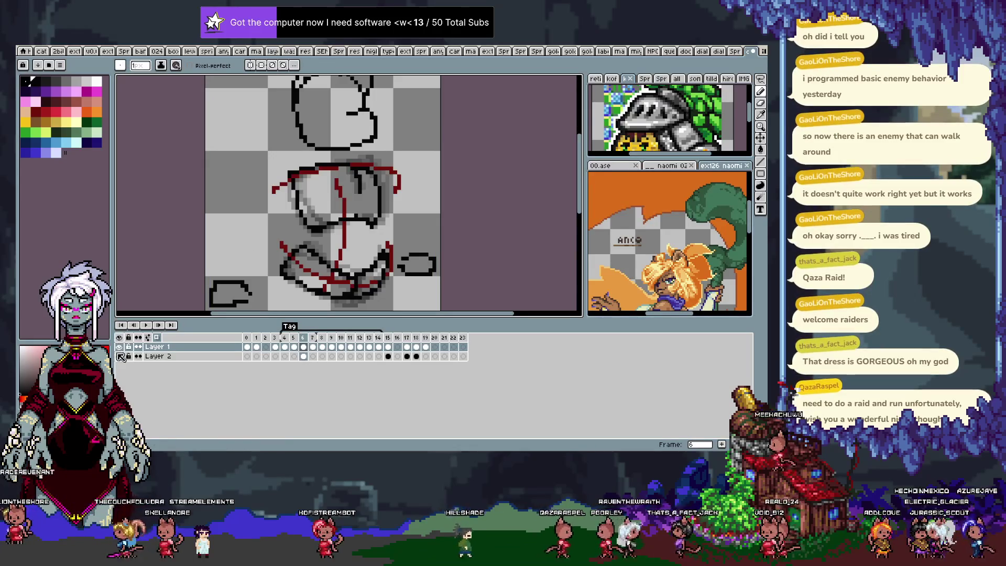
Step: Hide Layer 2's red sketch and add an empty Layer 3, selecting its frame 6 cel
left_click(121, 356)
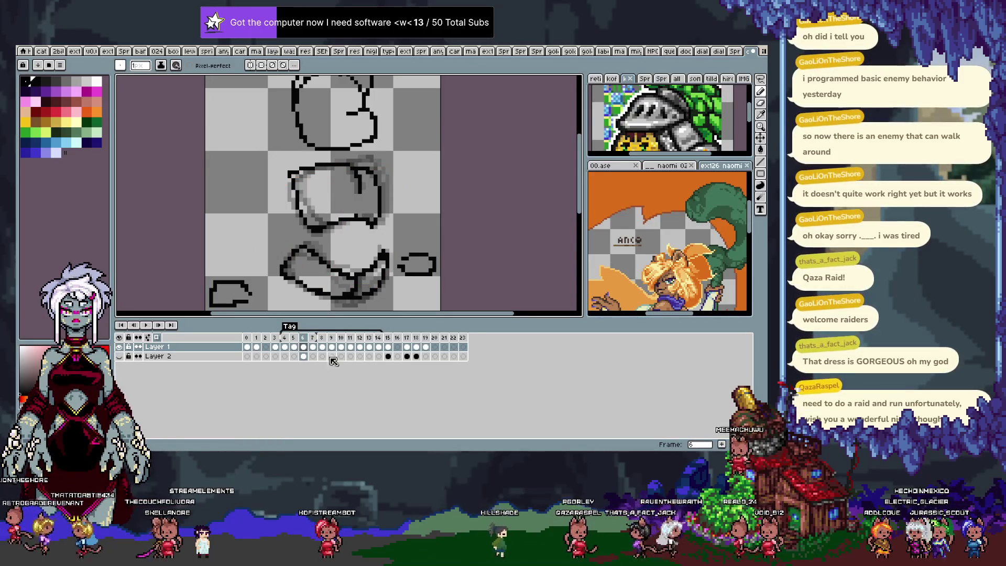
key("shift+n")
left_click(303, 356)
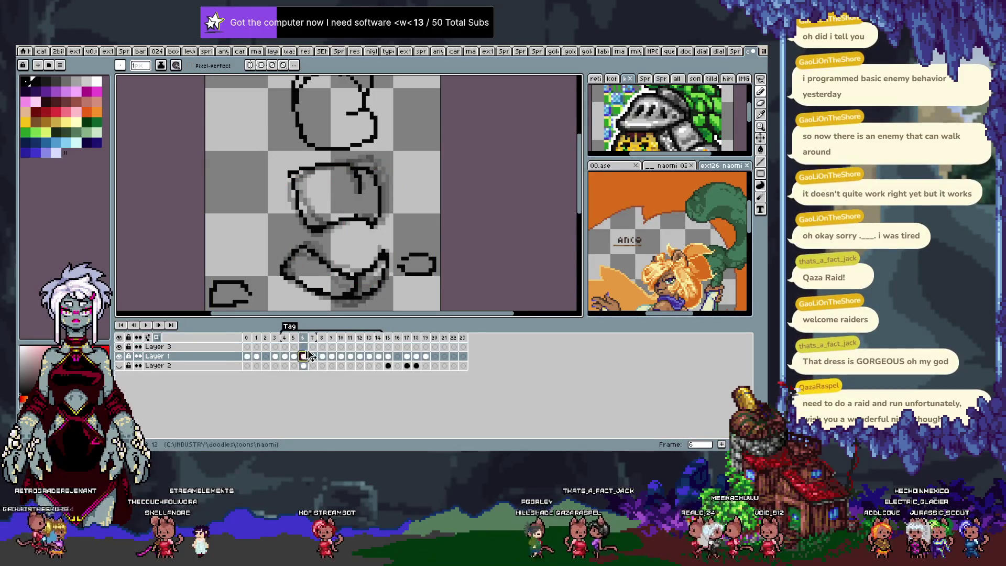
left_click(304, 347)
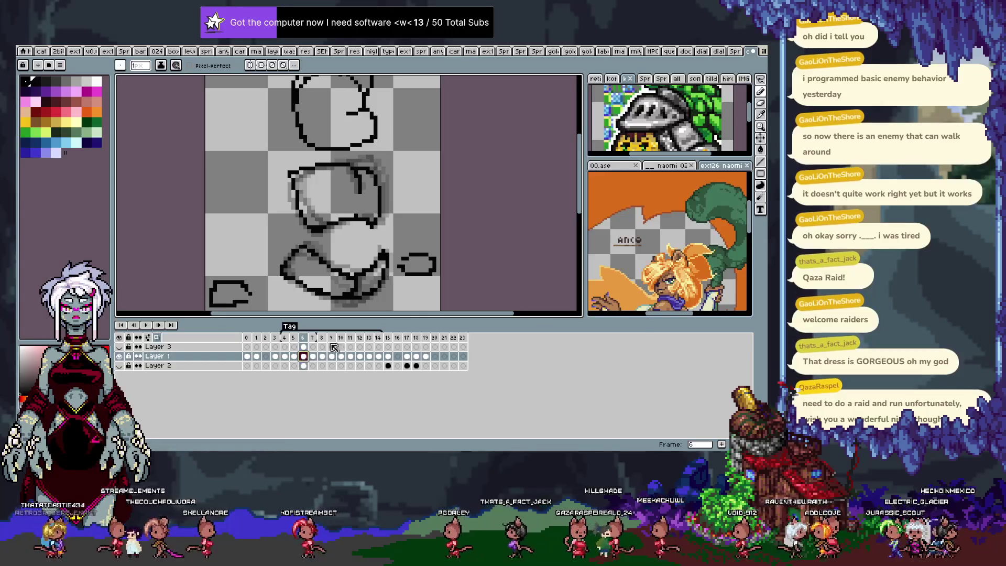
key("Tab")
key("e")
Step: Trace a black arc and a short inner curve over the head sketch on frame 6
left_click_drag(292, 168, 362, 179)
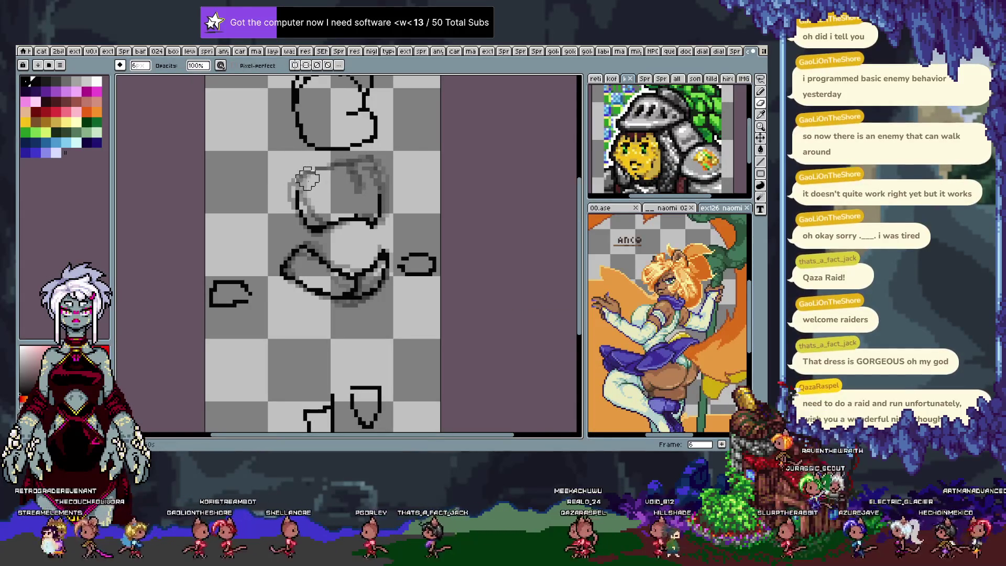
key("e")
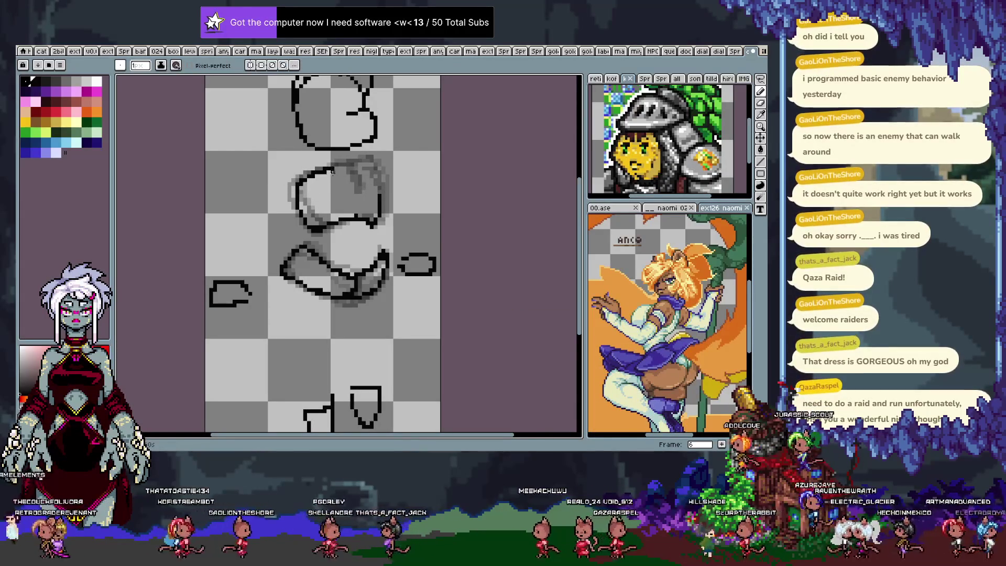
key("ctrl+z")
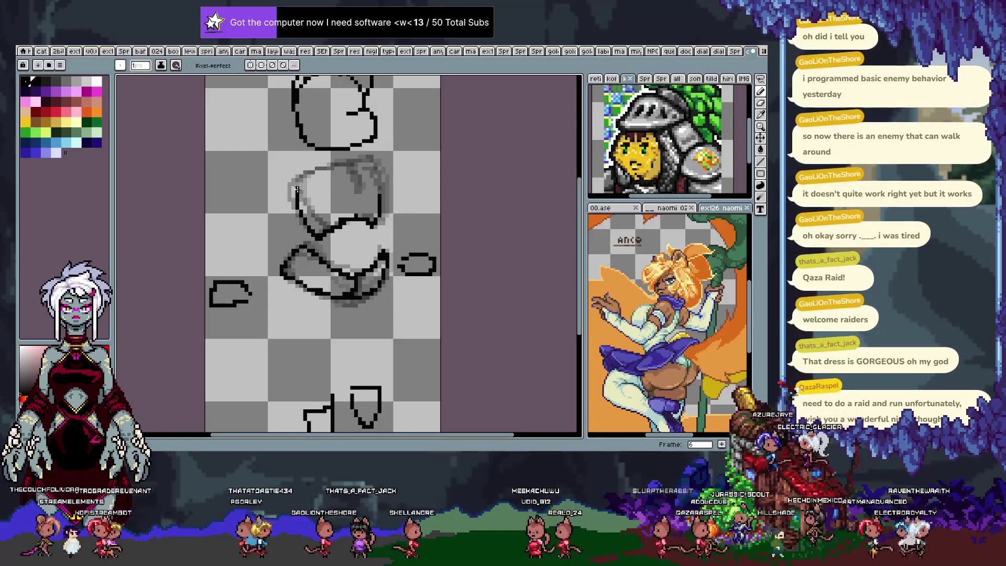
left_click_drag(297, 188, 345, 163)
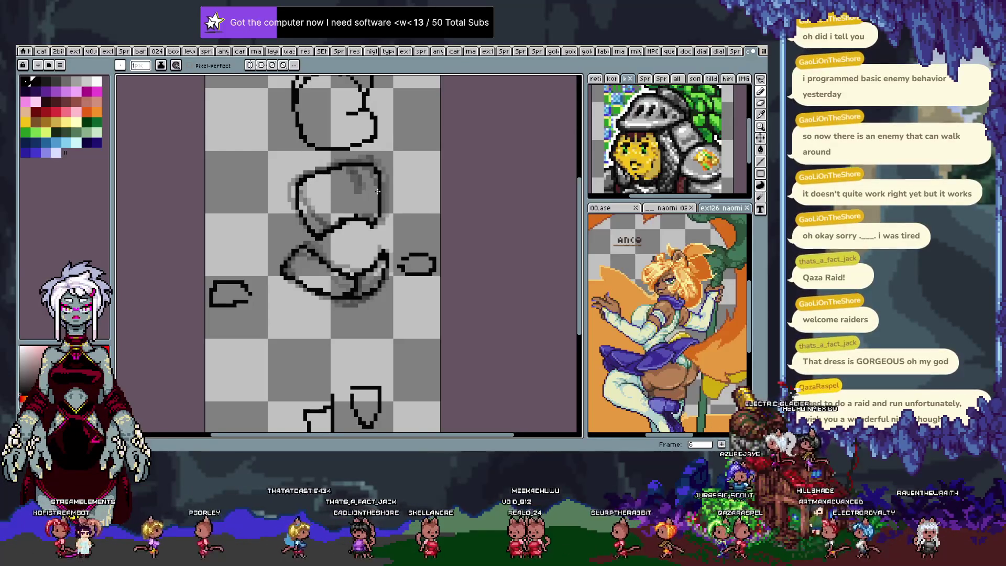
left_click_drag(355, 180, 351, 192)
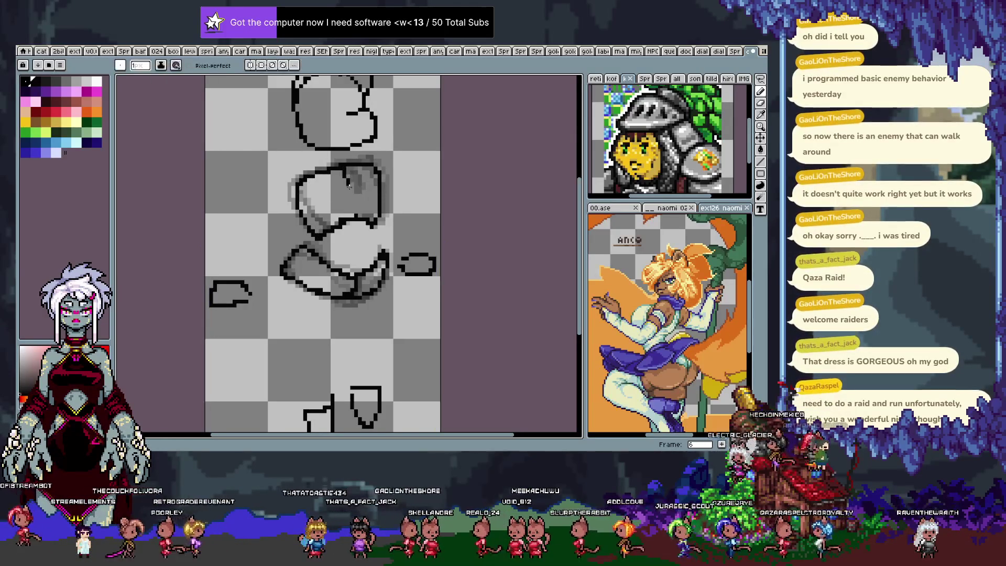
Step: Redraw the top outline of the head on frame 7 and undo a stroke on frame 8
key("Right")
key("Right")
key("Right")
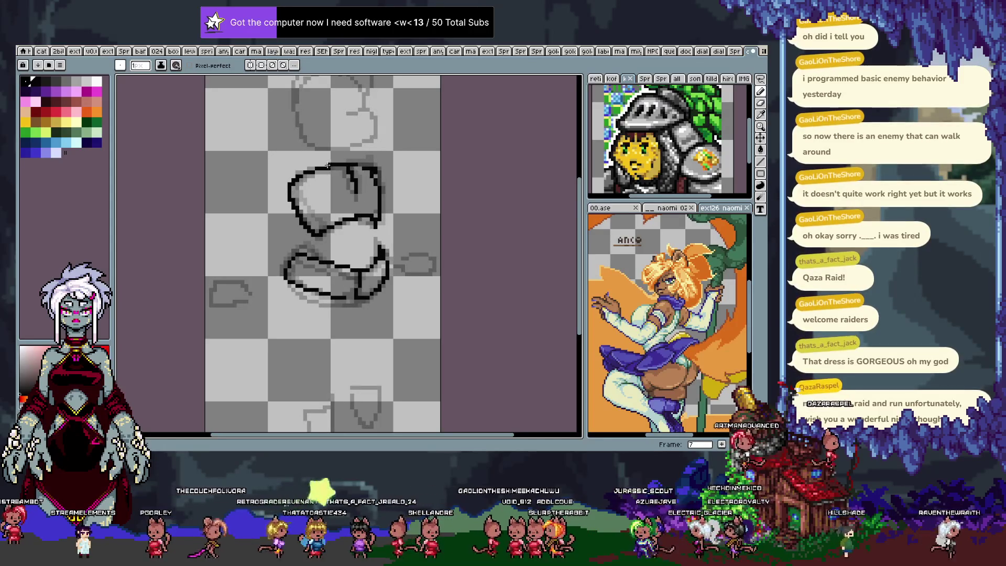
left_click_drag(334, 165, 375, 170)
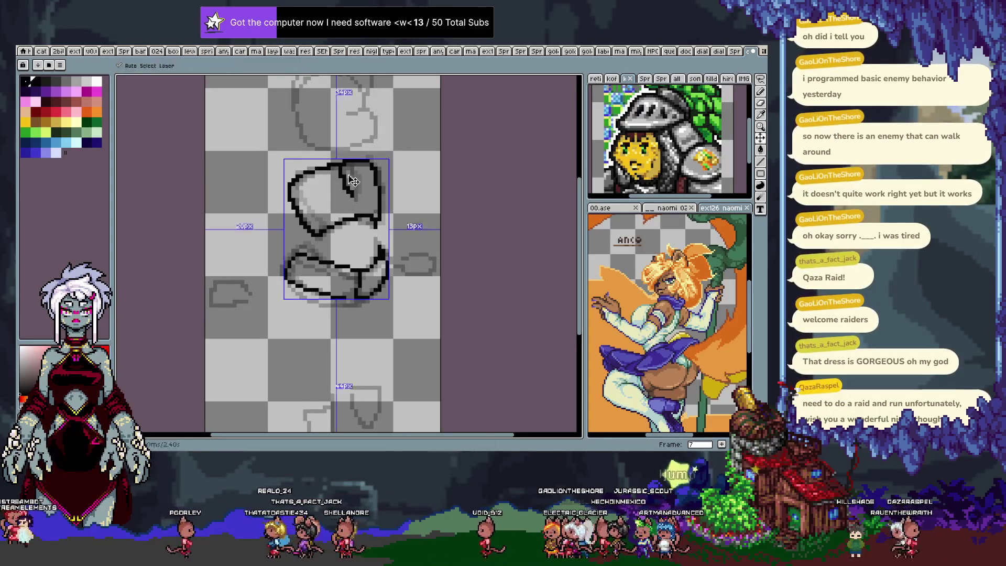
key("Right")
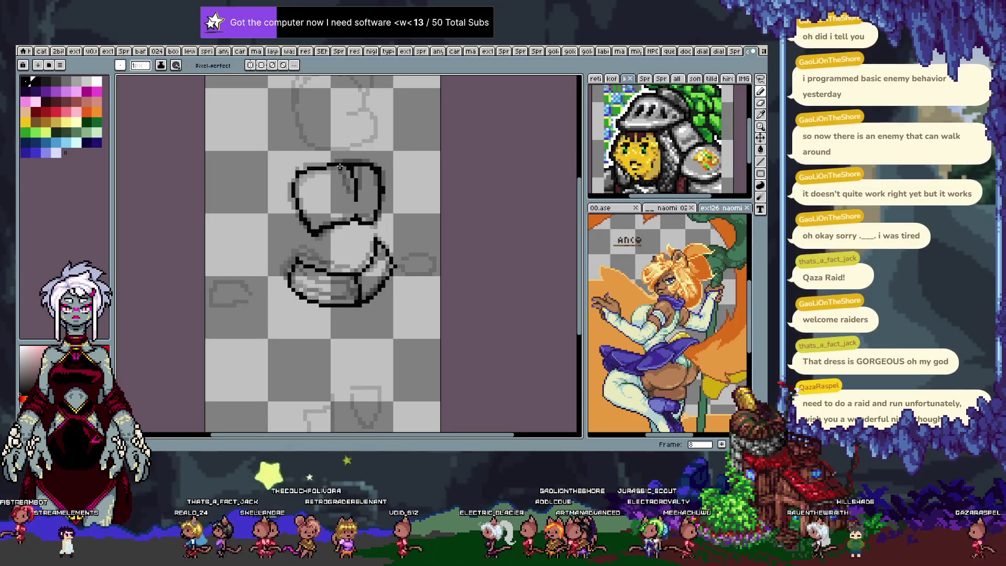
key("ctrl+z")
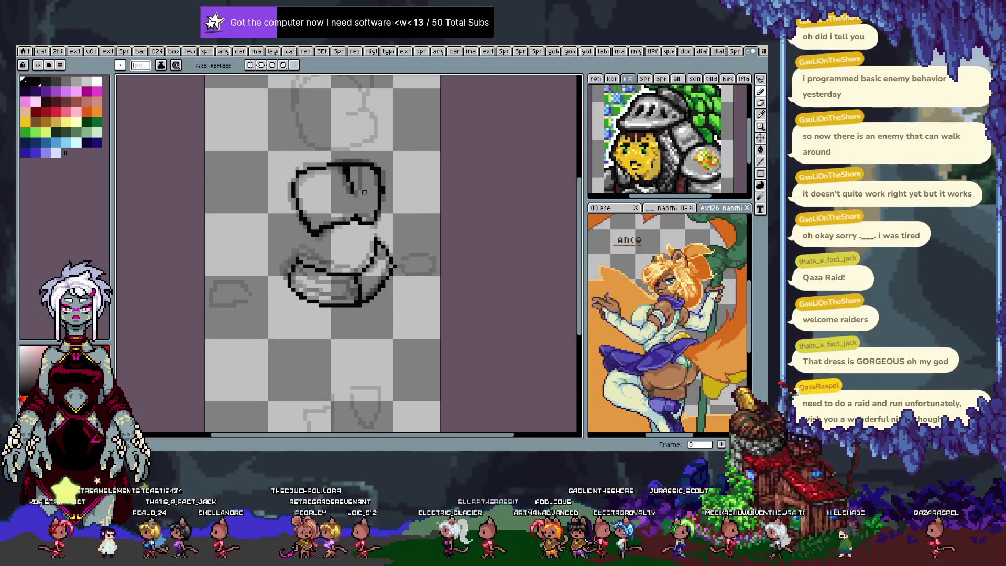
key("Right")
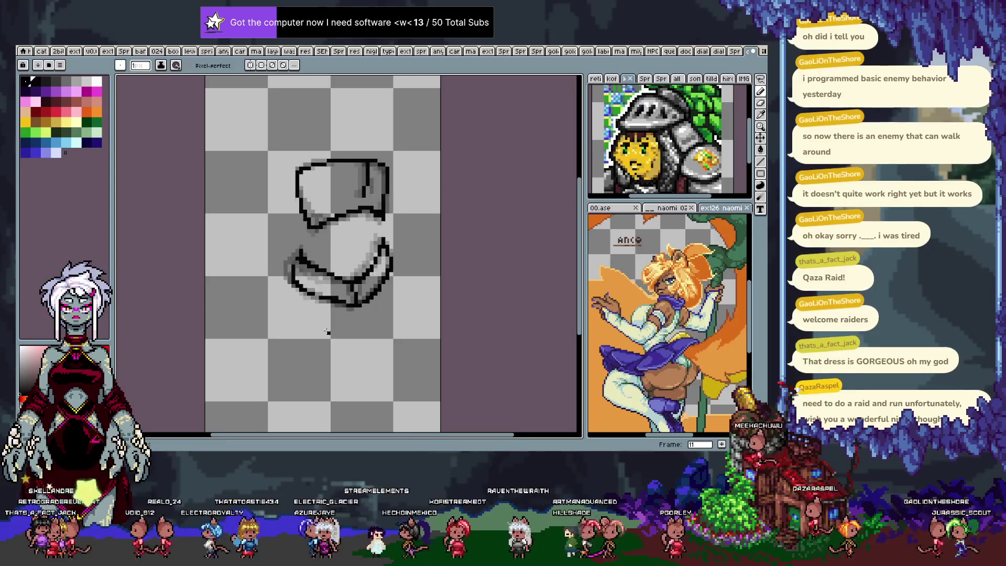
Step: Select the lower head shape with the magic wand and reposition it on frame 13
key("w")
left_click(361, 313)
left_click(358, 305)
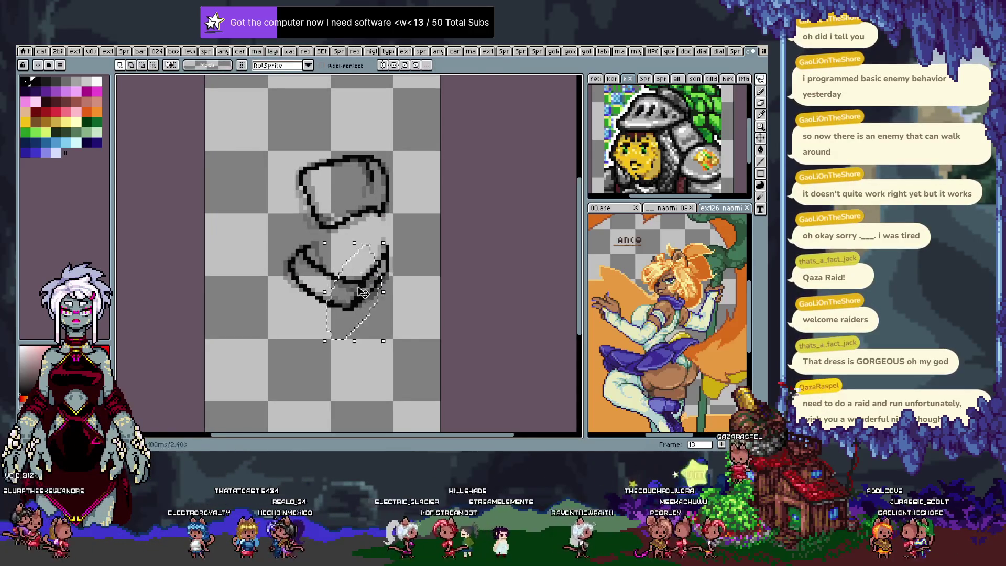
key("m")
key("b")
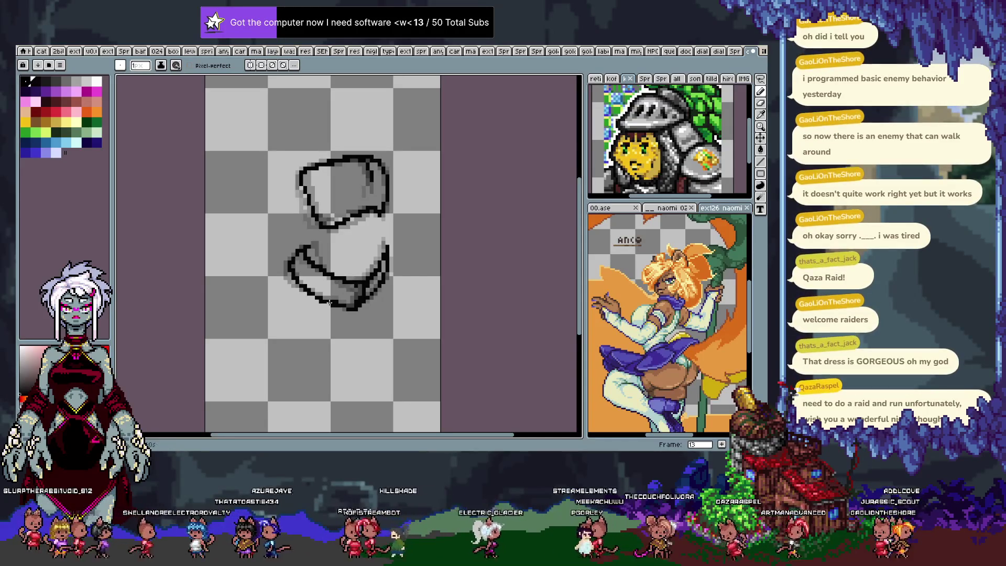
key("comma")
key("comma")
key("comma")
key("comma")
key("comma")
key("comma")
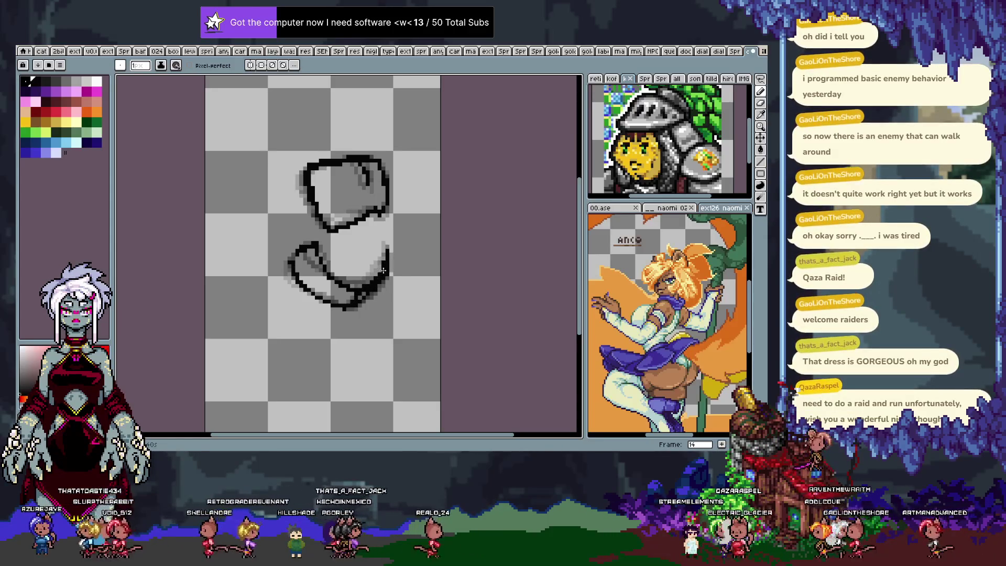
Step: Flip between neighbouring frames to check motion, then start a lasso around the lower shape
key("Left")
key("Right")
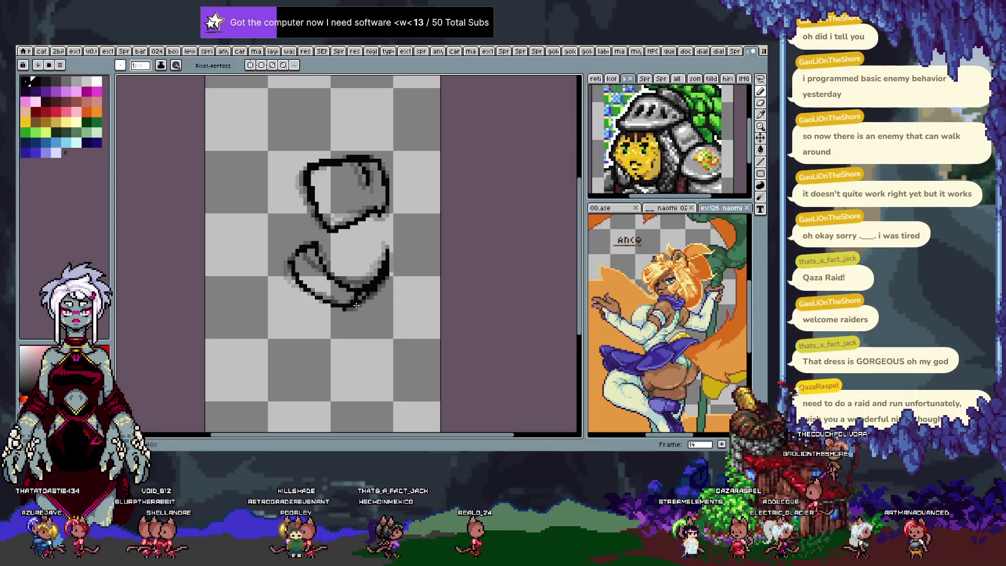
key("Left")
key("Right")
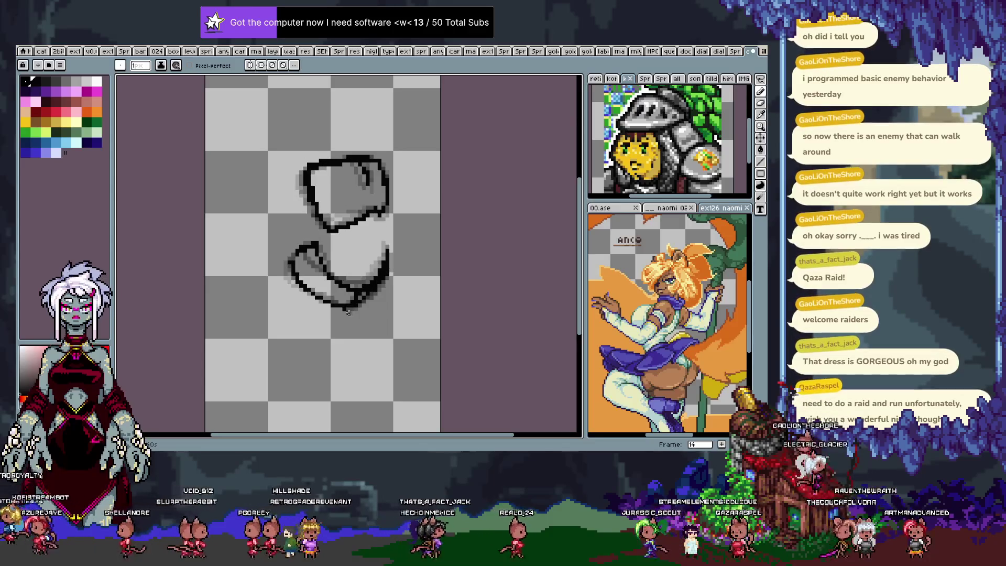
key("Left")
key("Right")
key("Right")
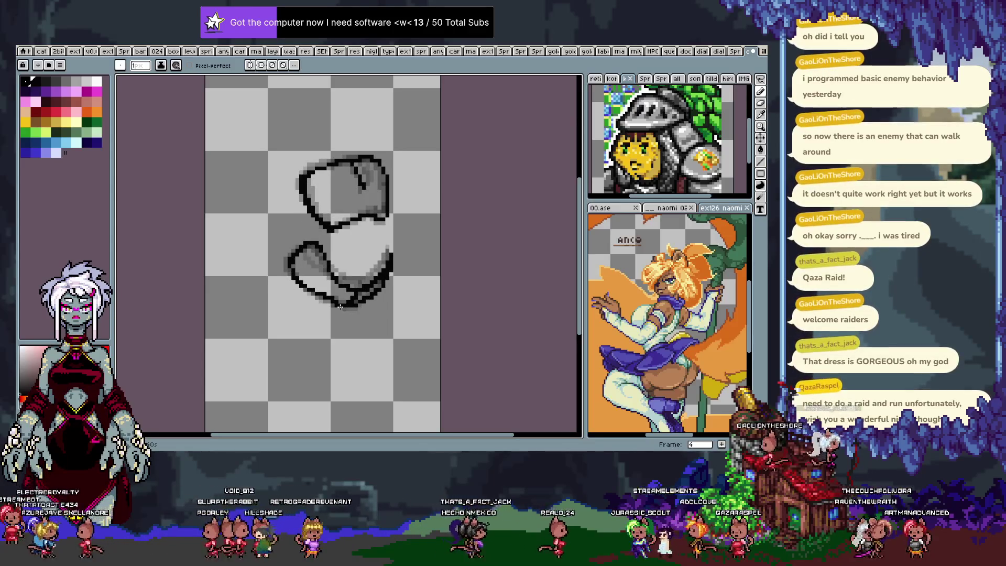
mouse_move(273, 238)
left_mouse_down()
mouse_move(418, 281)
mouse_move(355, 242)
left_mouse_up()
Step: Shift the lassoed lower shape slightly left and flip frames to check the motion
left_click_drag(280, 226, 276, 232)
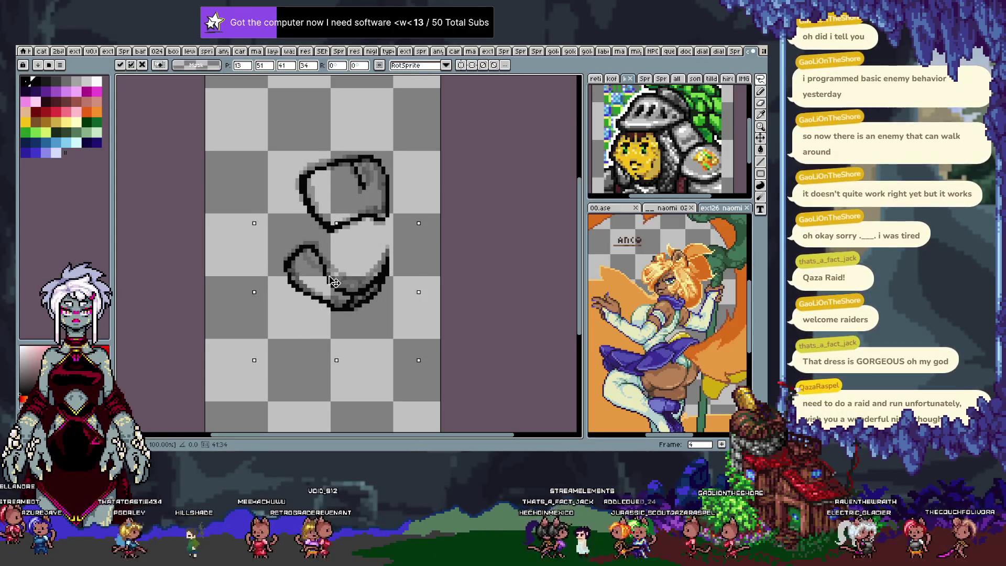
left_click_drag(331, 291, 308, 297)
key("b")
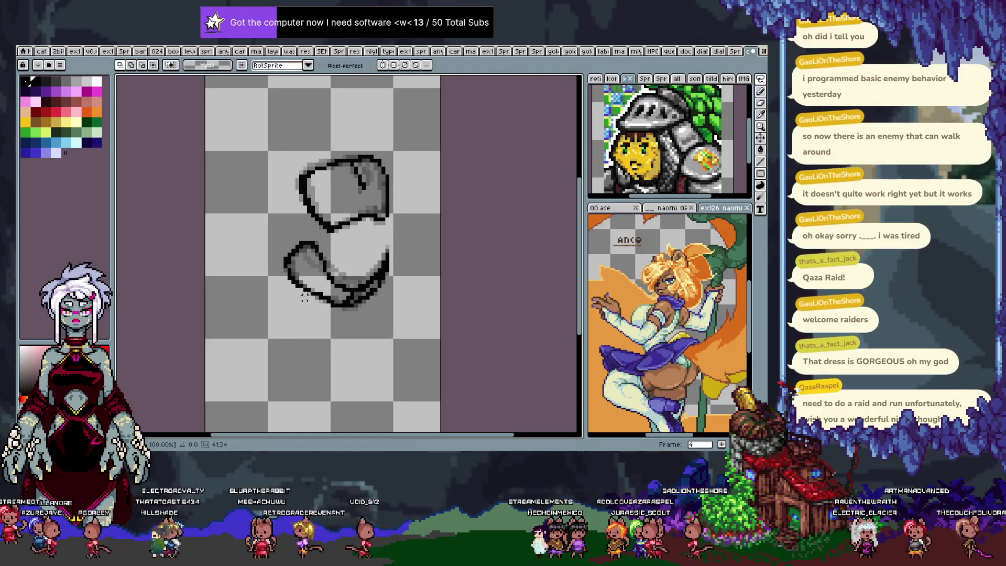
key("Right")
key("Right")
key("Right")
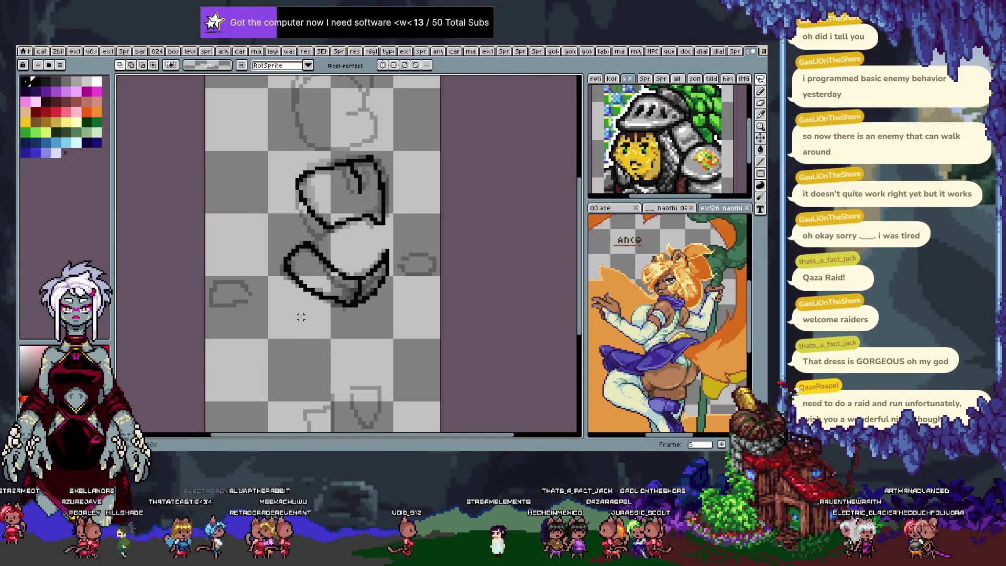
key("Right")
key("Right")
key("Left")
key("Left")
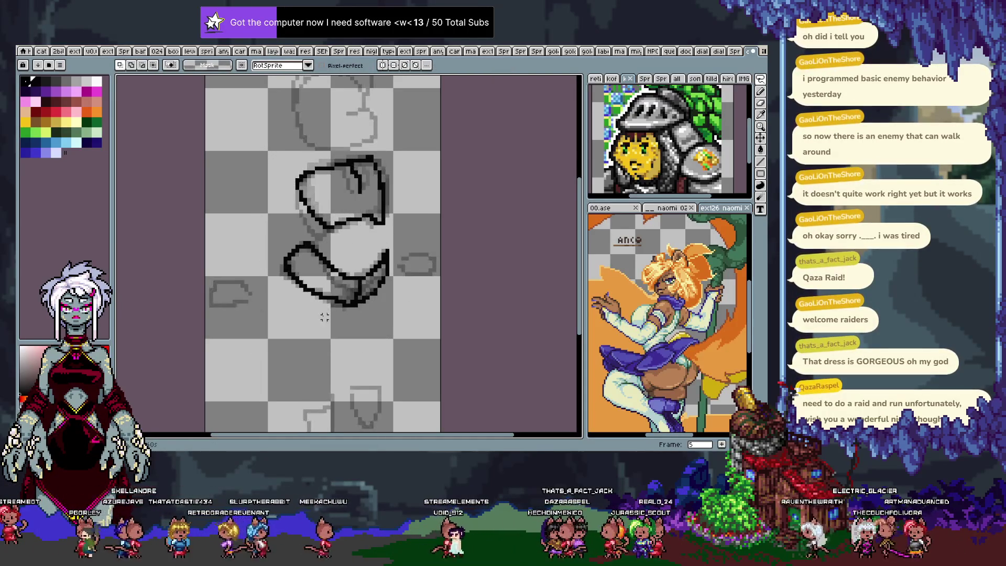
key("Right")
key("Left")
Step: Select and adjust the lower-right part of the shape on frame 5, then recheck neighbouring frames
mouse_move(378, 255)
left_mouse_down()
mouse_move(364, 291)
mouse_move(374, 276)
left_mouse_up()
key("ctrl+d")
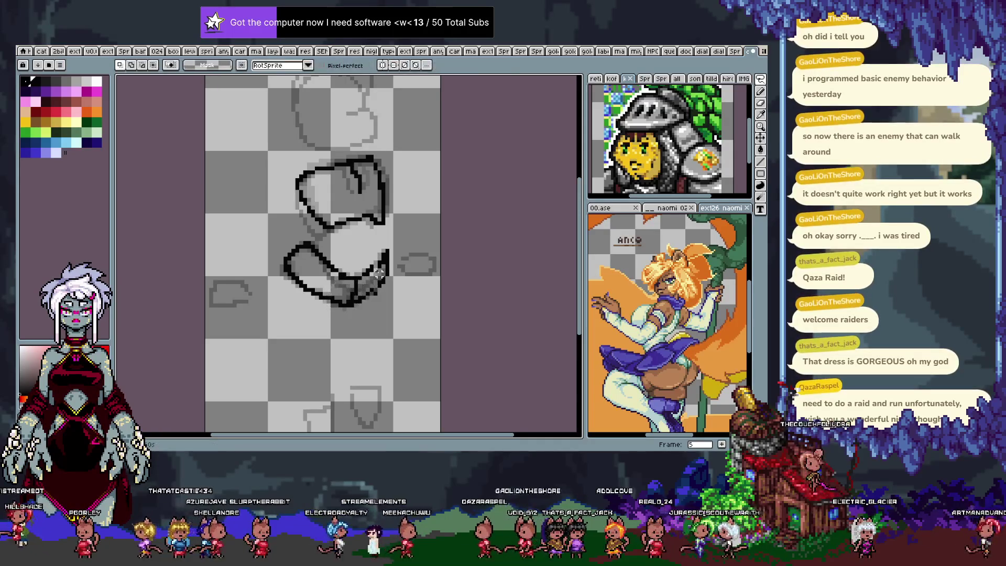
key("b")
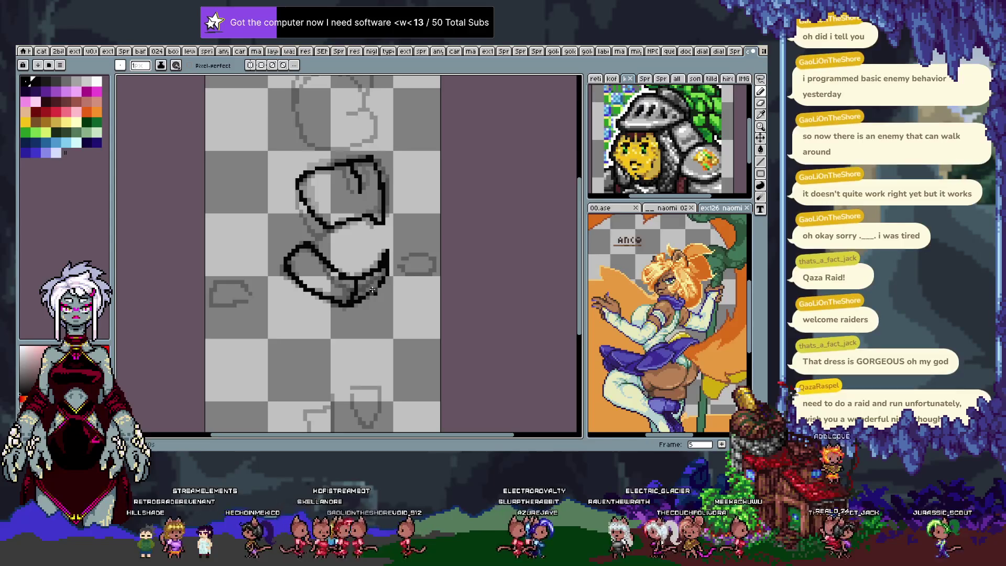
key("ctrl+z")
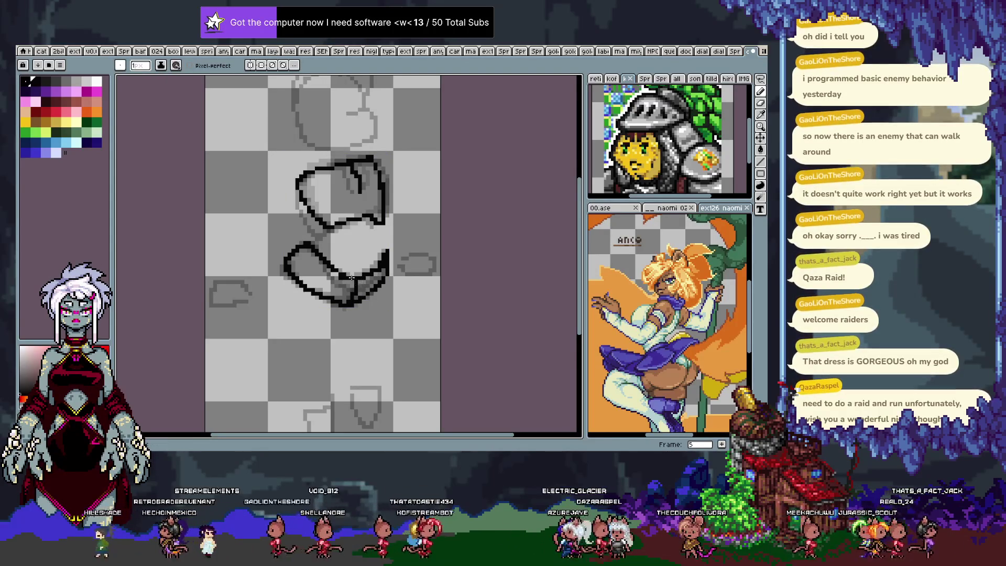
key("Right")
key("Right")
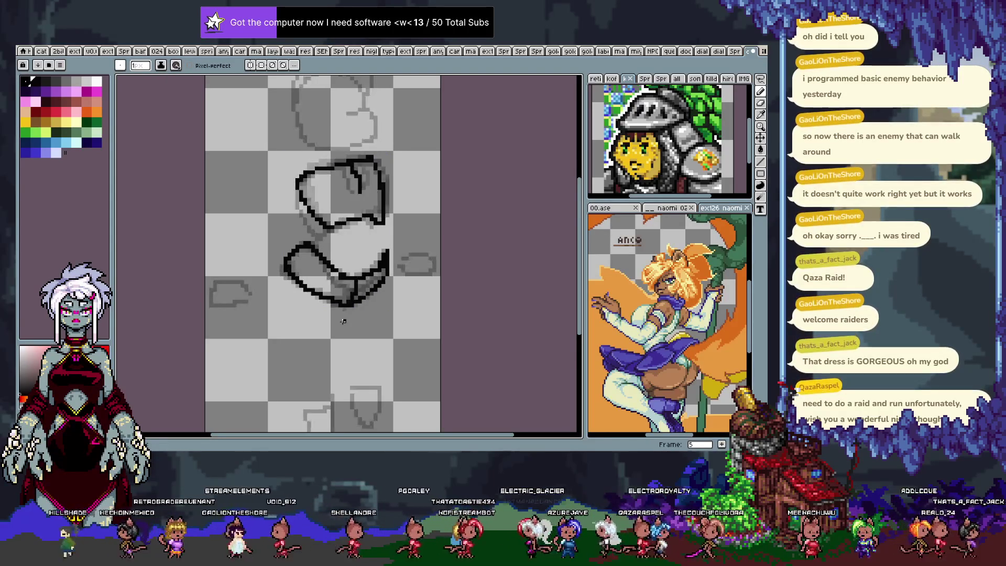
key("Right")
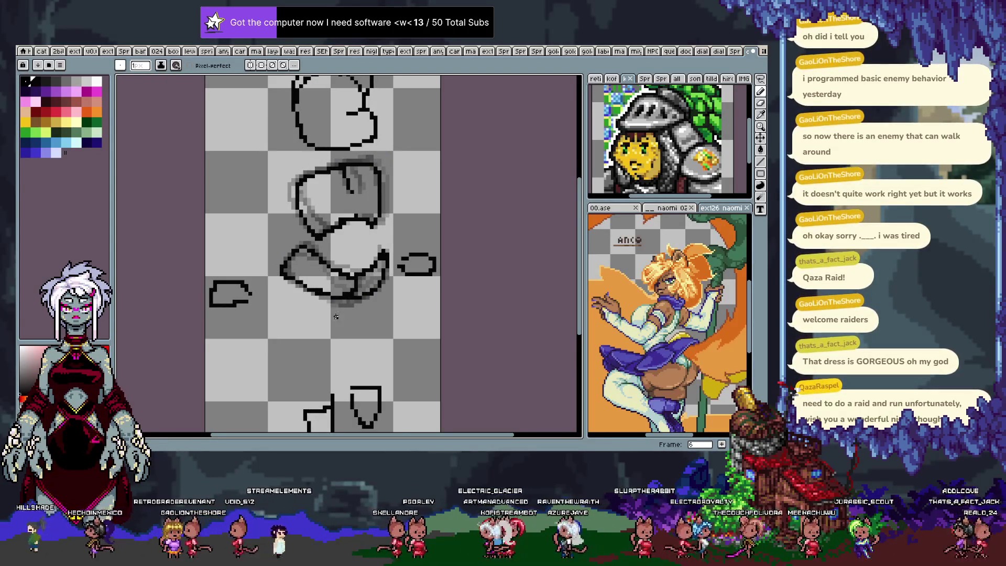
Step: Test a selection near the lower shape, then play the animation and step through frames to review motion
key("m")
left_click_drag(324, 281, 368, 324)
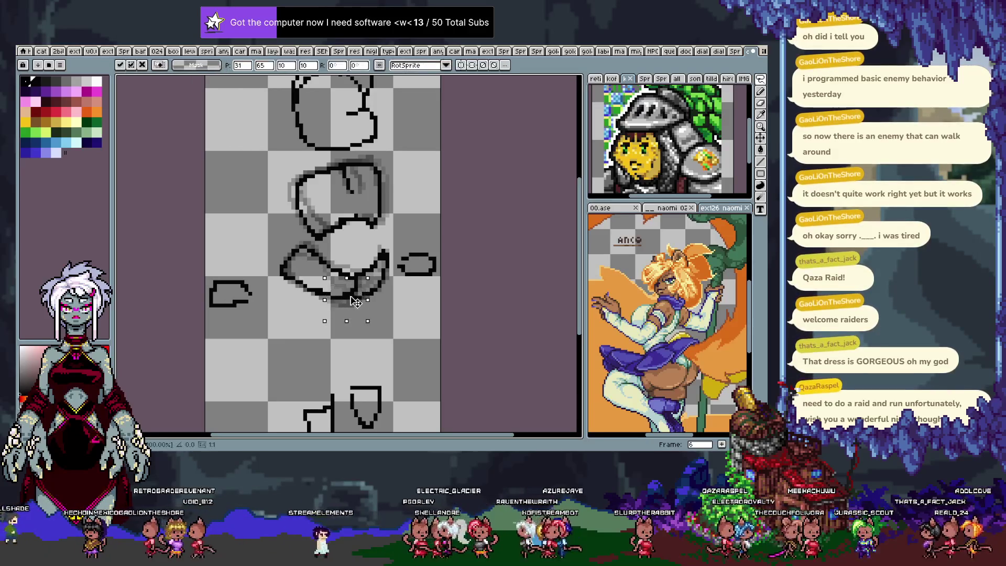
key("ctrl+d")
key("b")
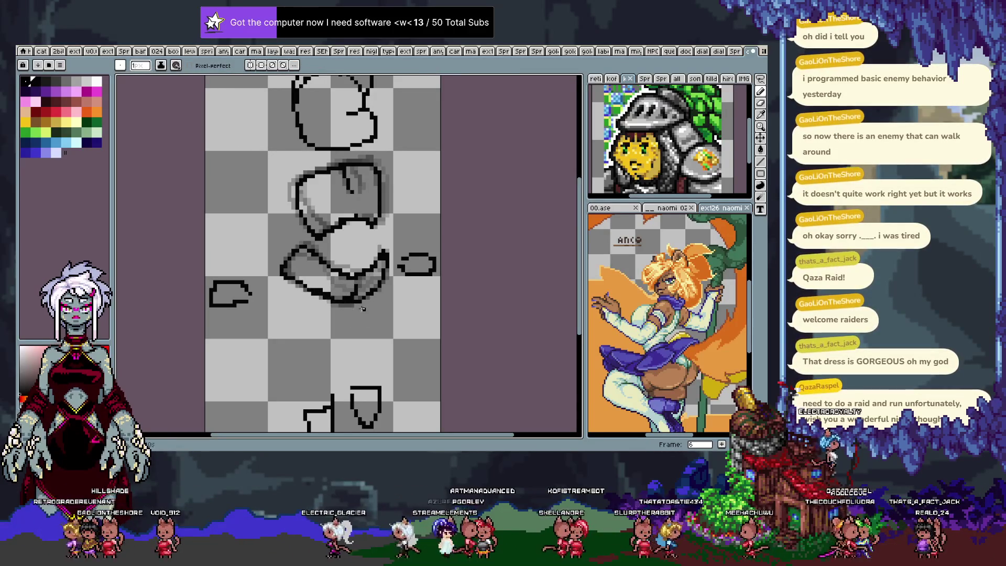
key("Return")
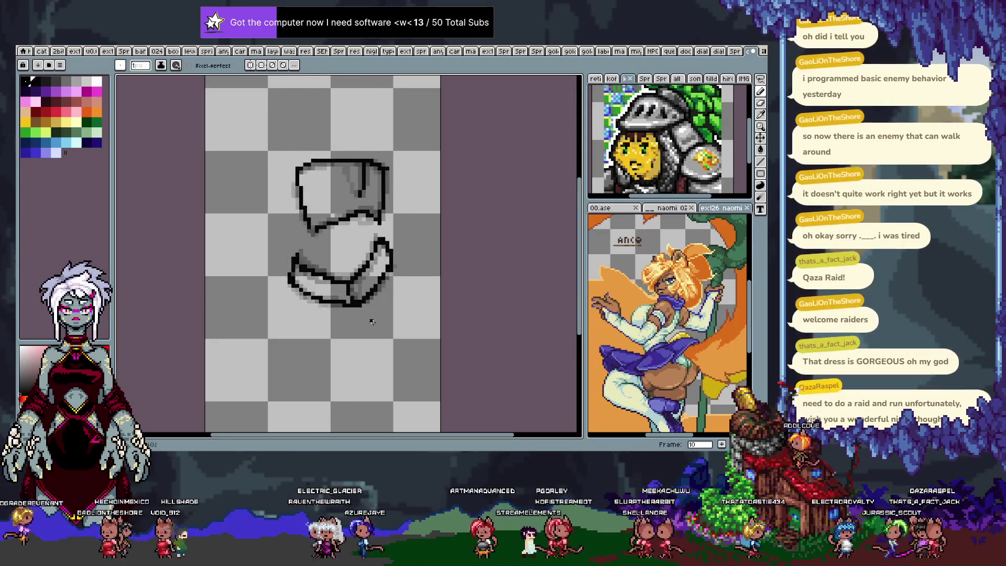
key("Return")
key("Right")
key("Right")
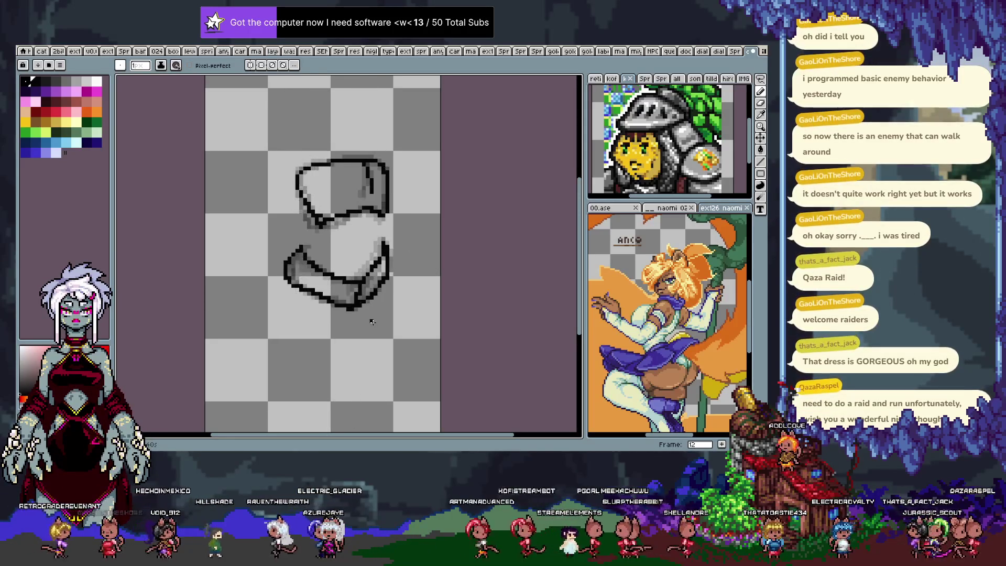
key("Right")
key("Right")
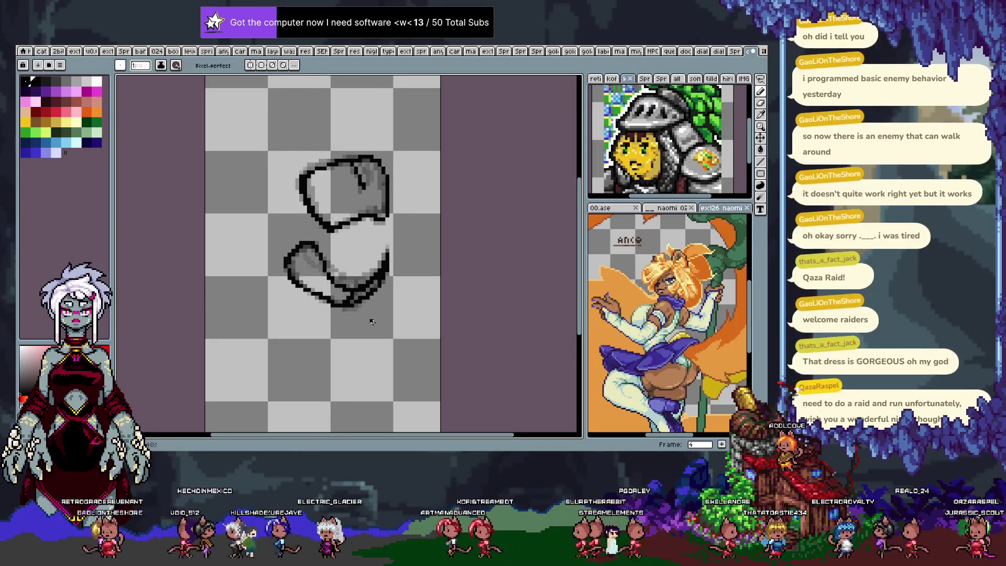
Step: Shift the lower body lines slightly on an earlier frame, commit, and replay to check the fix
key("Return")
key("Return")
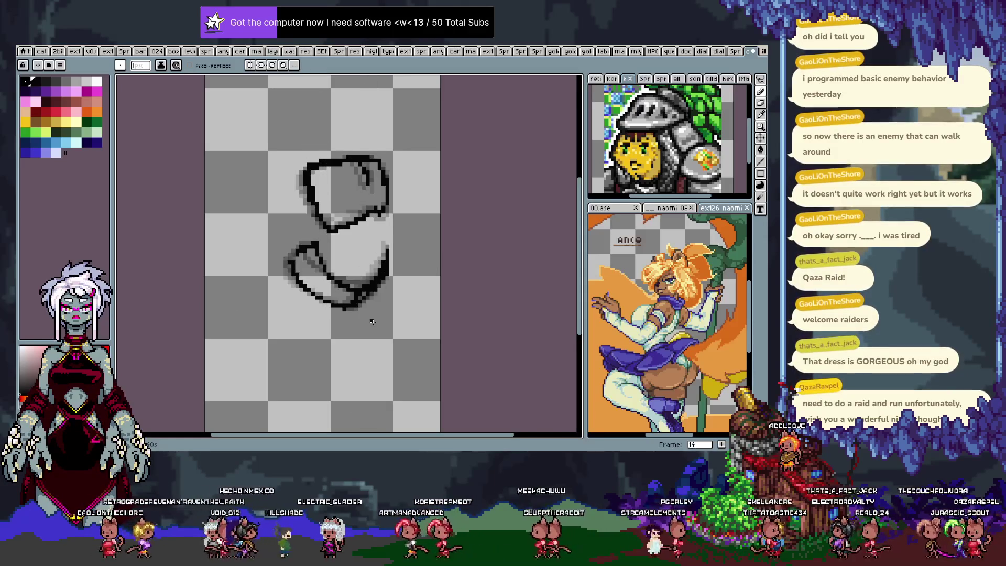
key("m")
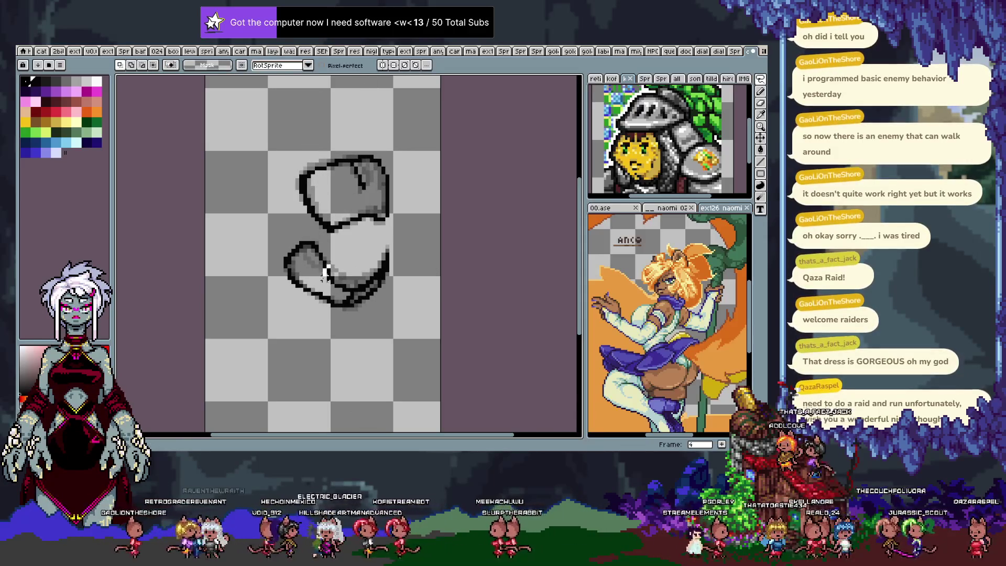
left_click_drag(366, 254, 349, 299)
key("ctrl+d")
key("b")
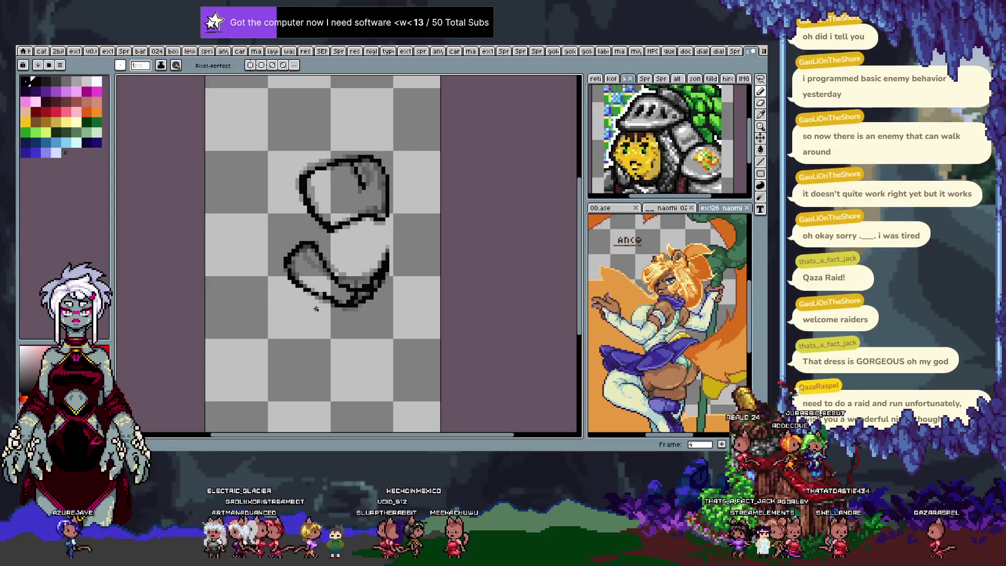
key("Return")
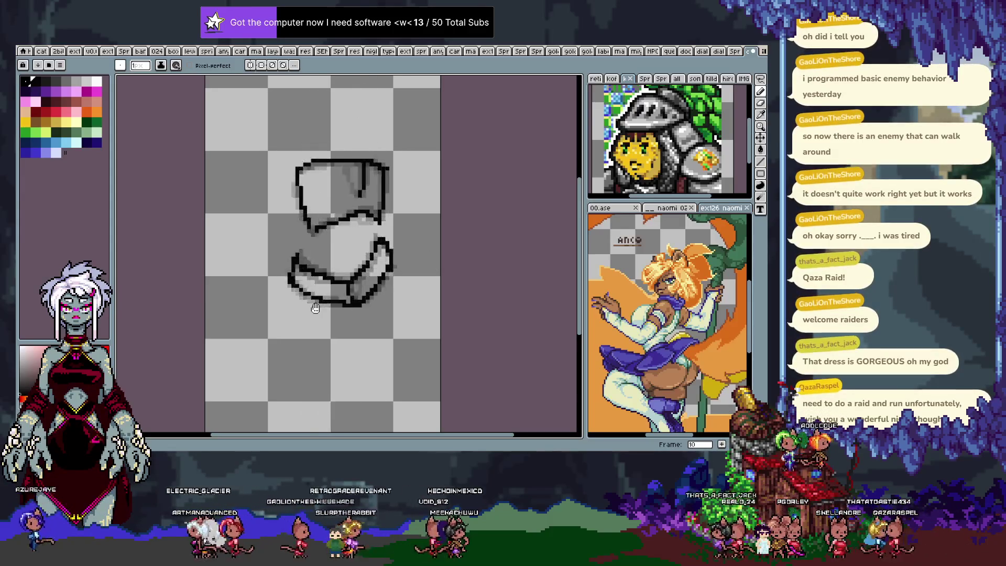
type("7")
key("Return")
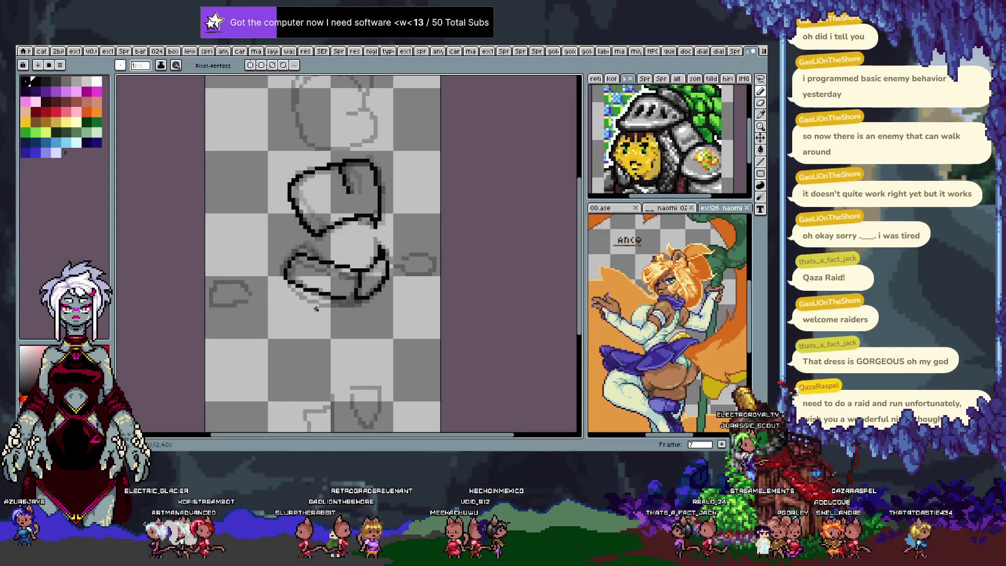
key("Return")
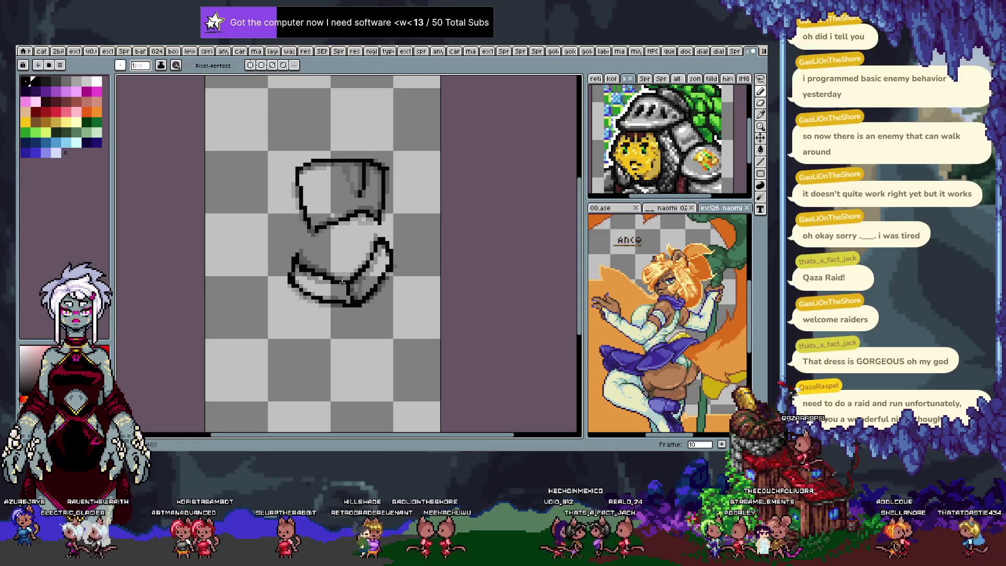
Step: Lasso and nudge the lower body lines into alignment on frames 10 and 14
key("q")
left_click_drag(344, 284, 348, 324)
key("ctrl+d")
key("b")
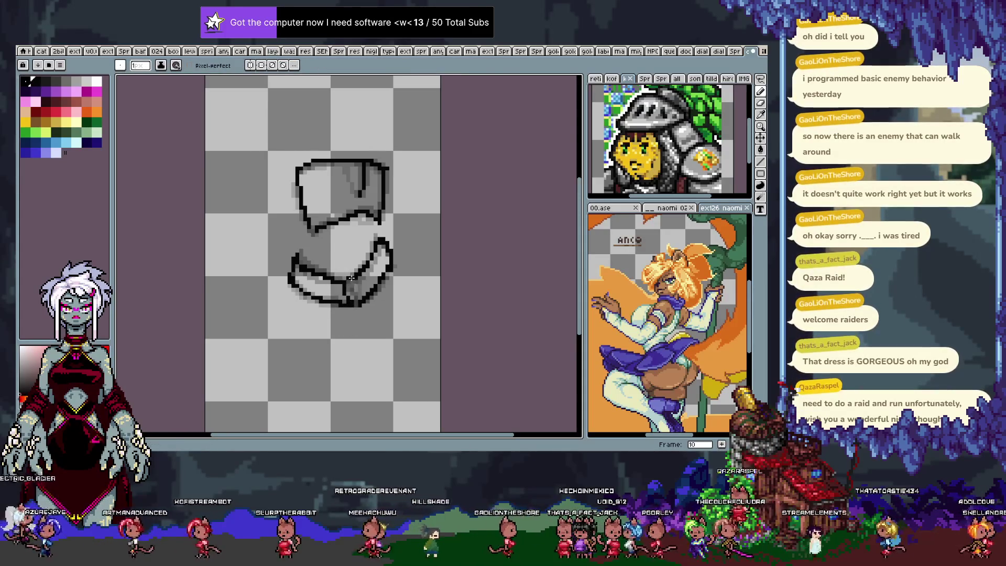
key("Return")
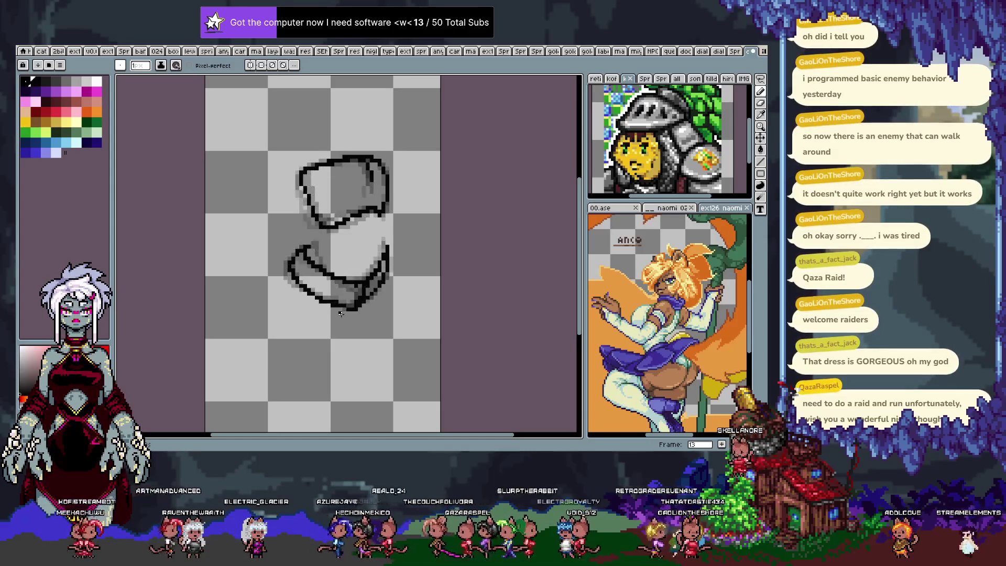
key("m")
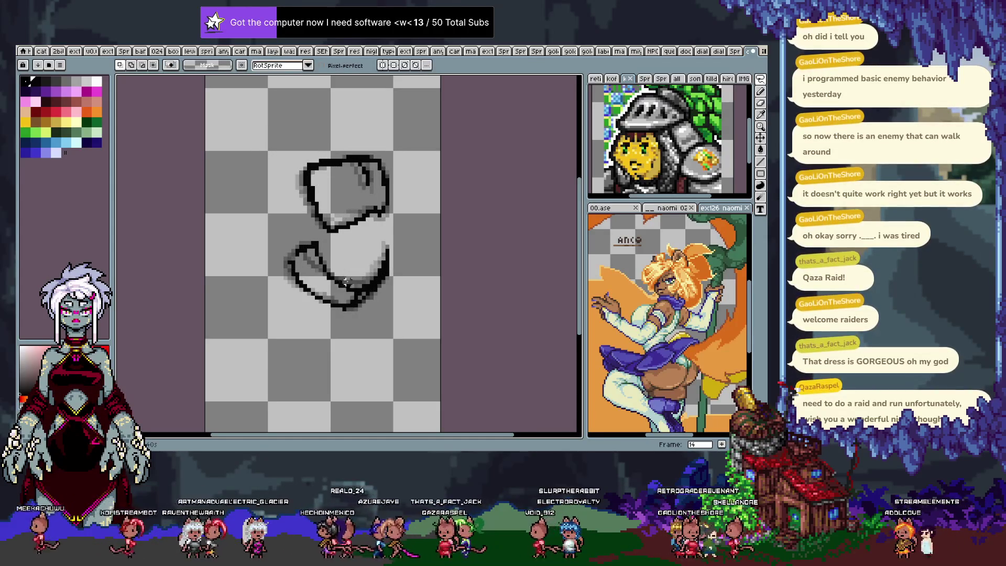
left_click_drag(354, 291, 358, 299)
key("q")
left_click_drag(379, 259, 338, 326)
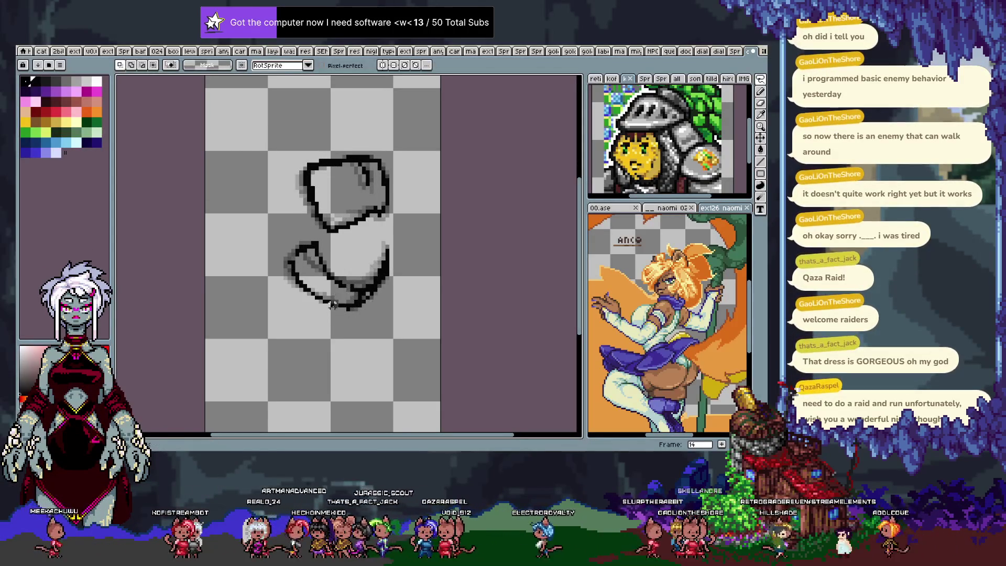
key("b")
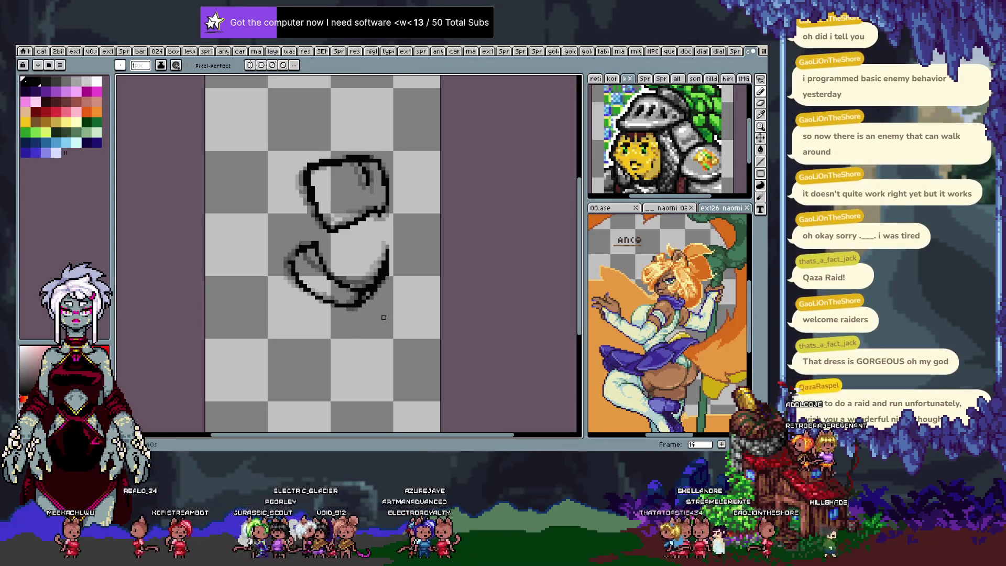
Step: Step forward through the frames to check the result and bring up the timeline
key("Right")
key("Right")
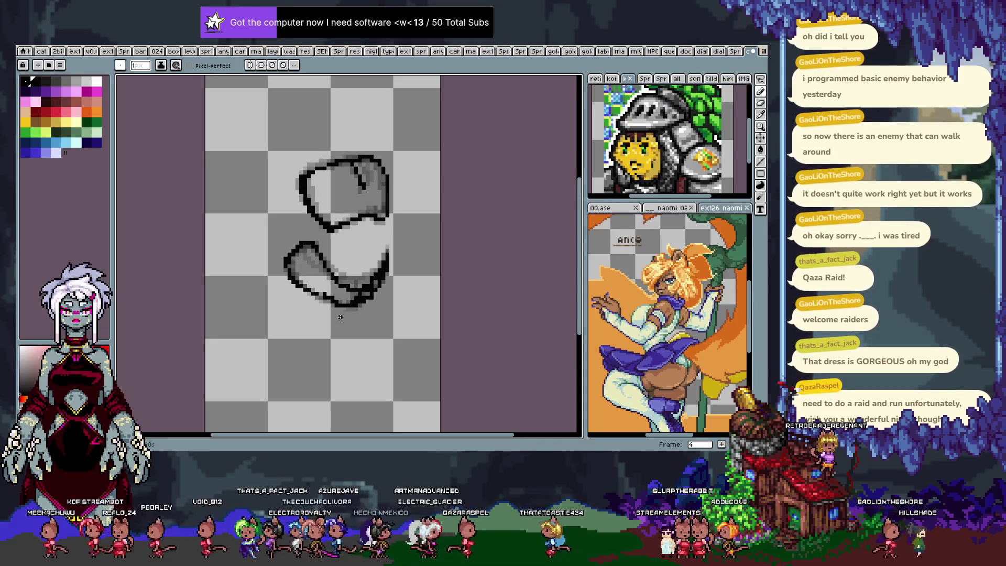
key("Right")
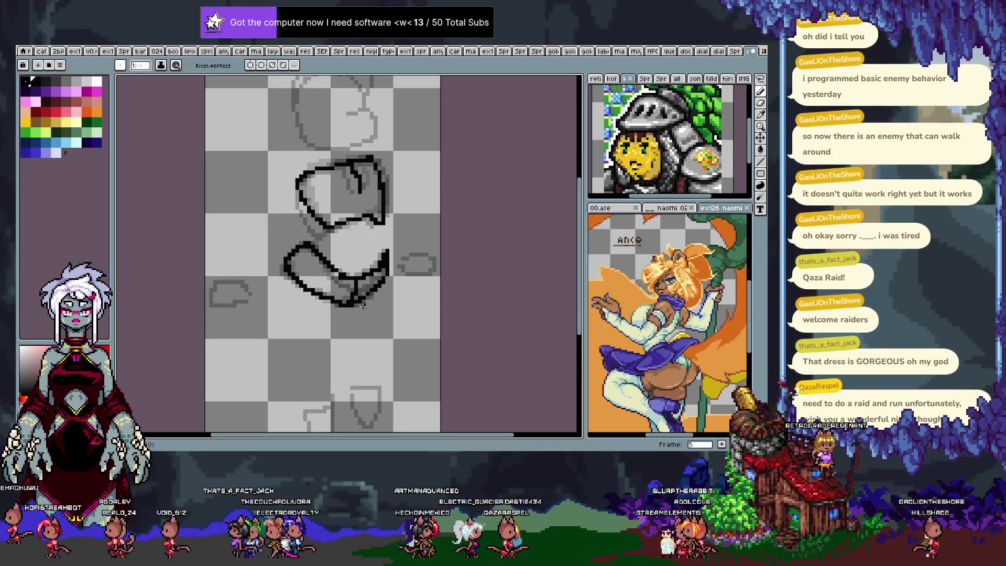
key("Right")
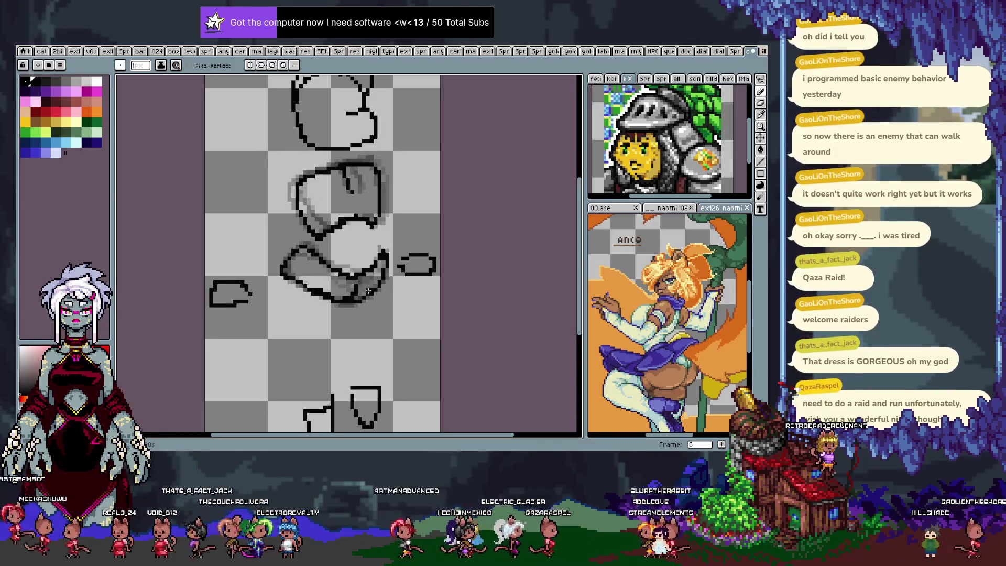
key("Right")
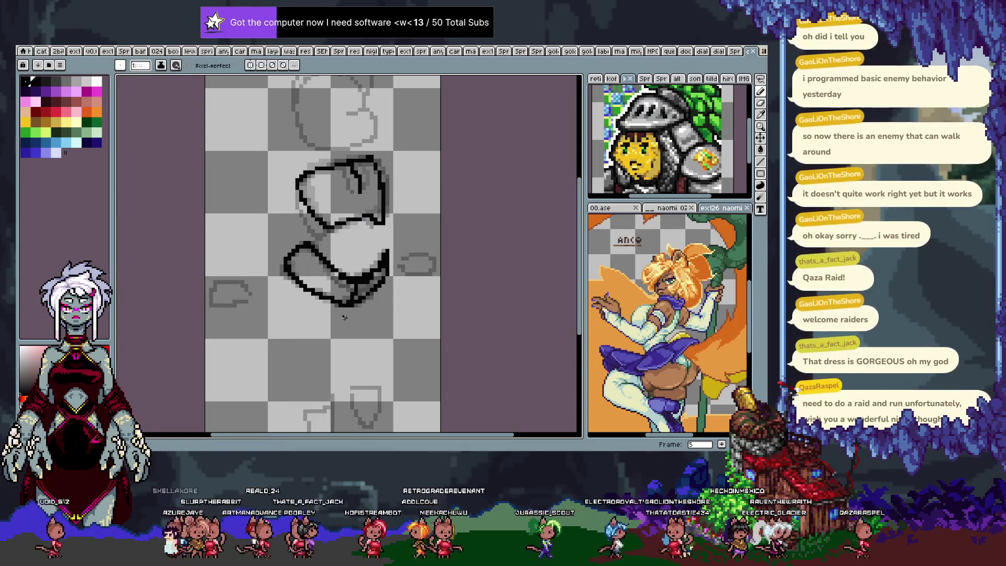
key("Tab")
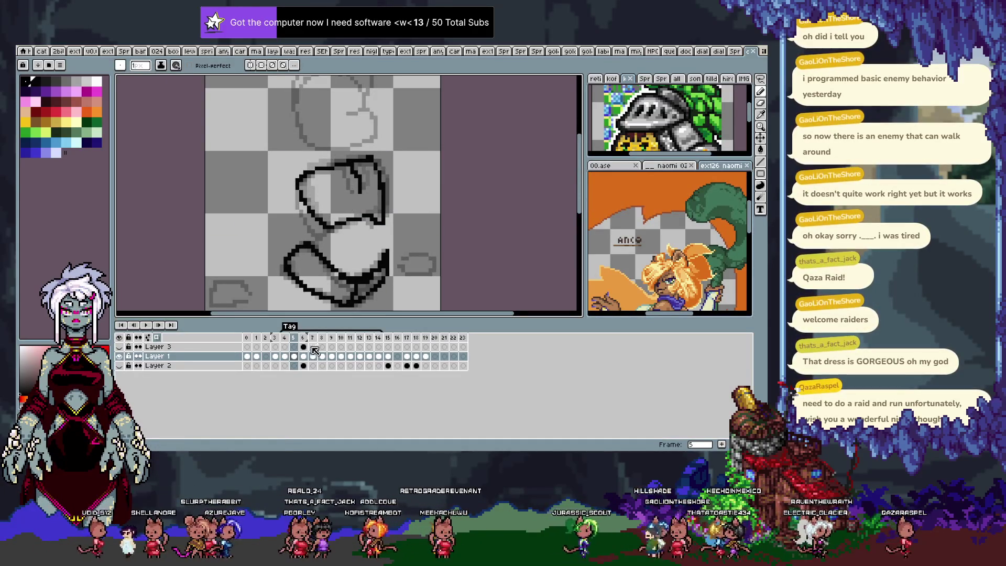
Step: Select the Layer 1 cel at frame 6 and grab the head lineart, restoring it after a cut
left_click(303, 347)
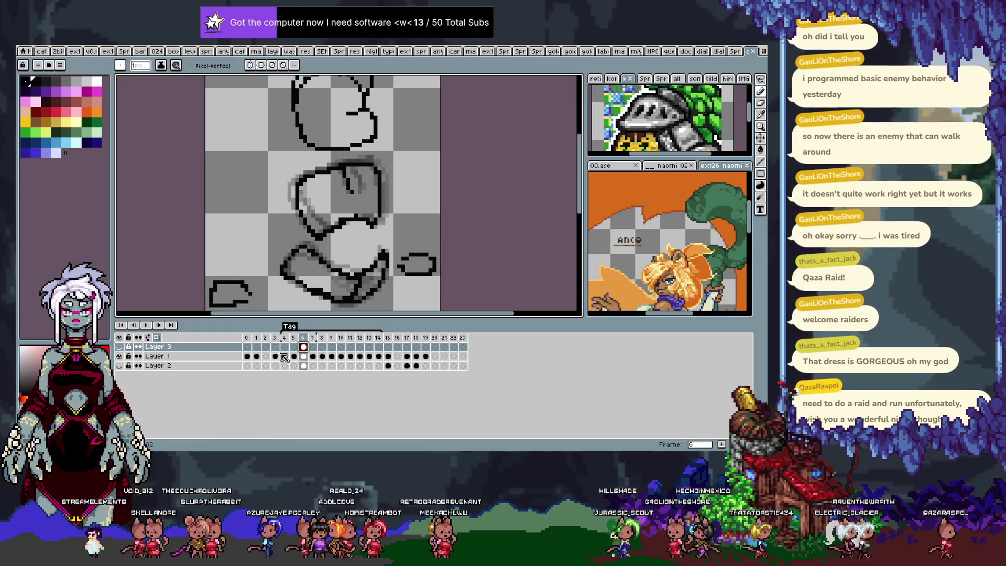
left_click(283, 356)
key("Right")
key("Right")
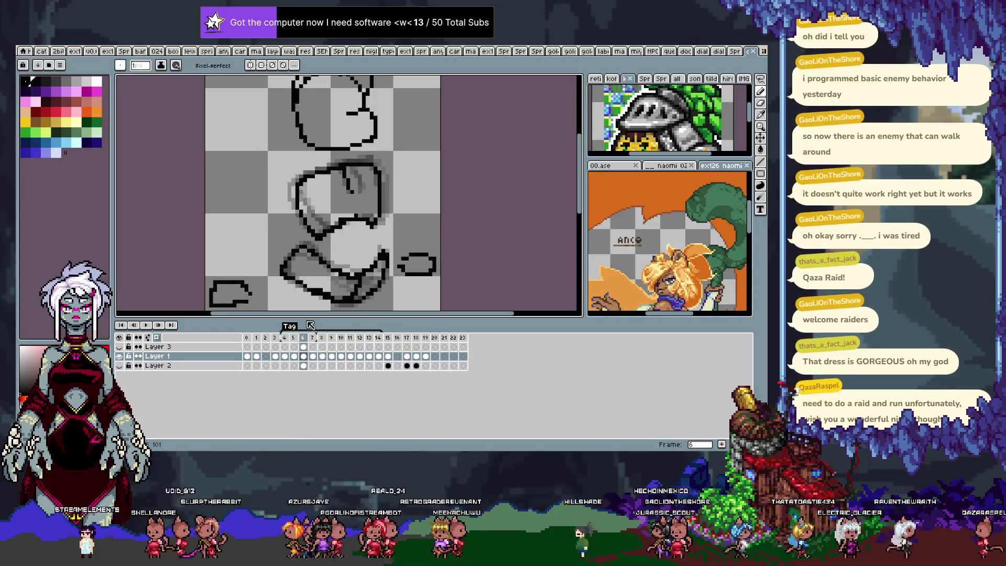
key("Tab")
key("m")
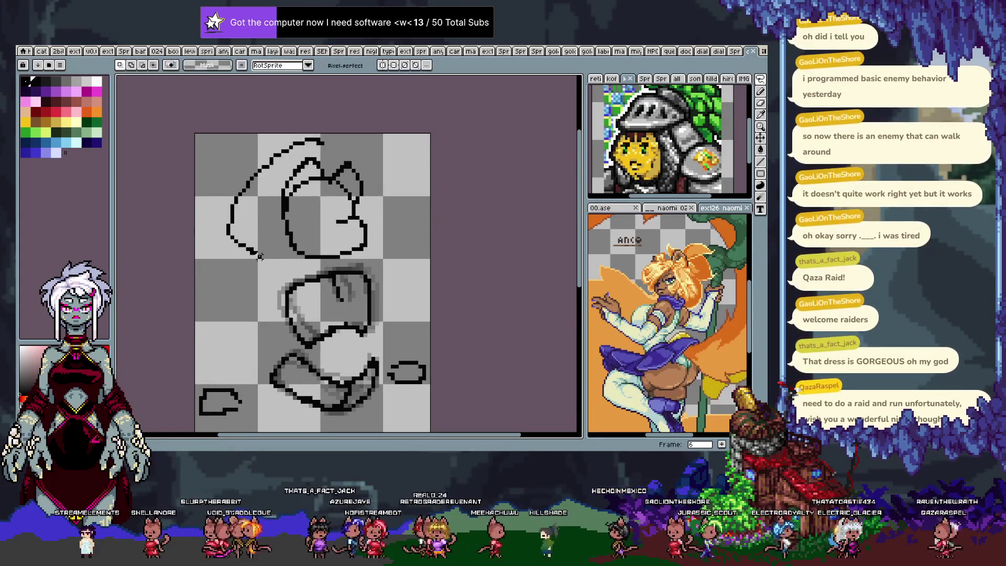
key("ctrl+z")
key("ctrl+z")
key("Tab")
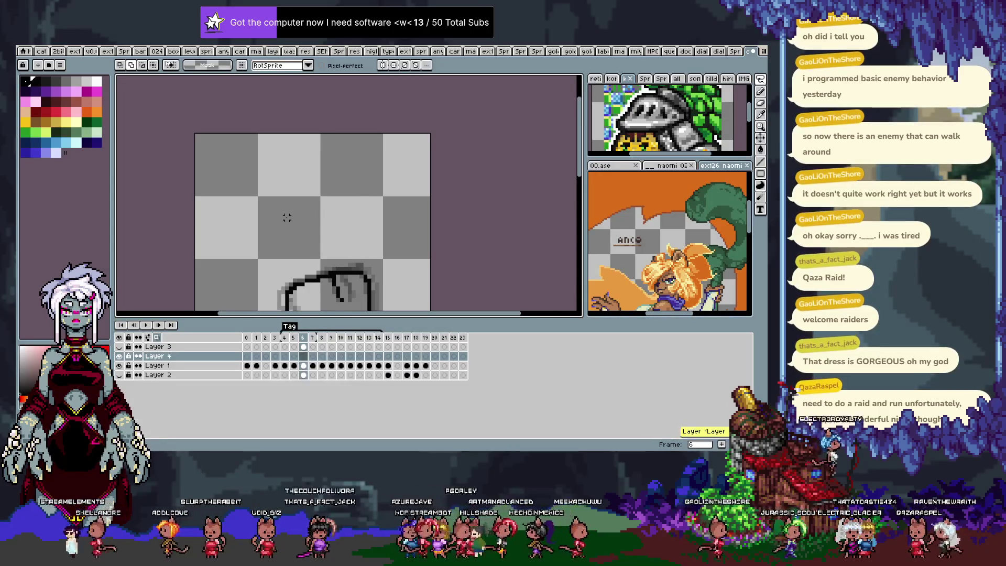
key("ctrl+y")
key("Tab")
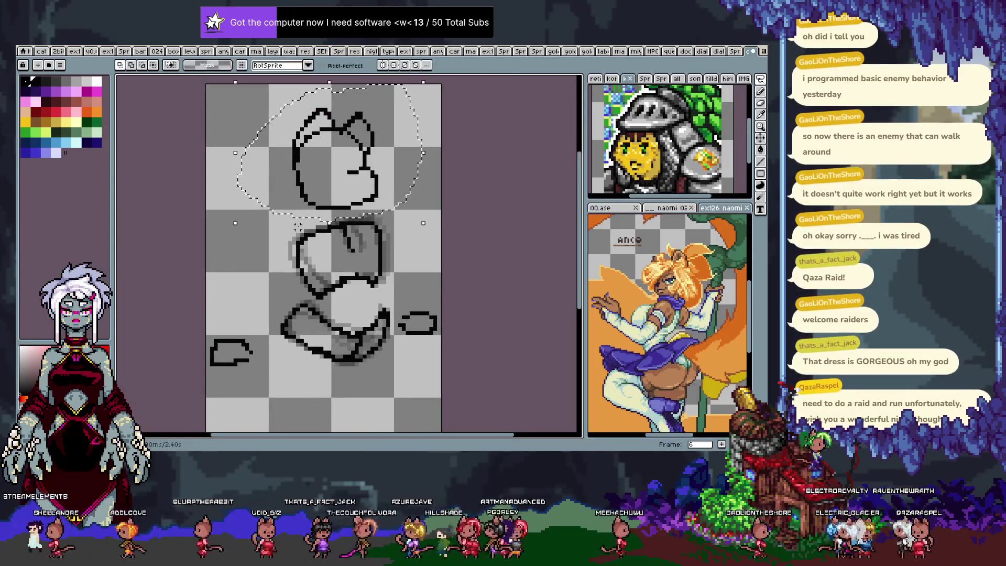
Step: Paste the head lineart onto frame 7, commit it, then redraw a curved line over the head
key("Right")
key("ctrl+v")
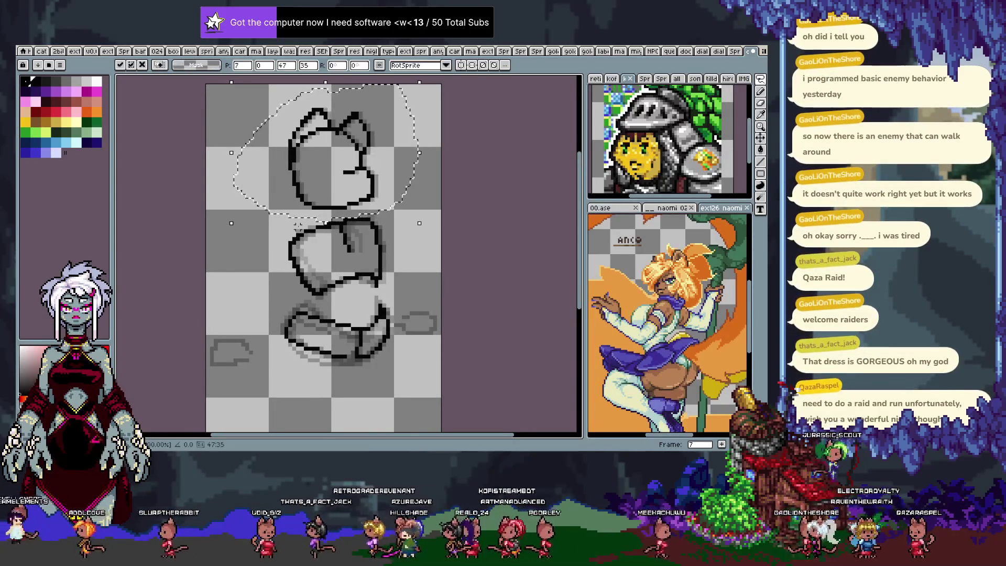
key("Left")
key("Left")
key("ctrl+d")
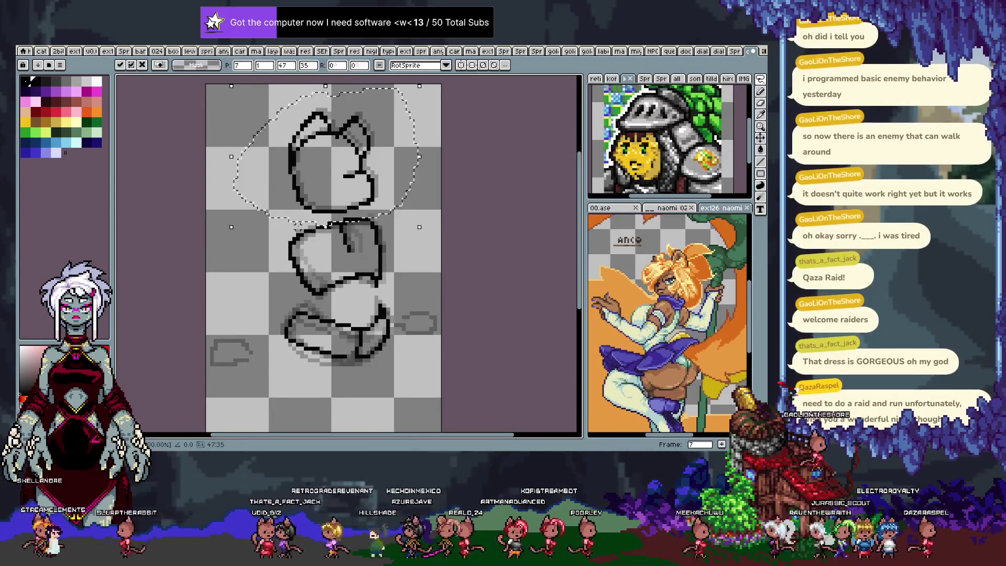
key("b")
key("b")
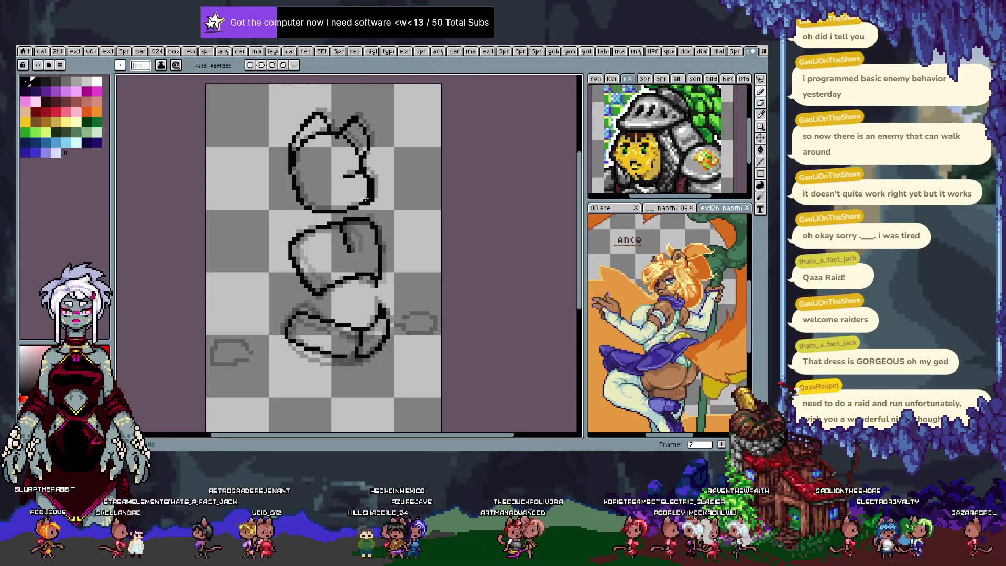
key("ctrl+z")
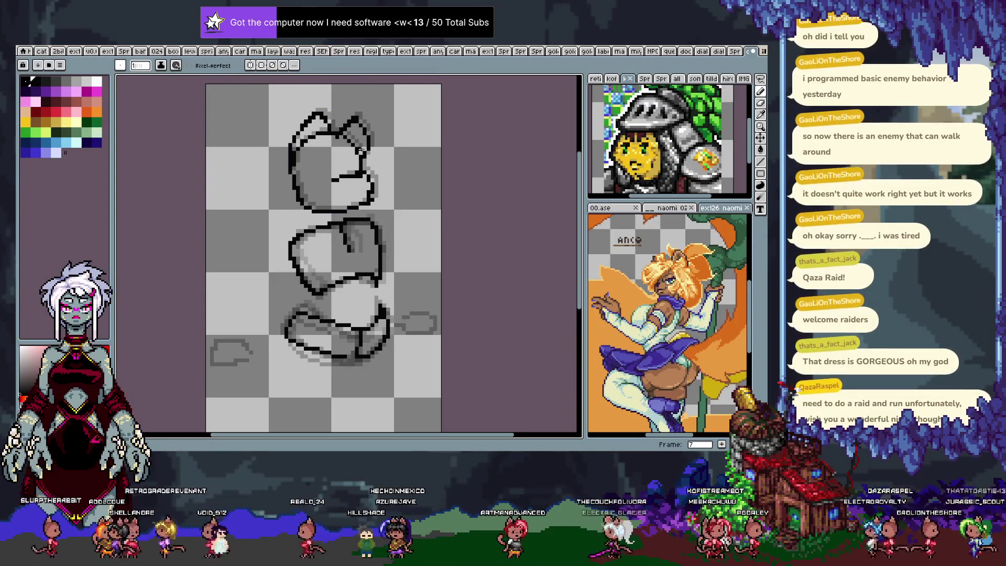
mouse_move(327, 111)
left_mouse_down()
mouse_move(267, 139)
mouse_move(348, 93)
left_mouse_up()
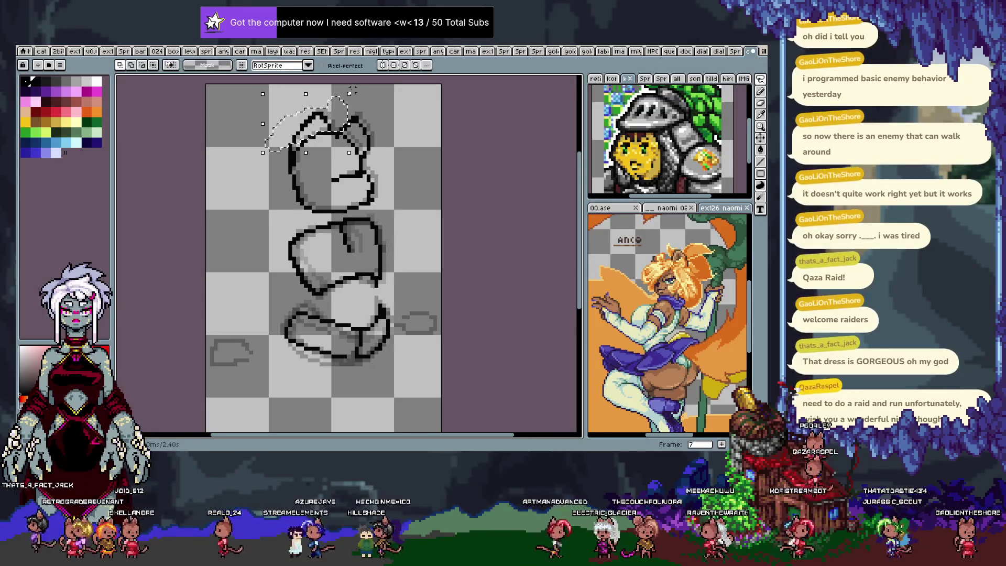
Step: Nudge the selected head lineart up and to the left and commit its position
left_click_drag(306, 88, 306, 93)
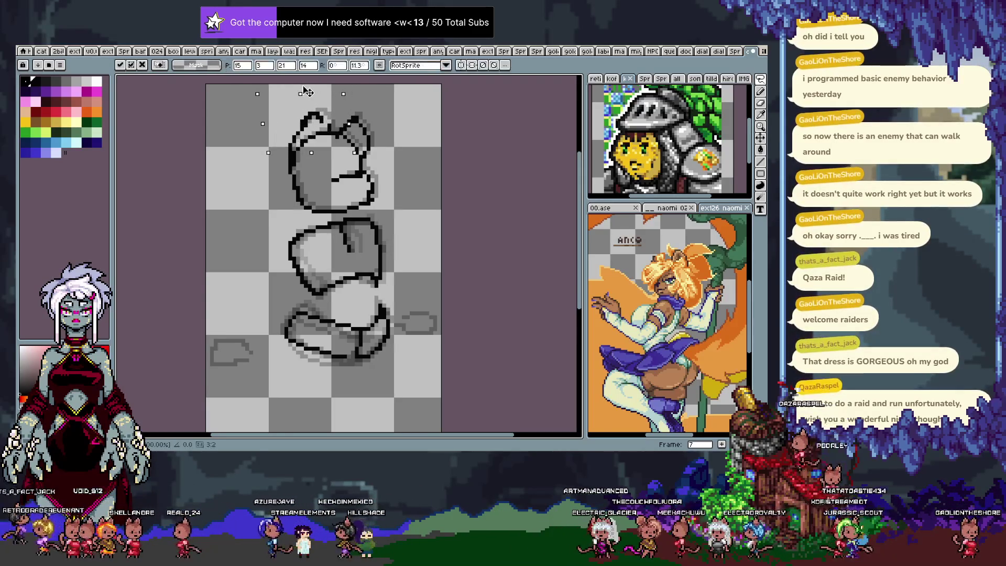
left_click_drag(326, 127, 321, 122)
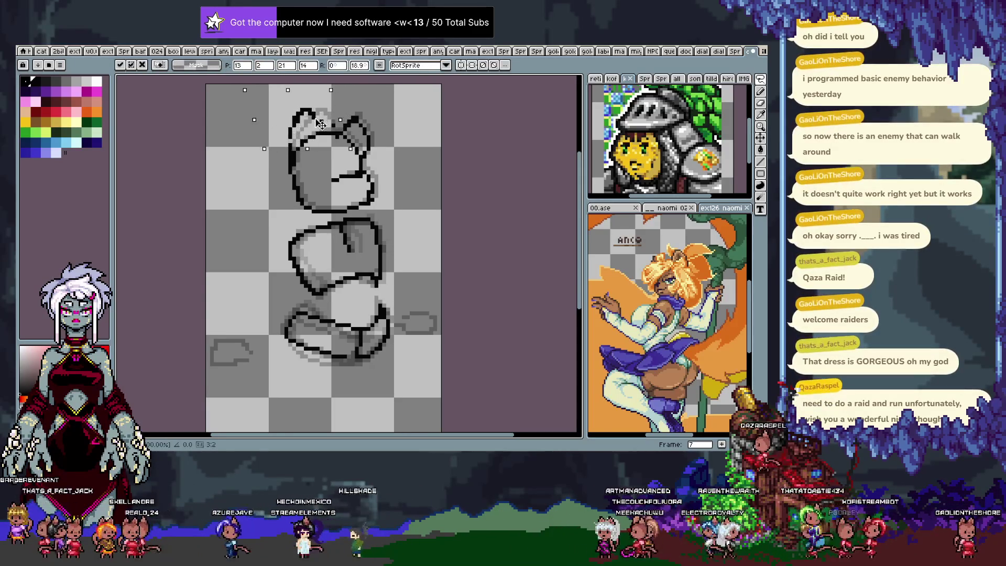
key("ctrl+d")
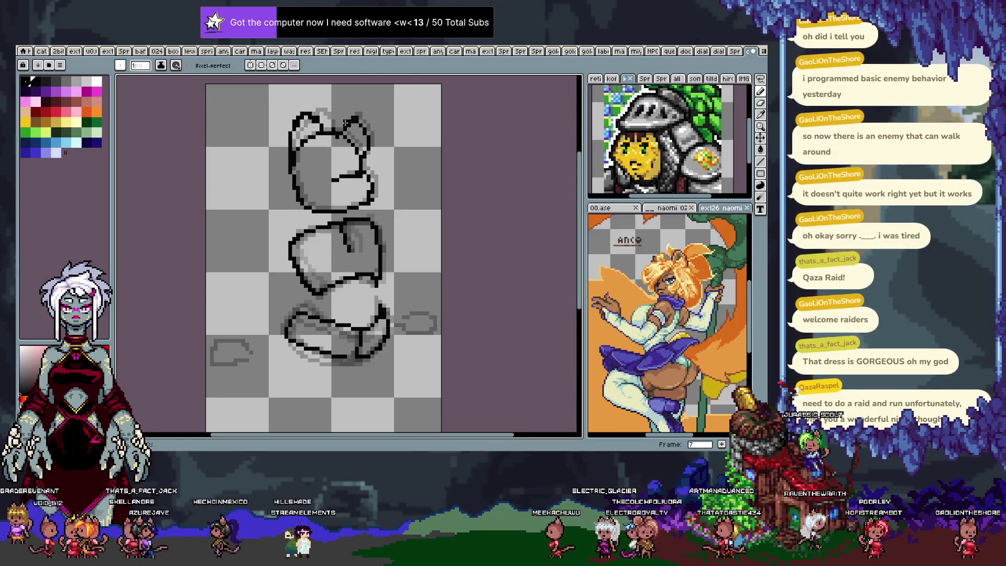
Step: Lasso the right side of the head and shift it to reshape the outline
key("q")
left_click_drag(371, 165, 357, 98)
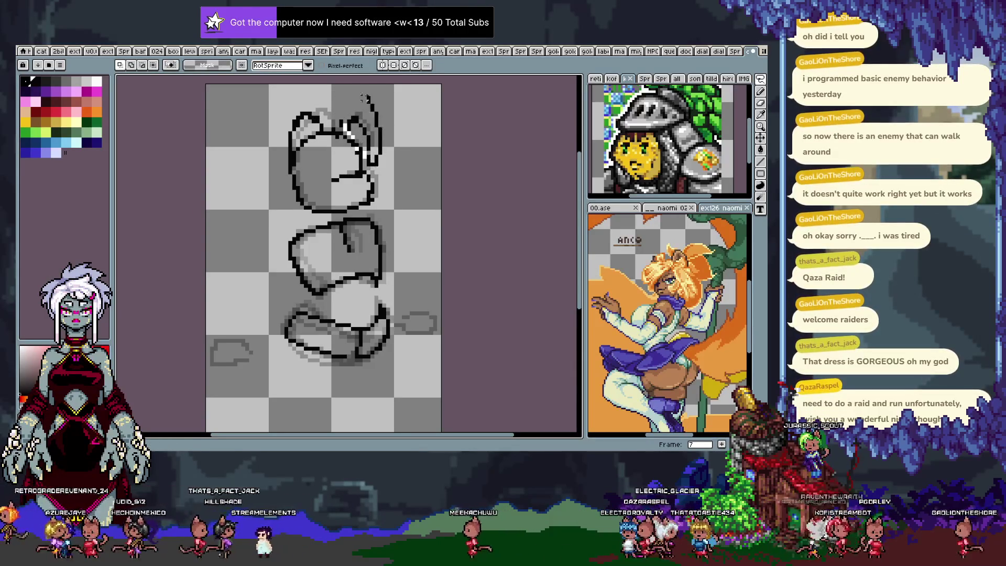
left_click_drag(372, 111, 365, 134)
key("Return")
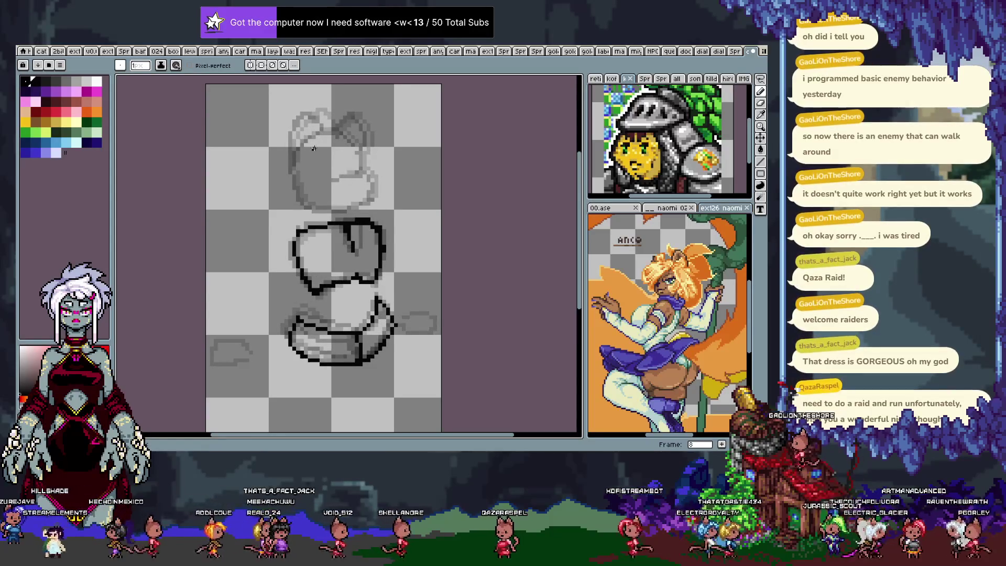
Step: Show the timeline and flip between neighbouring frames to check the head motion
key("Left")
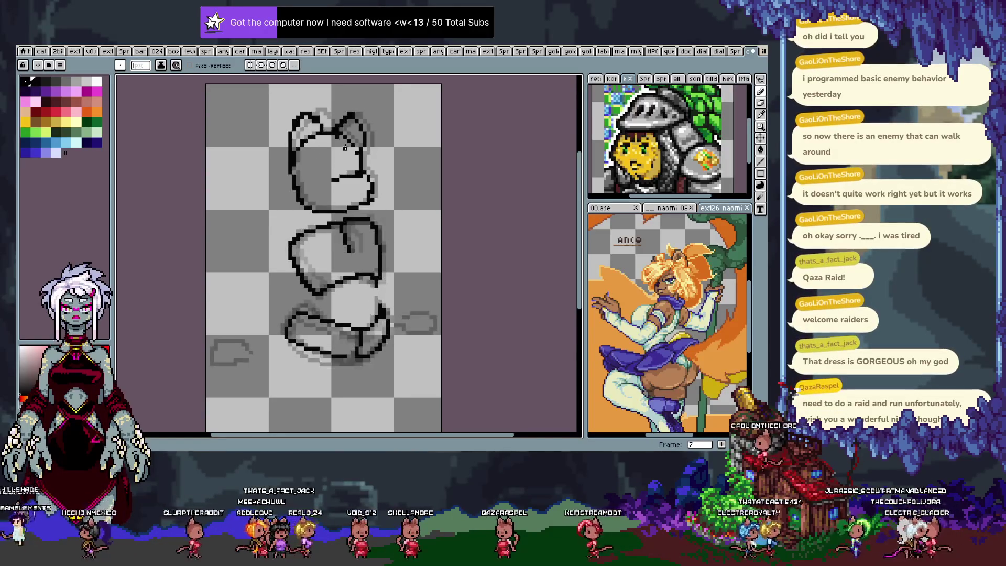
key("Tab")
key("Right")
key("Right")
key("Right")
key("Left")
key("Left")
key("Right")
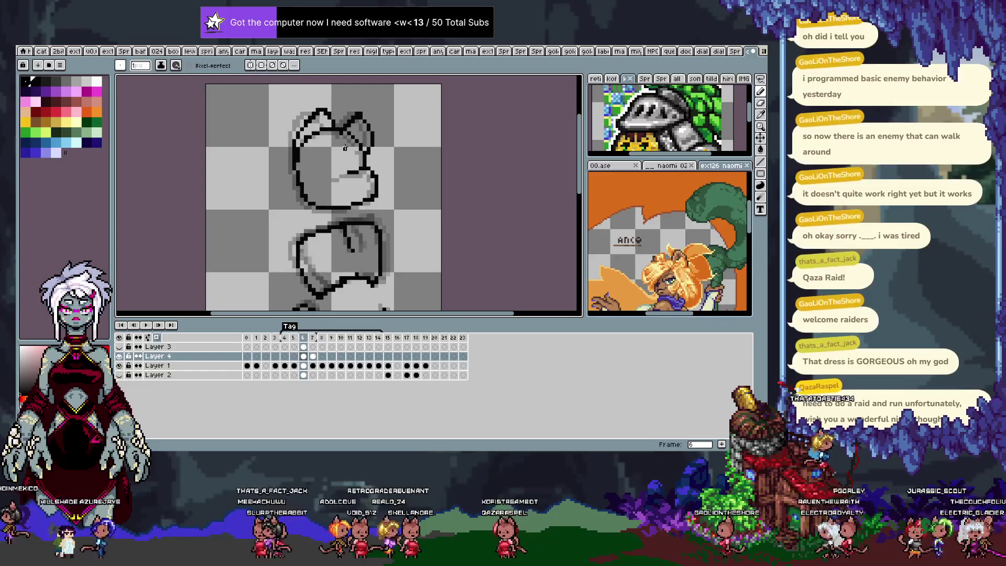
key("Right")
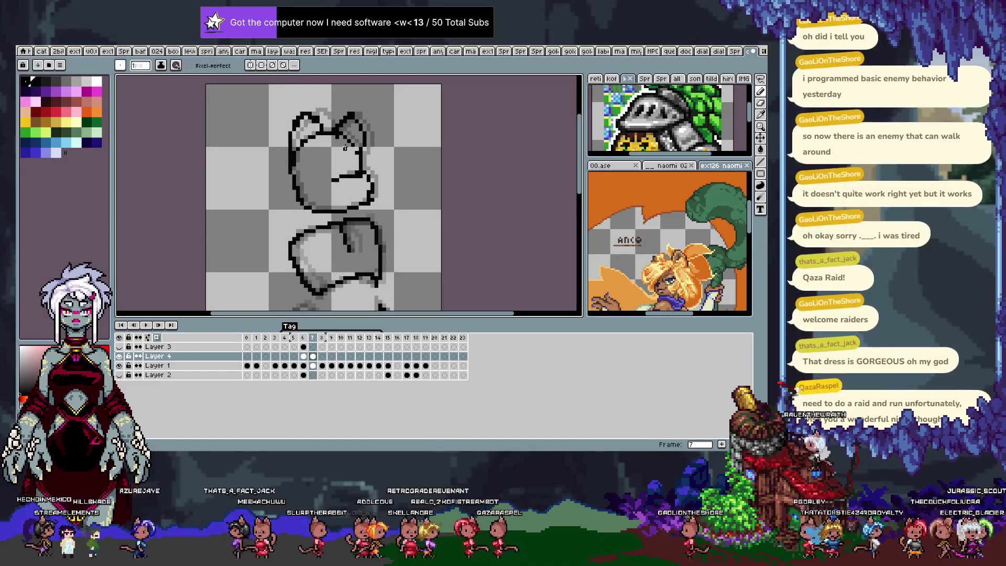
Step: Clear an area around the head, peek at the Layer 3 sketch, and move to frame 8
key("m")
left_click_drag(263, 141, 310, 210)
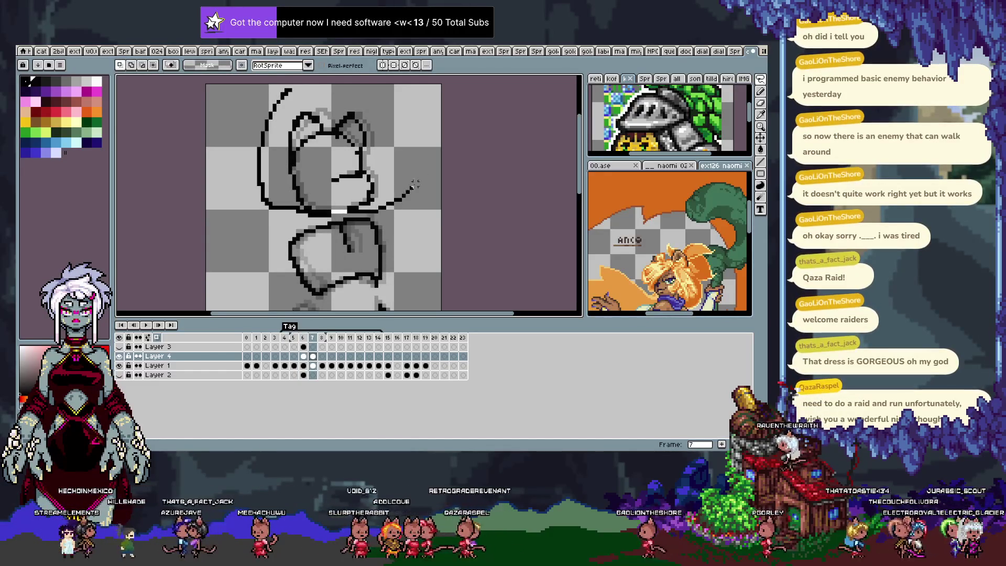
key("Delete")
key("alt+Up")
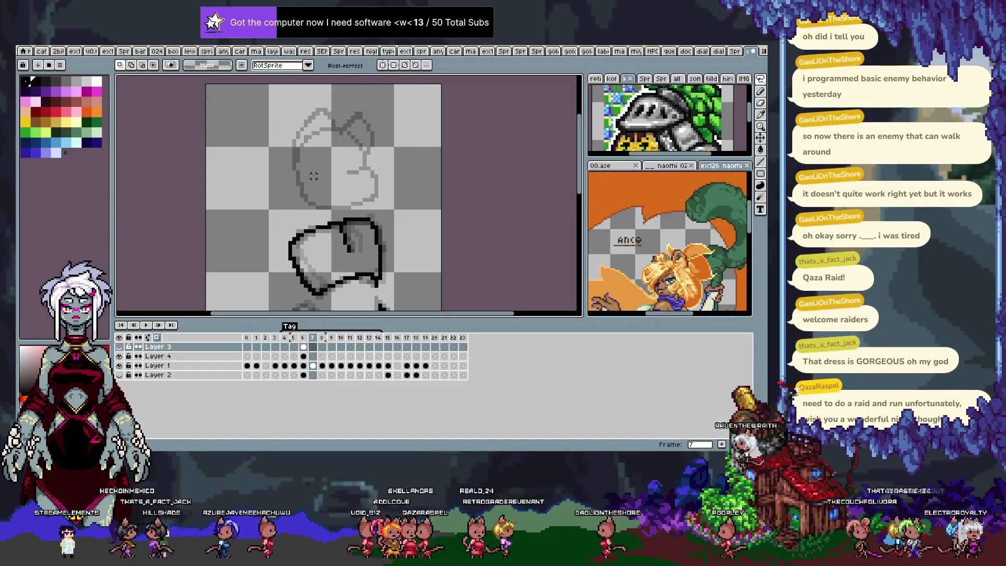
key("ctrl+z")
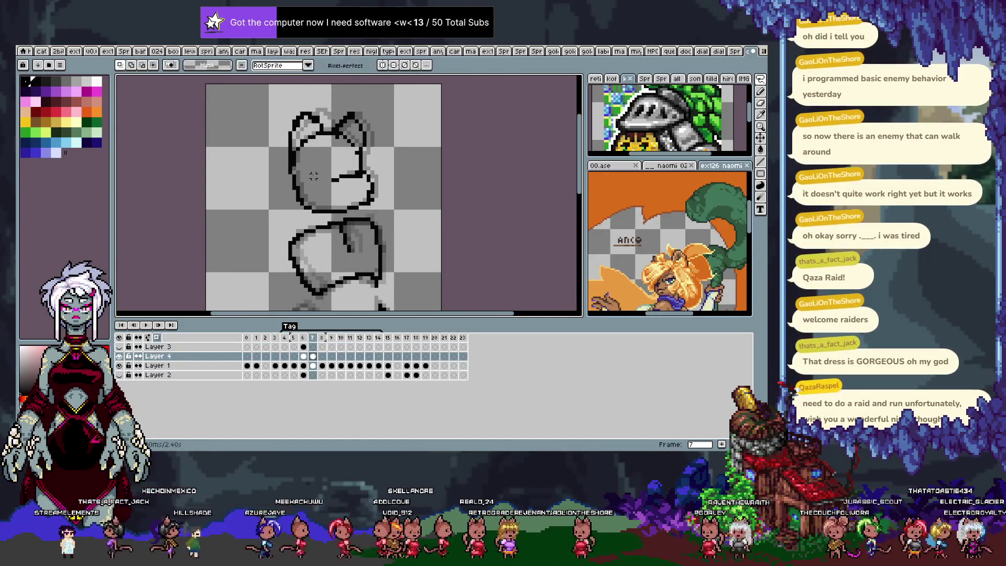
key("Right")
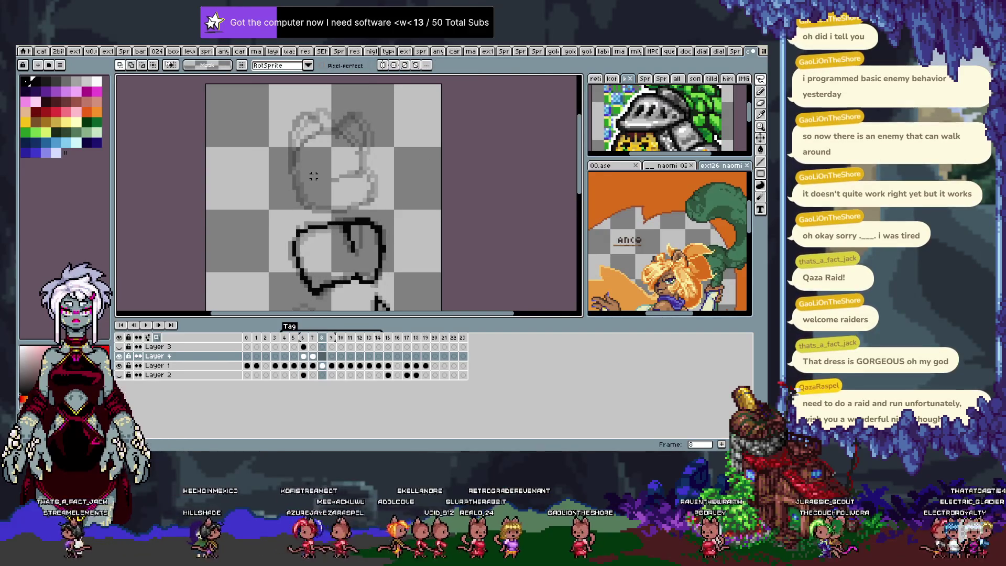
Step: Try a round head outline on frame 8, referencing frames 6 and 7 and undoing stray strokes
key("b")
left_click_drag(324, 122, 291, 154)
key("ctrl+z")
key("ctrl+z")
key("ctrl+z")
key("ctrl+z")
key("ctrl+z")
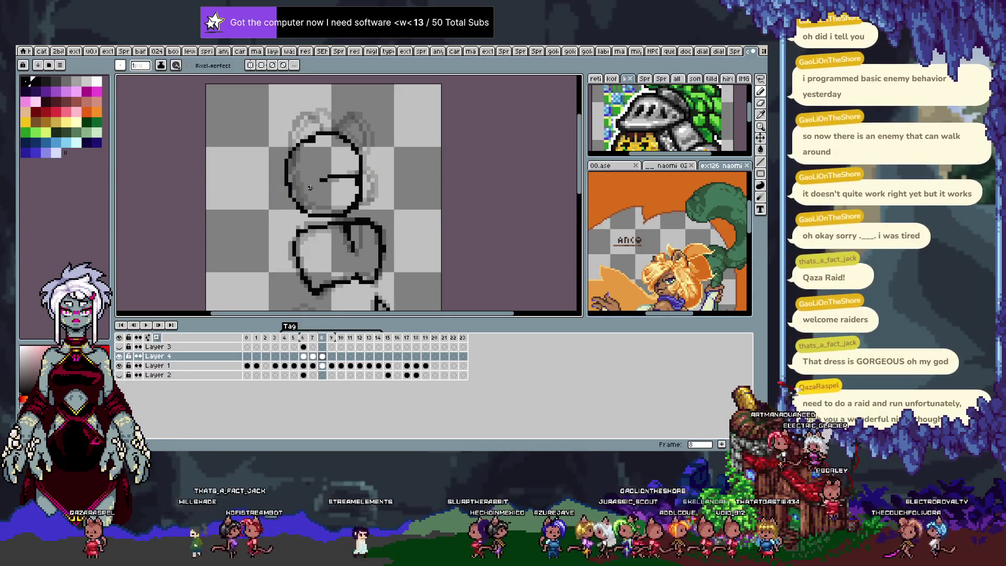
key("comma")
key("comma")
left_click_drag(338, 146, 360, 175)
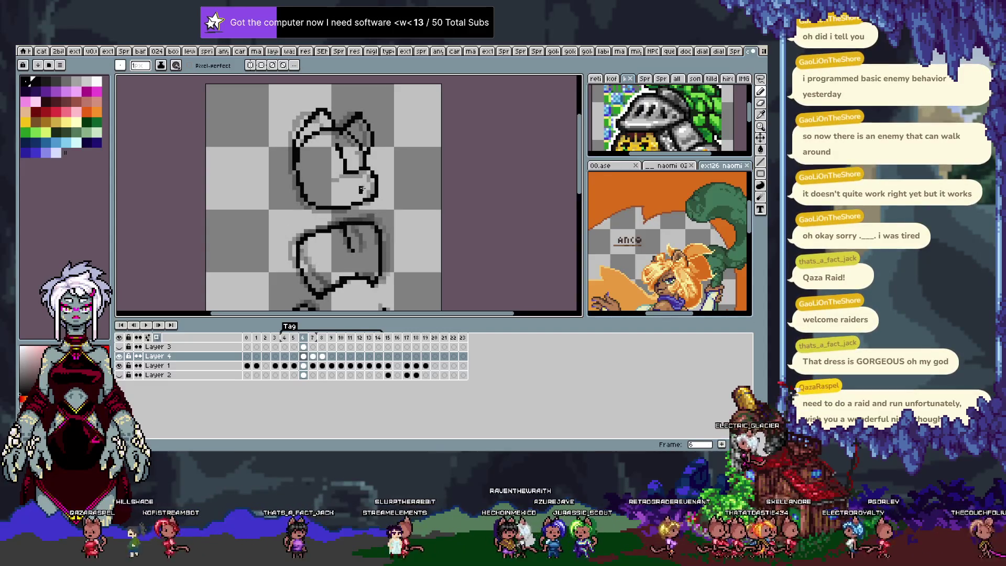
key("ctrl+z")
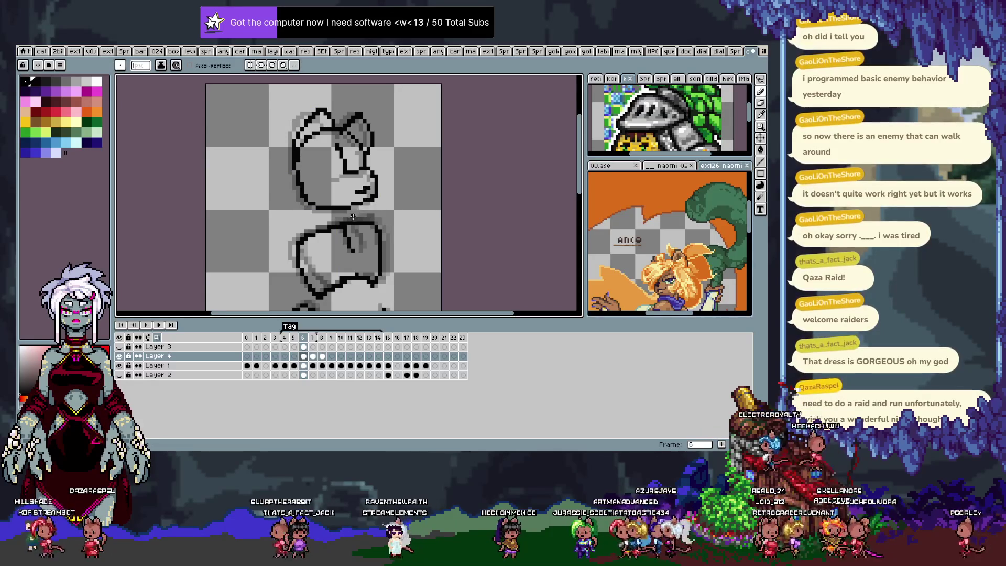
key("Right")
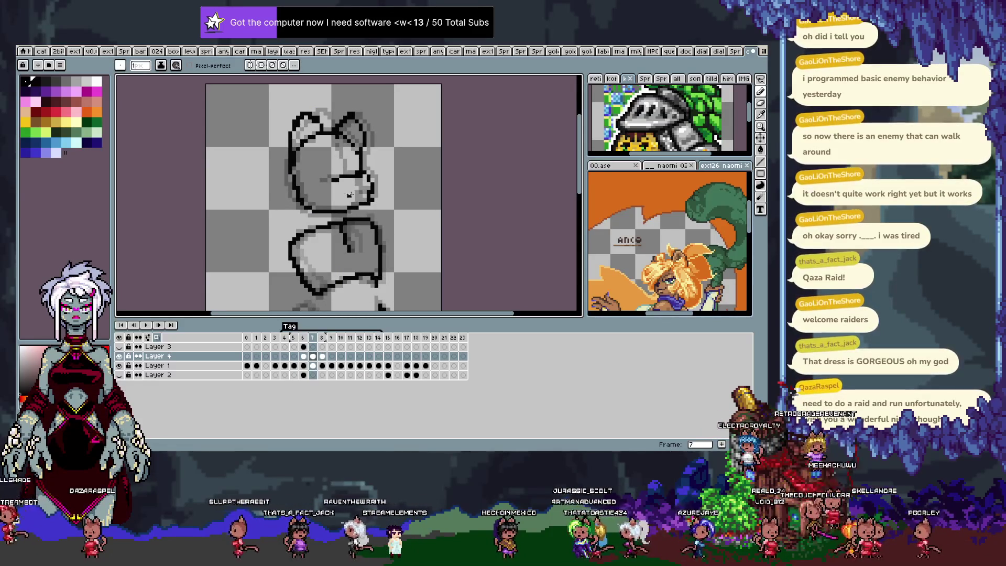
key("Left")
key("Right")
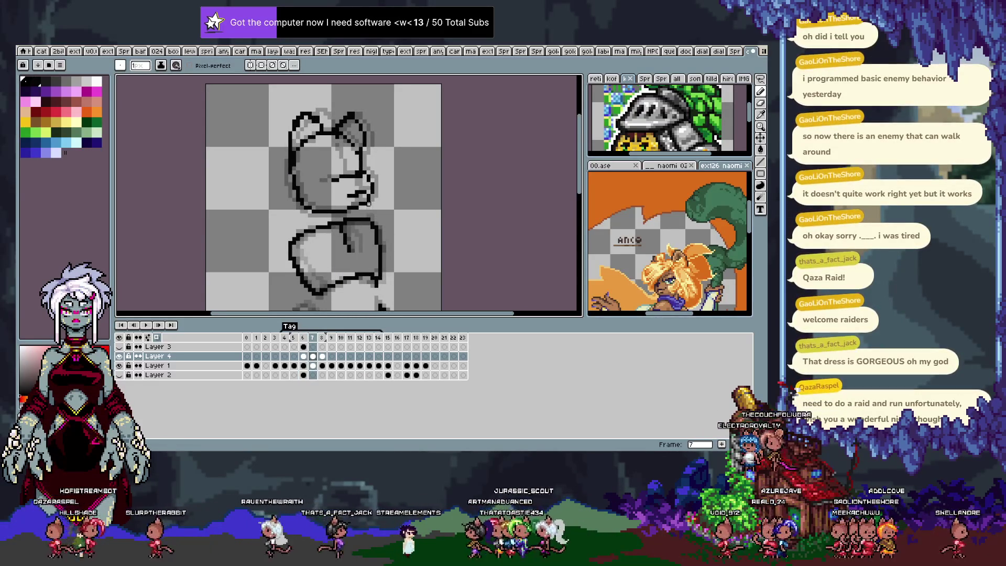
key("Right")
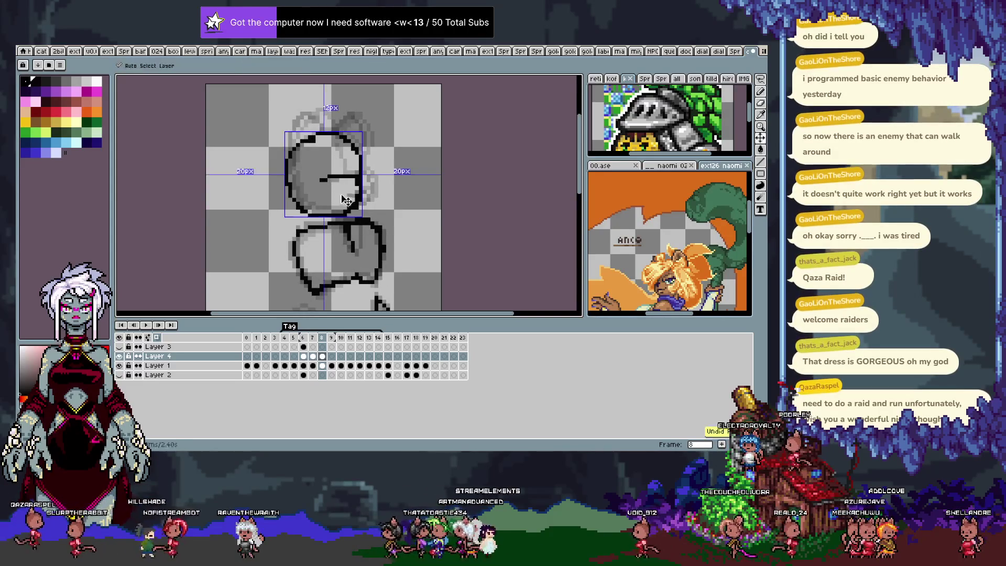
key("ctrl+z")
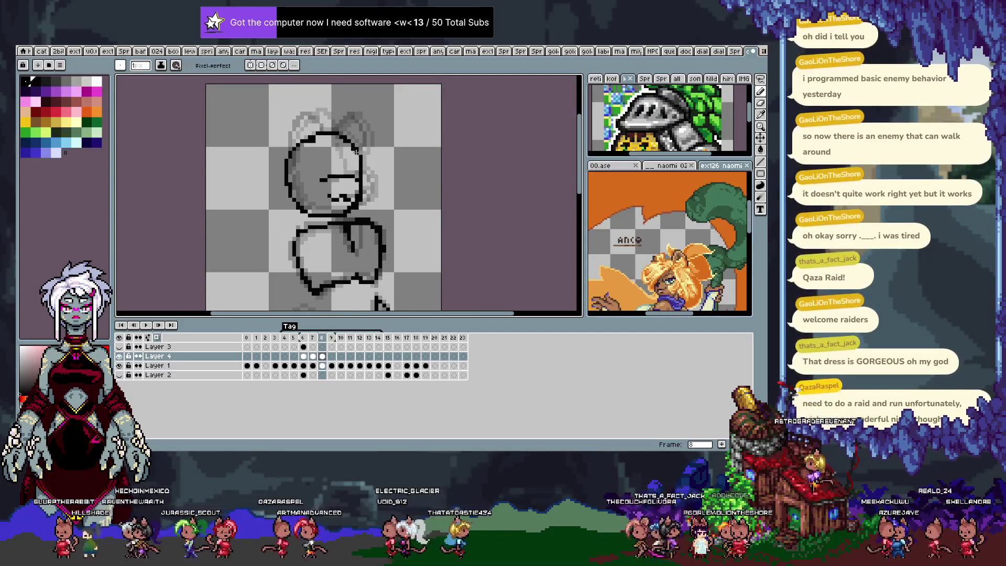
Step: Draw the head's upper-left edge on frame 8 and adjust the face marks
mouse_move(287, 154)
left_mouse_down()
mouse_move(292, 125)
mouse_move(323, 125)
mouse_move(359, 160)
left_mouse_up()
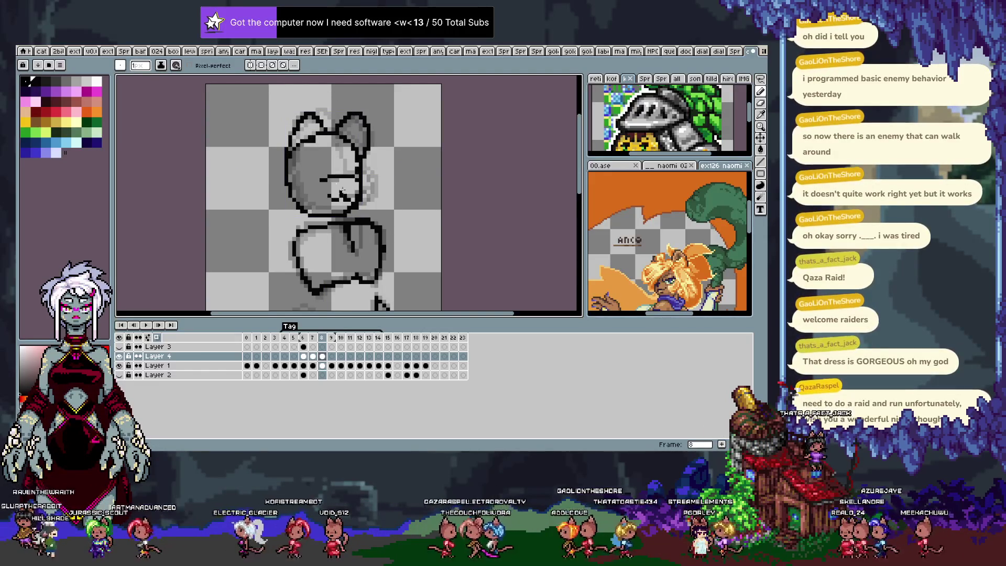
left_click_drag(325, 176, 338, 174)
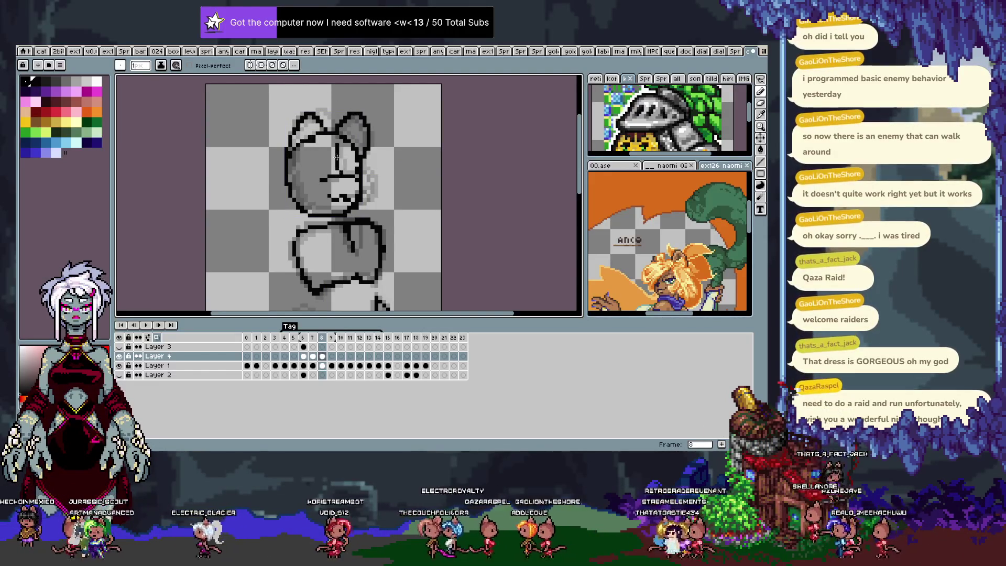
key("ctrl+z")
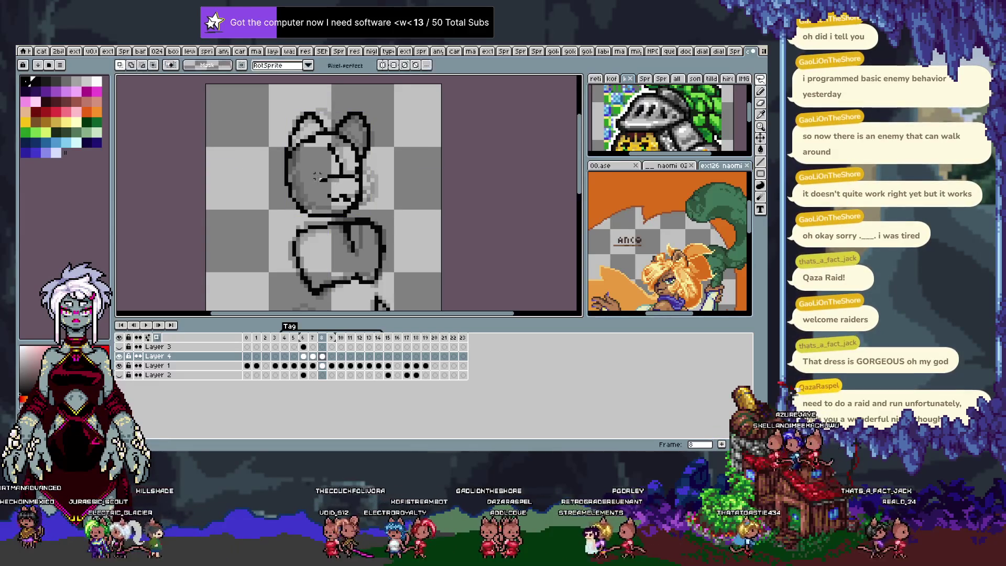
left_click_drag(314, 152, 365, 187)
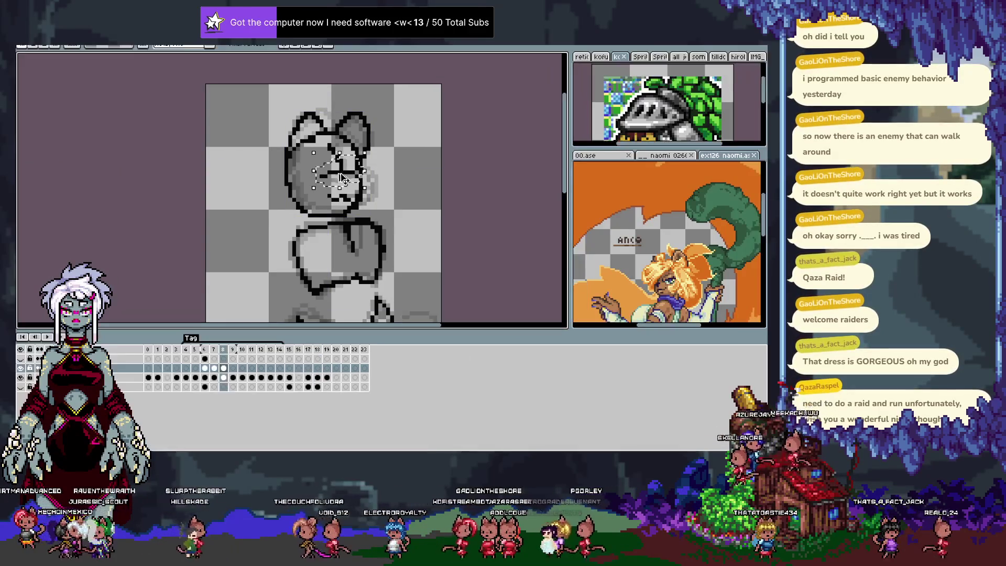
key("ctrl+d")
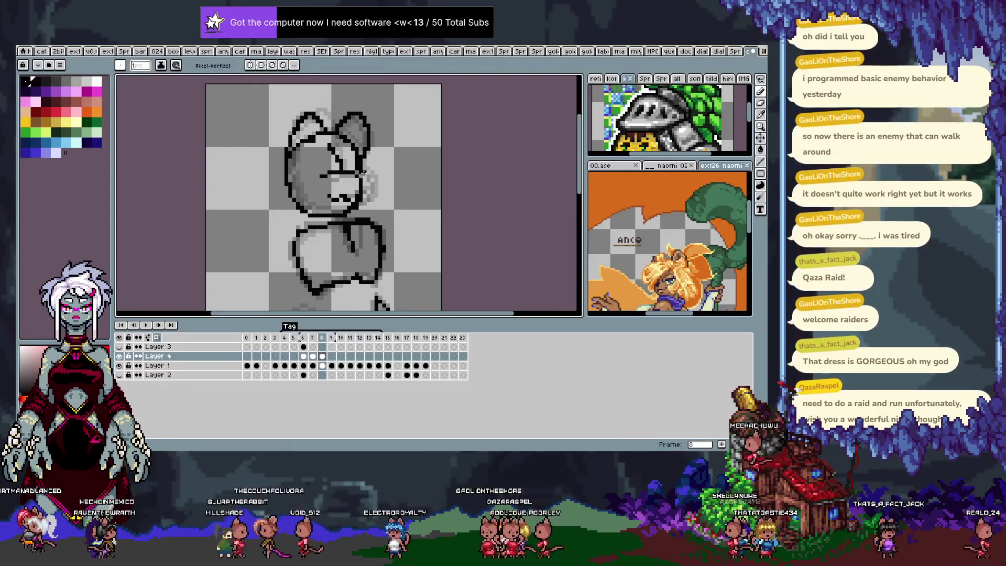
key("m")
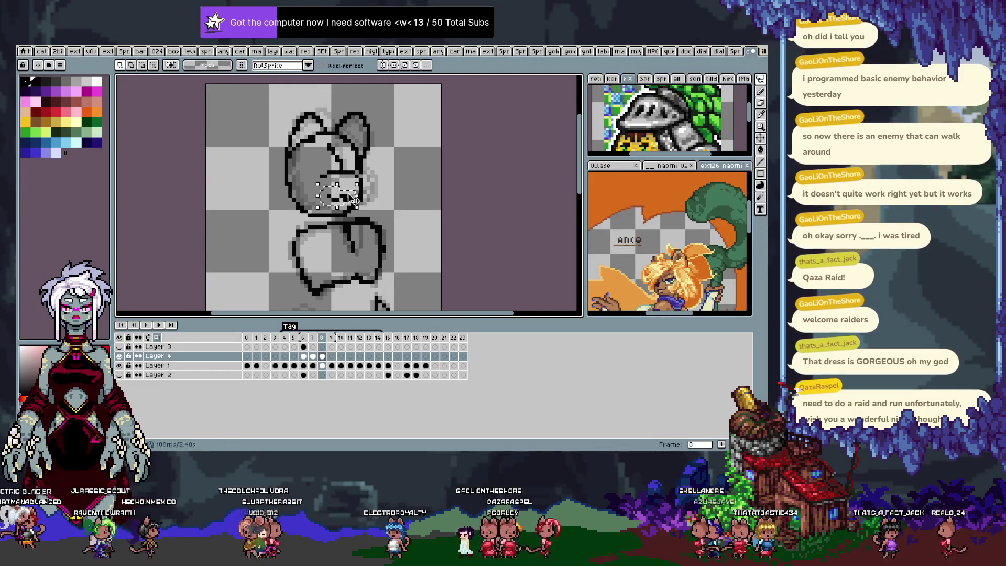
key("b")
Step: Flip between frames 7 and 8 to compare, then start the head's left edge on frame 9
key("Left")
key("Left")
key("Right")
key("Right")
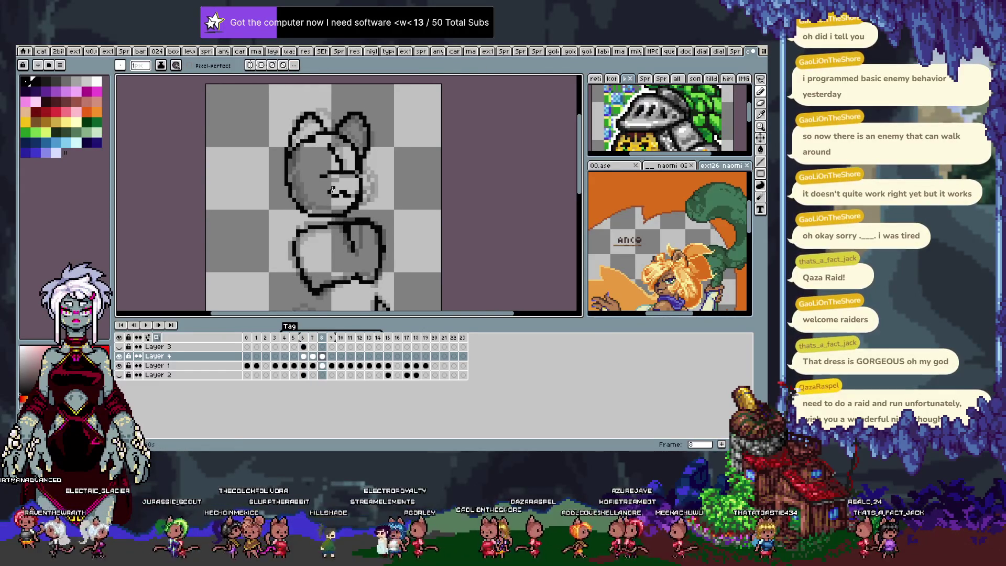
key("Left")
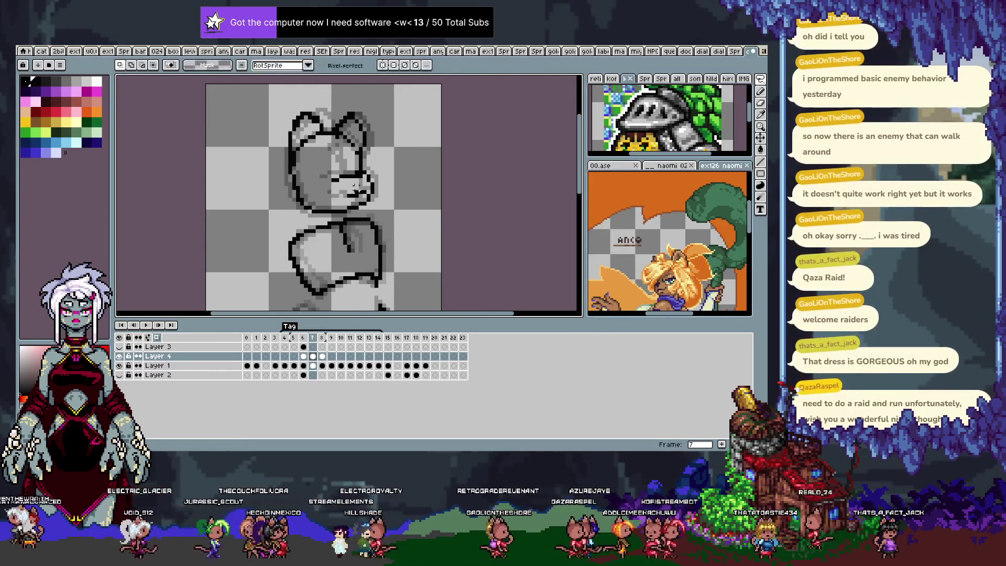
key("m")
key("Right")
key("Left")
key("Right")
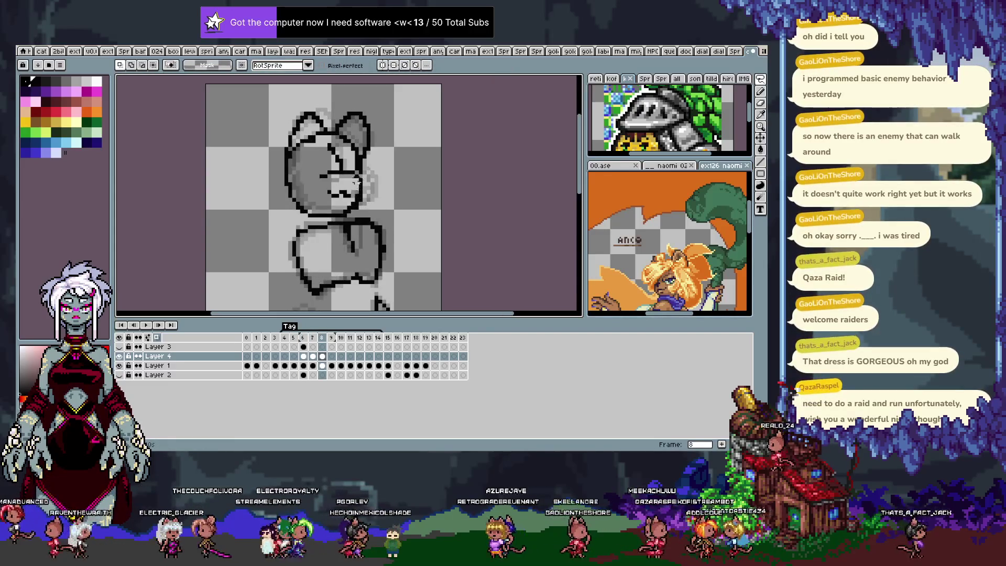
key("Right")
key("b")
left_click_drag(305, 137, 308, 206)
Step: Redraw frame 9's head outline arc, inner guide line and right ear, undoing bad strokes
key("ctrl+z")
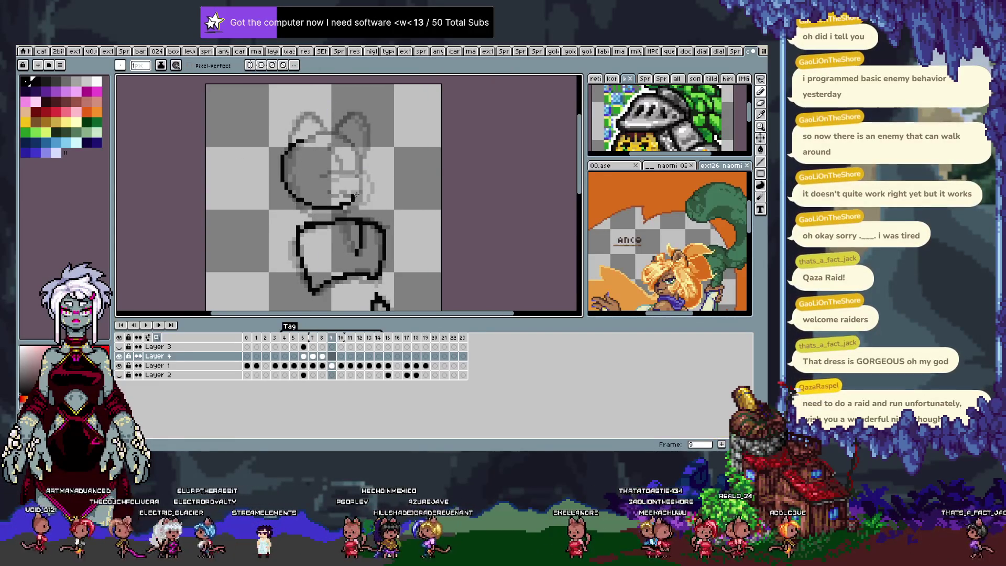
key("ctrl+z")
left_click_drag(311, 136, 279, 183)
key("ctrl+z")
left_click_drag(311, 136, 297, 148)
key("ctrl+z")
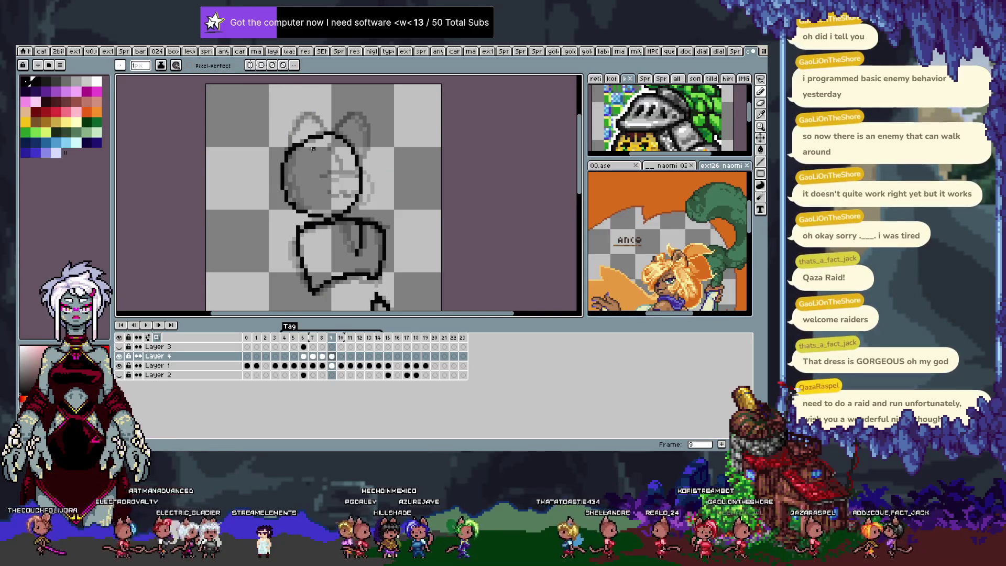
left_click_drag(337, 151, 340, 201)
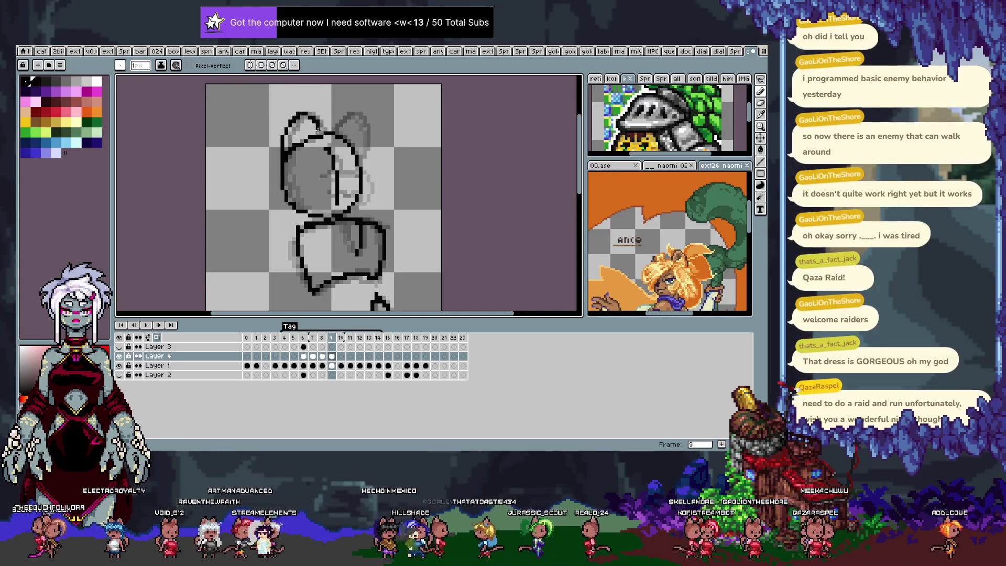
key("ctrl+z")
left_click_drag(338, 127, 355, 116)
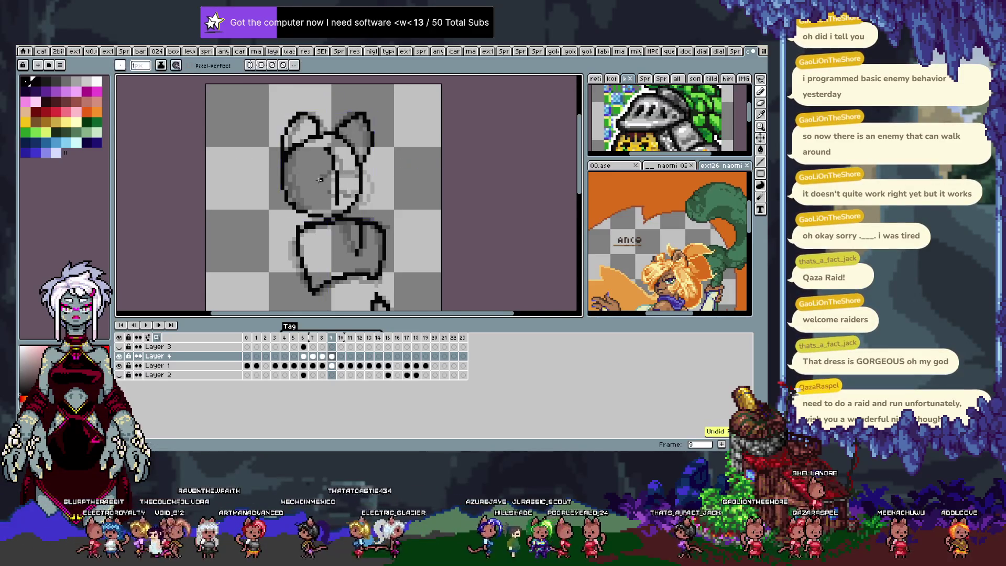
Step: Check a reference frame and refine the head lines on frame 9
mouse_move(320, 179)
left_mouse_down()
mouse_move(343, 180)
mouse_move(337, 198)
left_mouse_up()
key("Left")
key("Left")
key("Left")
key("Left")
key("Right")
key("Right")
key("Right")
key("Right")
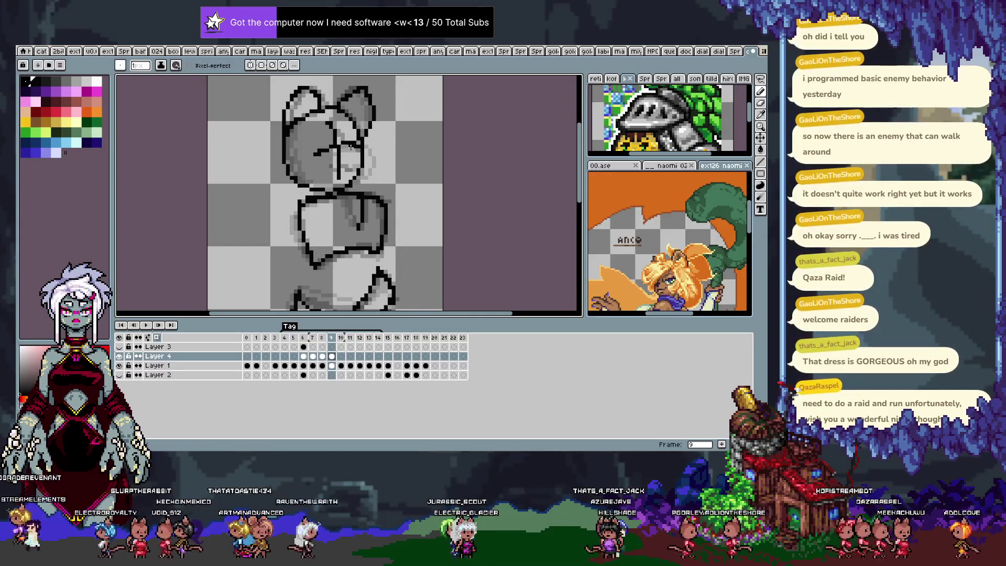
left_click_drag(343, 163, 318, 184)
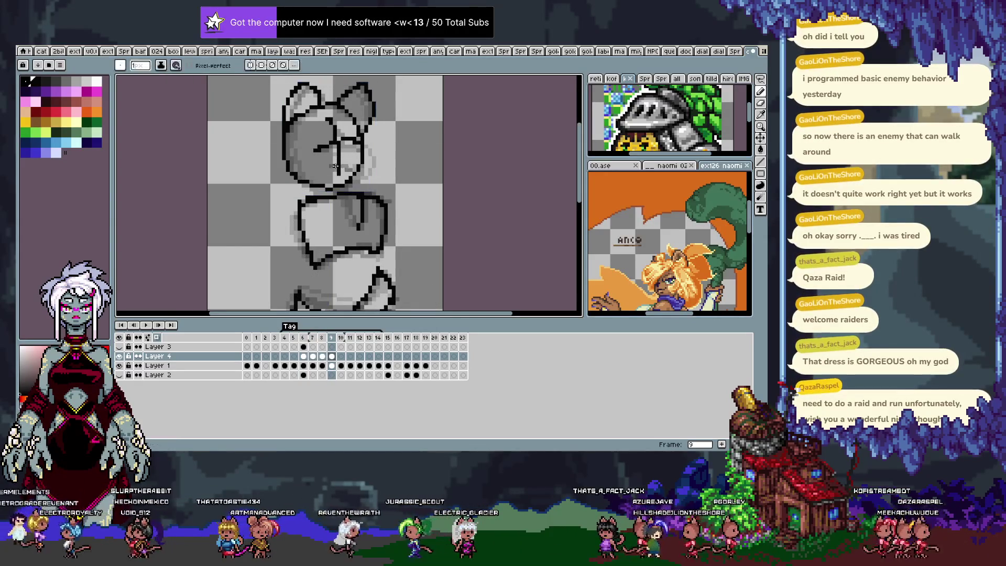
Step: Flip repeatedly between frames 9 and 10 to compare the head poses
key("Left")
key("Right")
key("Left")
key("Right")
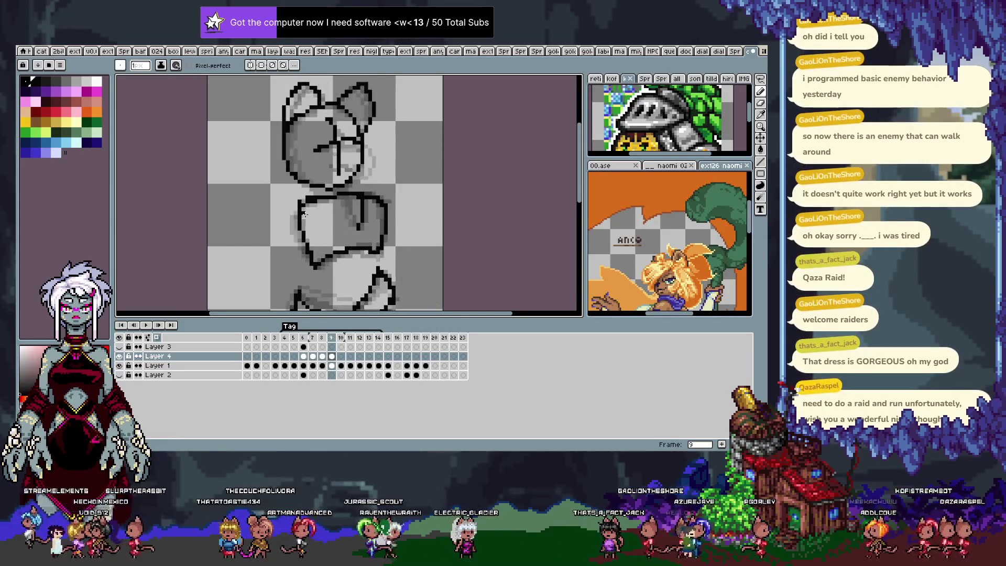
key("Right")
key("Left")
key("Right")
key("Left")
key("Right")
key("Left")
key("Right")
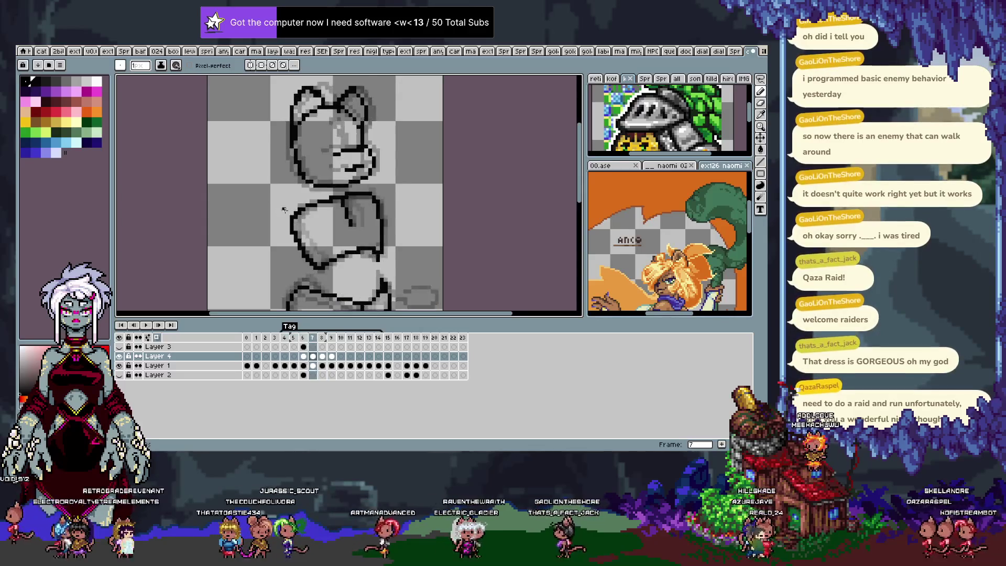
key("Left")
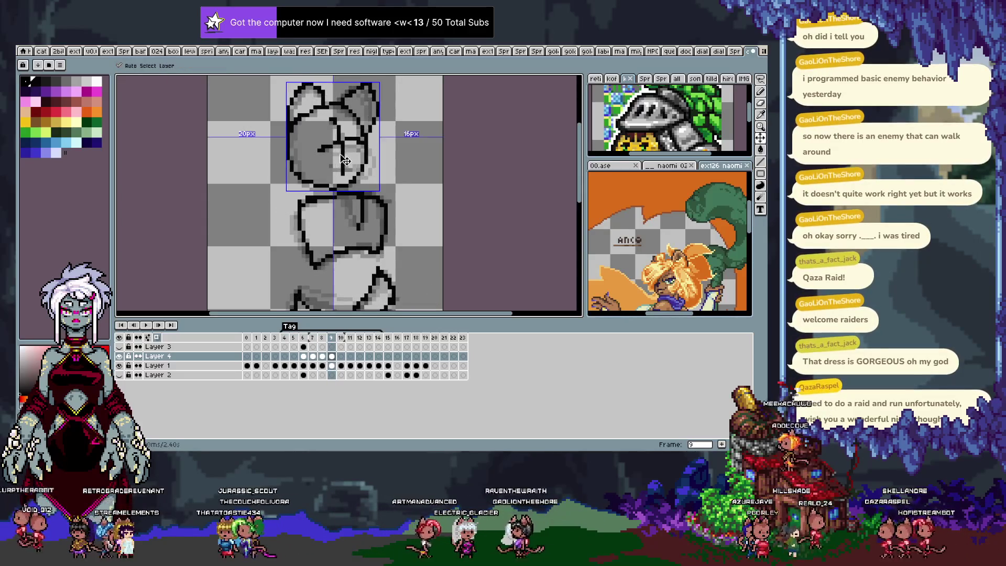
Step: Preview neighbouring frames, then advance to frame 10 and draw its head circle
key("Left")
key("Left")
key("Left")
key("Left")
key("Left")
key("Right")
key("Right")
key("Right")
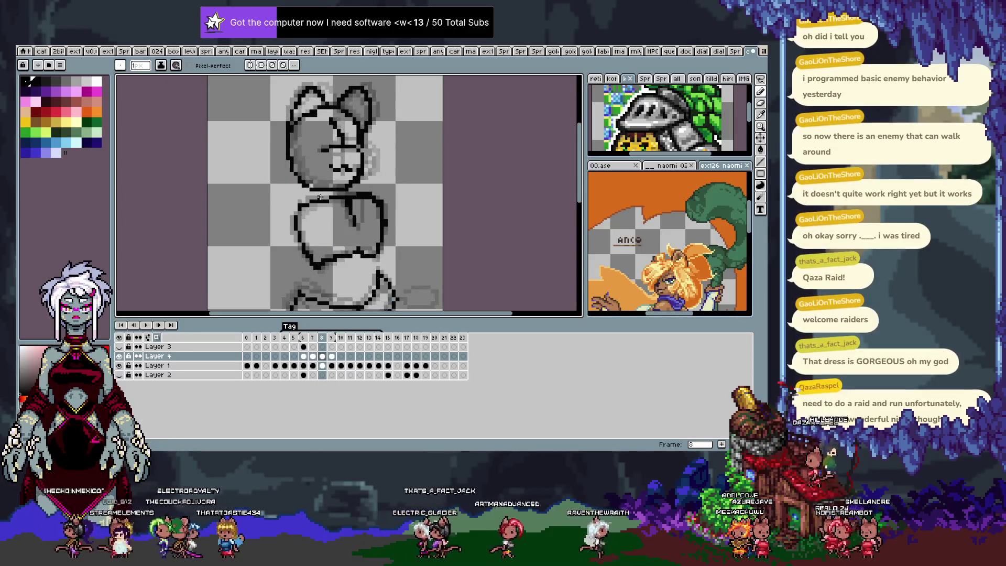
key("Right")
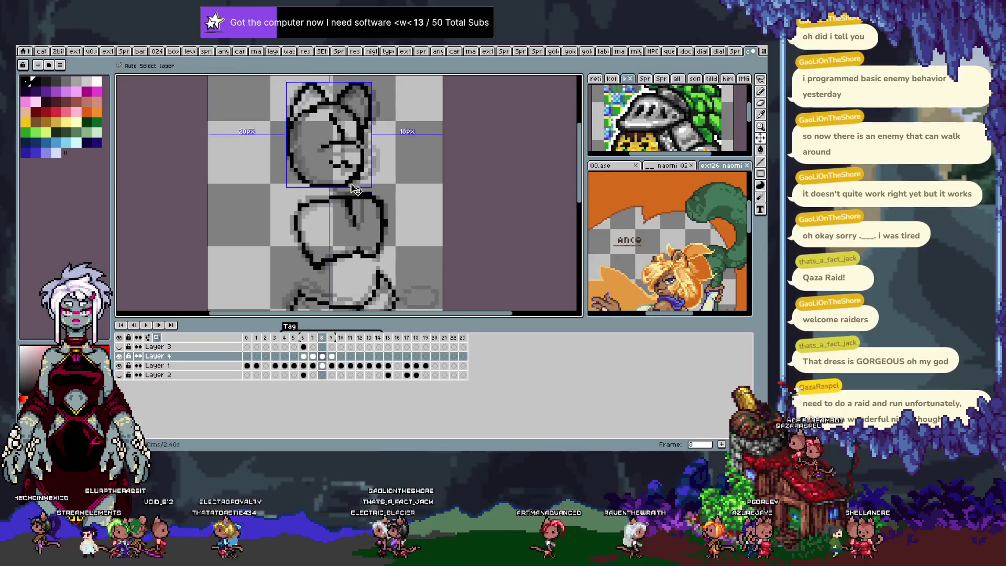
key("Left")
key("Right")
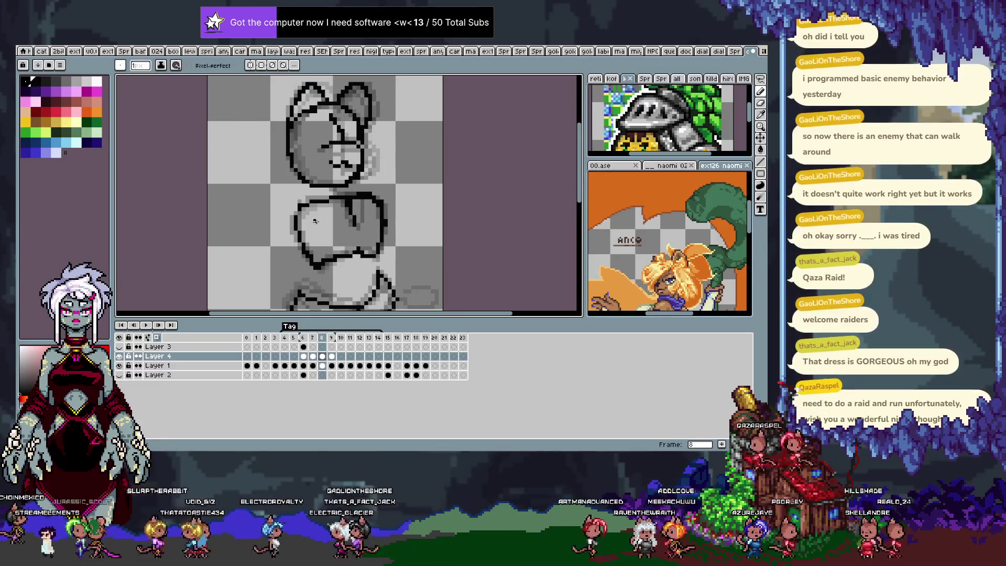
key("v")
key("b")
key("Right")
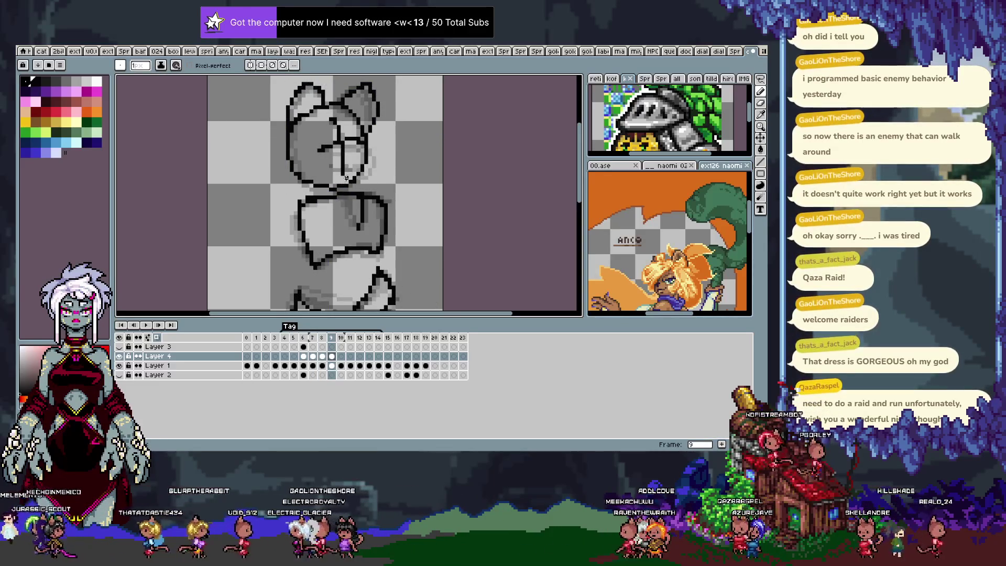
key("Right")
scroll(334, 126, "up", 1)
mouse_move(327, 110)
left_mouse_down()
mouse_move(313, 126)
mouse_move(334, 180)
left_mouse_up()
Step: Ink frame 10's mouth and right ear in black over the sketch after redoing the head circle
key("ctrl+z")
key("ctrl+z")
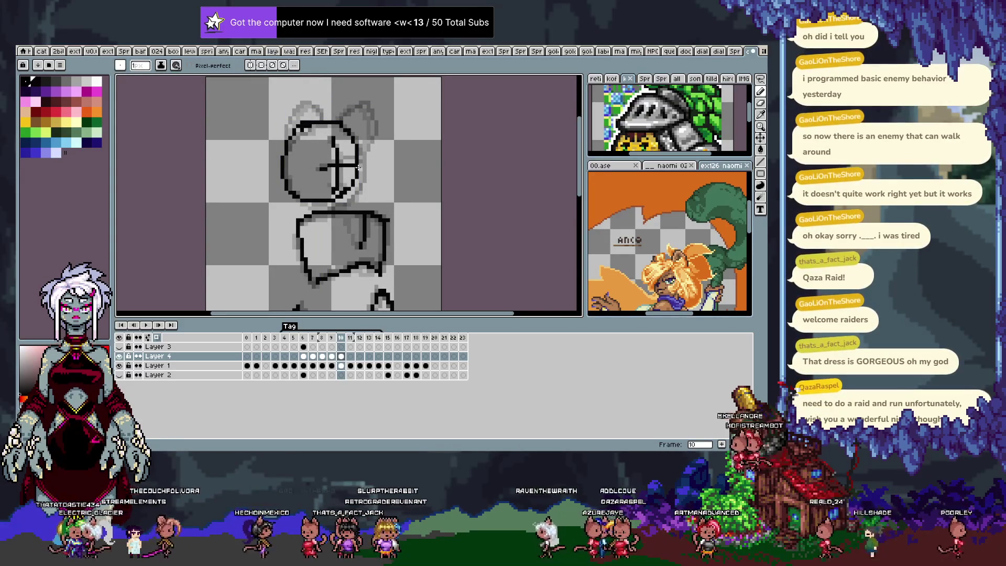
key("e")
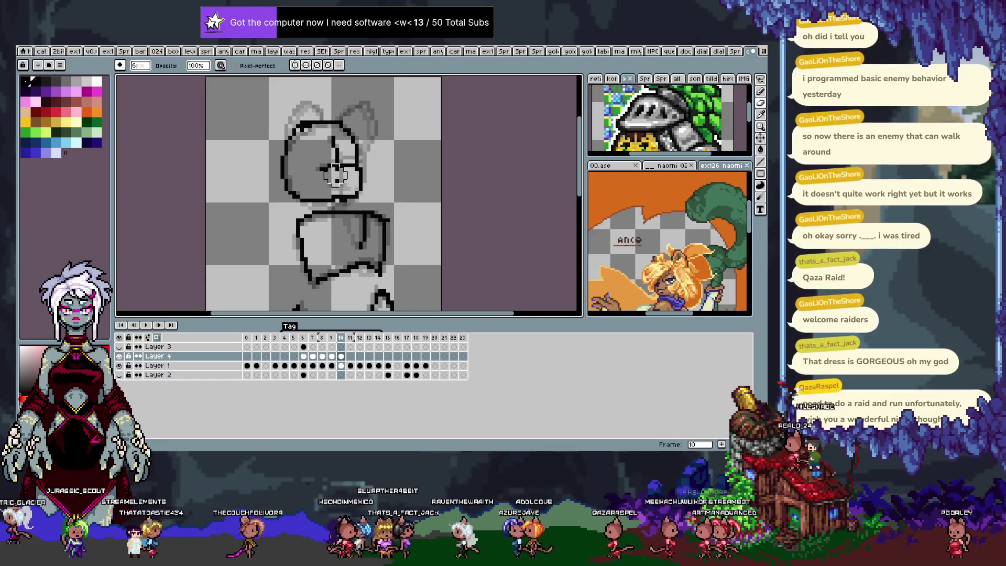
key("b")
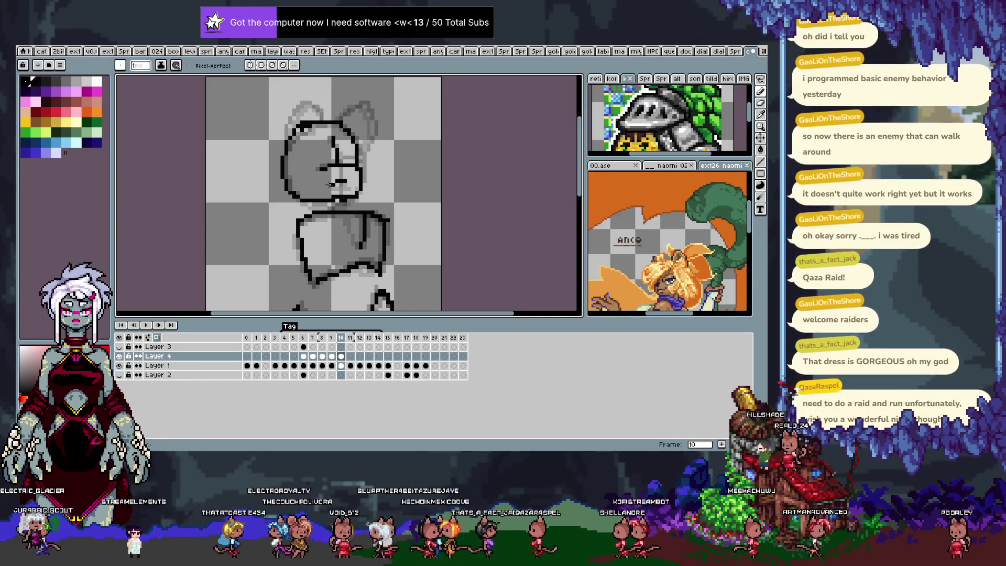
left_click_drag(330, 183, 352, 180)
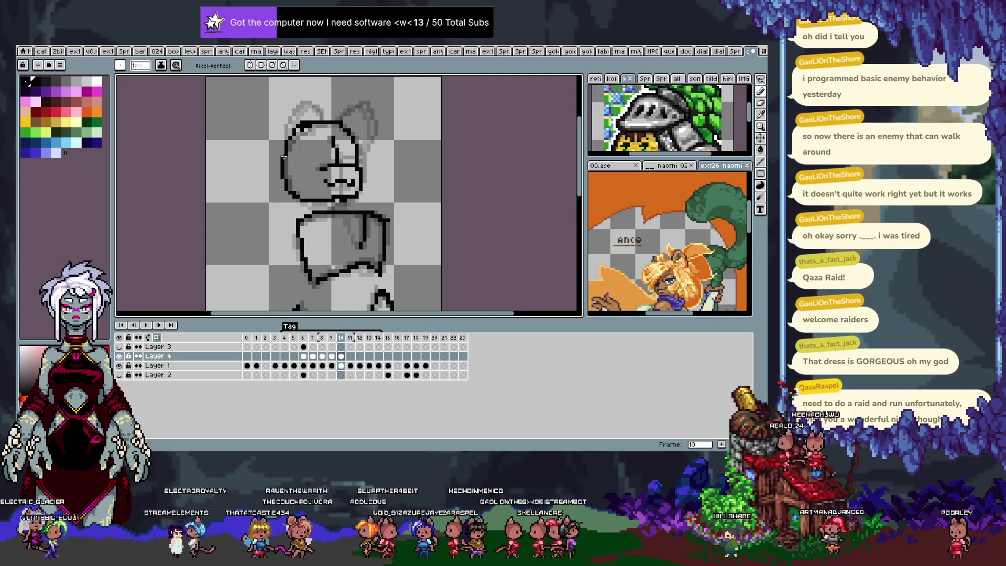
left_click_drag(344, 117, 364, 147)
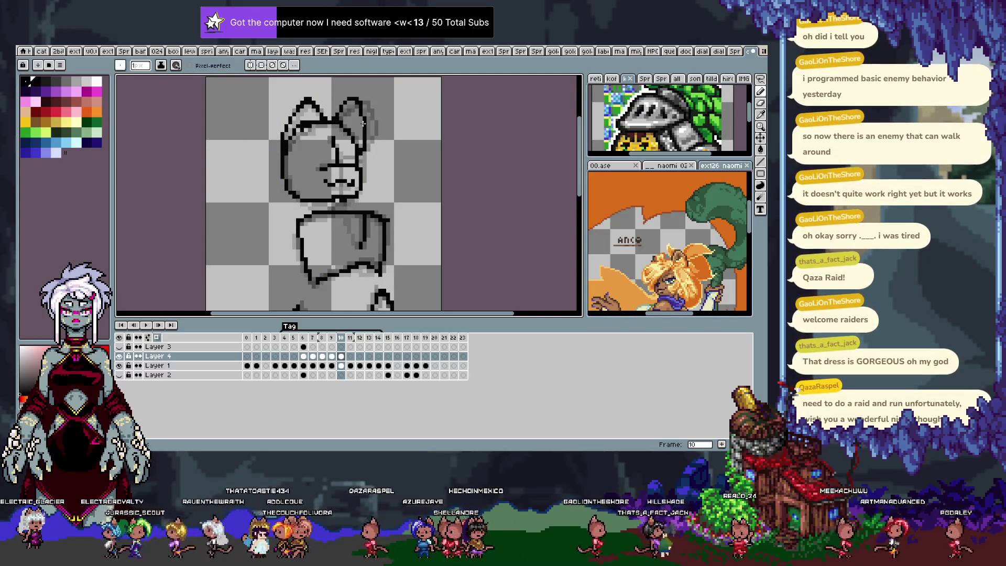
Step: Frame the head in view and flip through neighbouring frames to compare, ending on frame 11
key("space")
left_click_drag(343, 210, 343, 179)
key("ctrl")
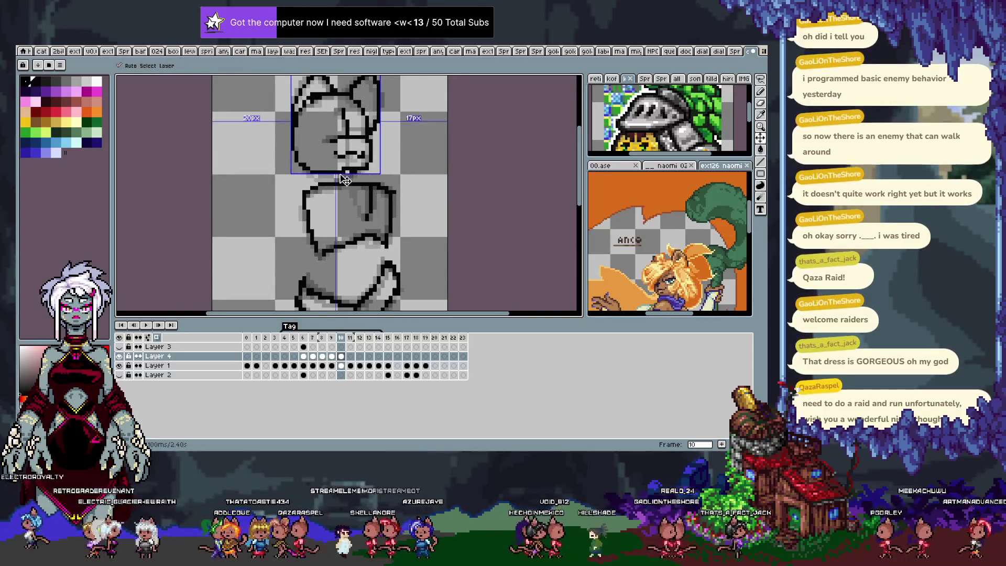
key("Left")
key("Left")
key("Left")
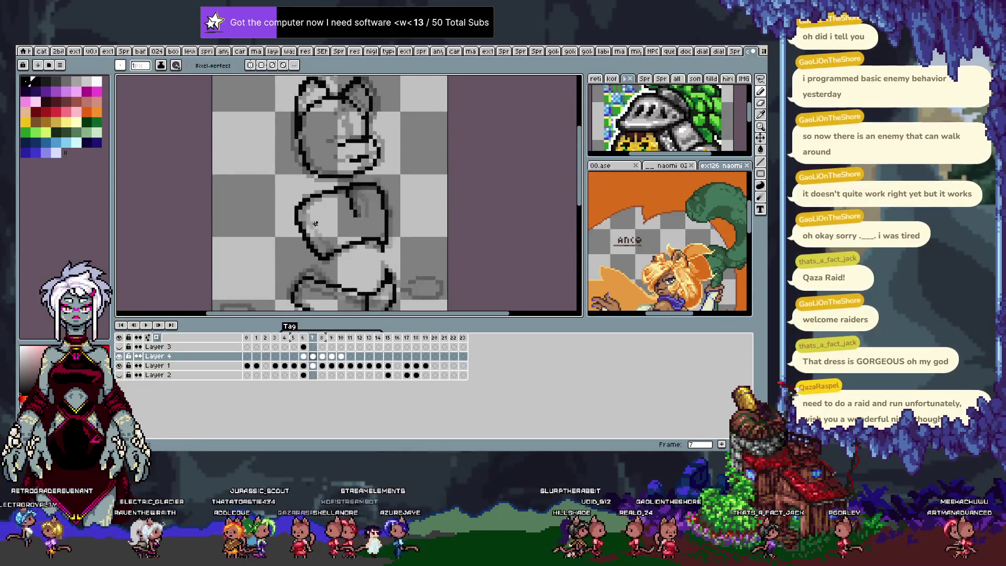
key("Right")
key("Right")
key("Right")
key("Left")
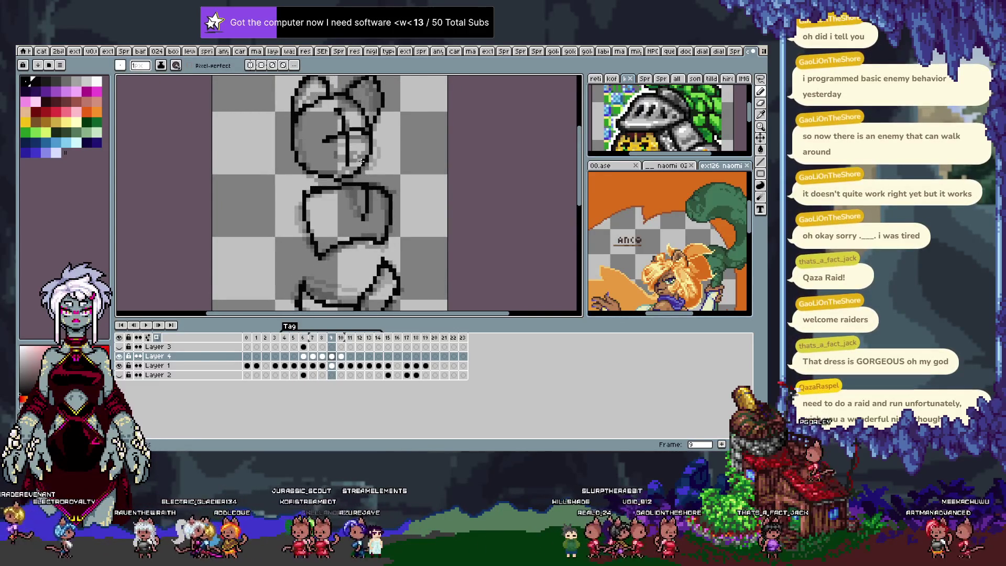
key("Right")
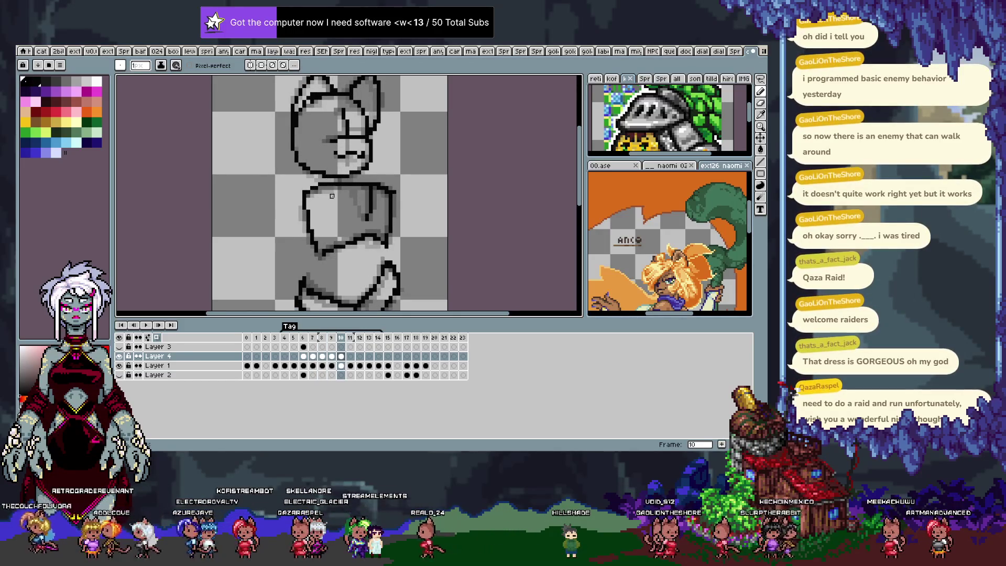
key("Left")
key("Left")
key("Left")
key("Left")
key("Right")
key("Right")
key("Right")
key("Right")
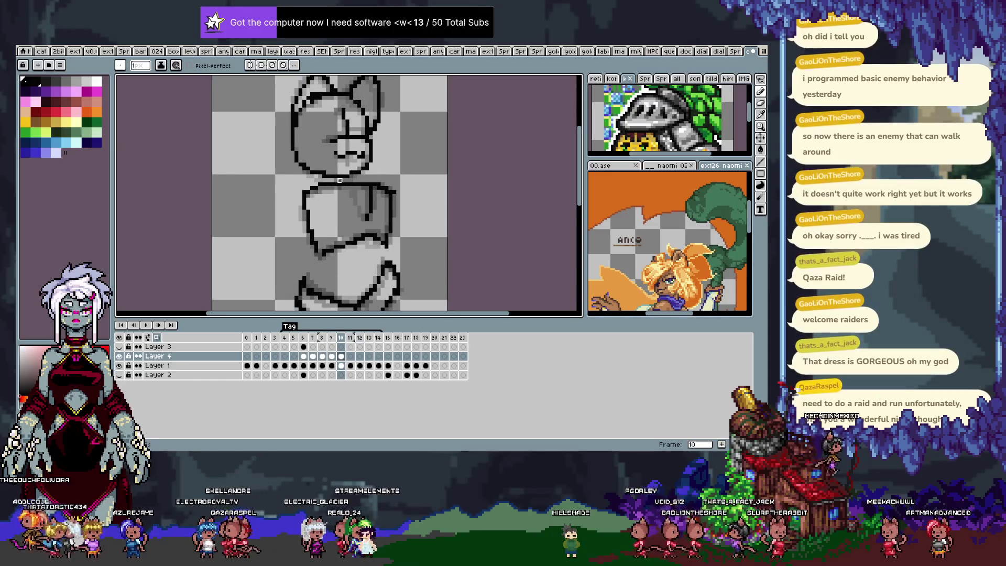
key("Right")
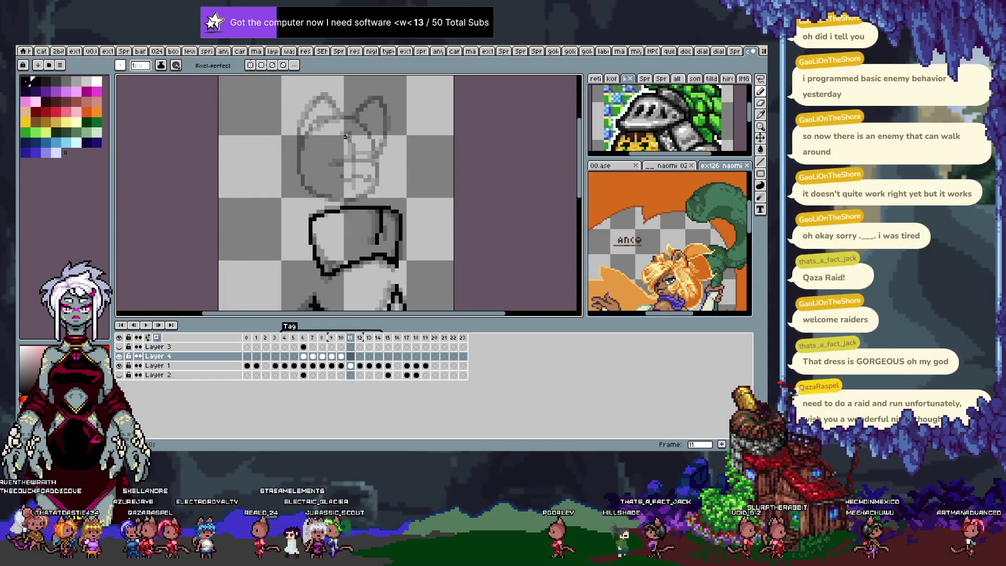
Step: Draw the round black head outline on frame 11 after checking frame 8
key("Left")
key("Left")
key("Left")
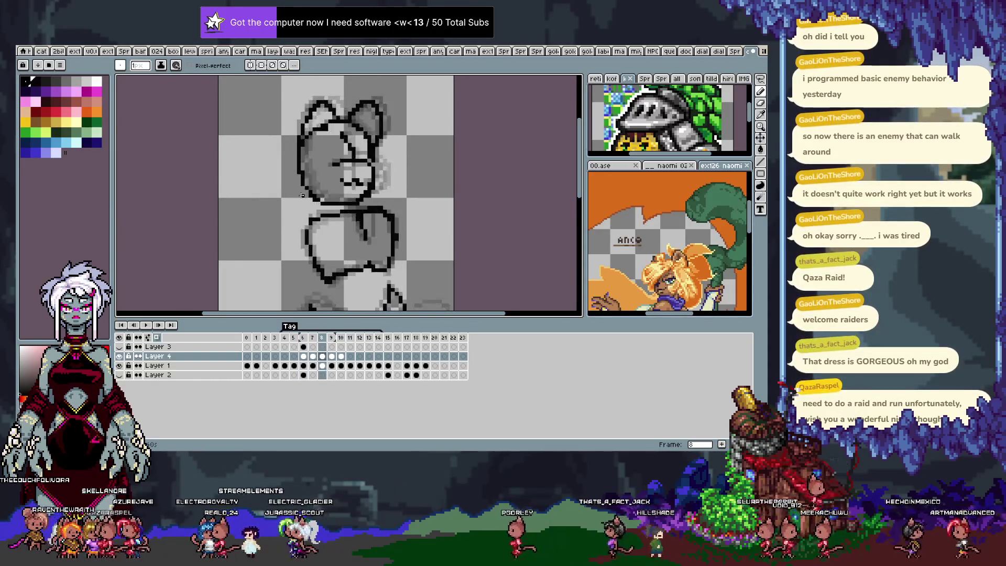
key("Right")
key("Right")
key("Right")
left_click_drag(317, 120, 380, 172)
key("ctrl+z")
mouse_move(317, 118)
left_mouse_down()
mouse_move(381, 172)
mouse_move(367, 155)
left_mouse_up()
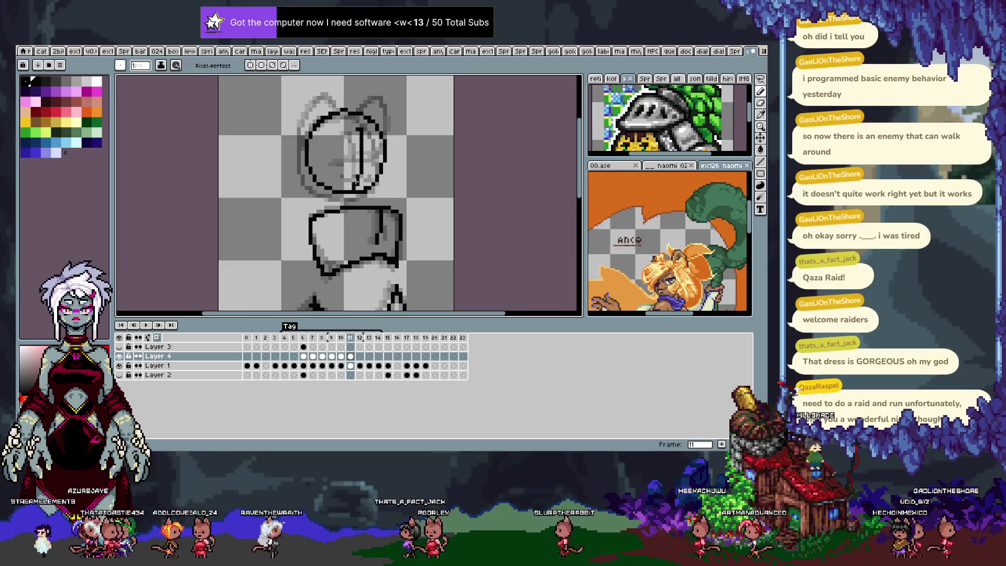
Step: Paste the head outline onto frame 12, add a lower-right curve, then return toward frame 10
key("Right")
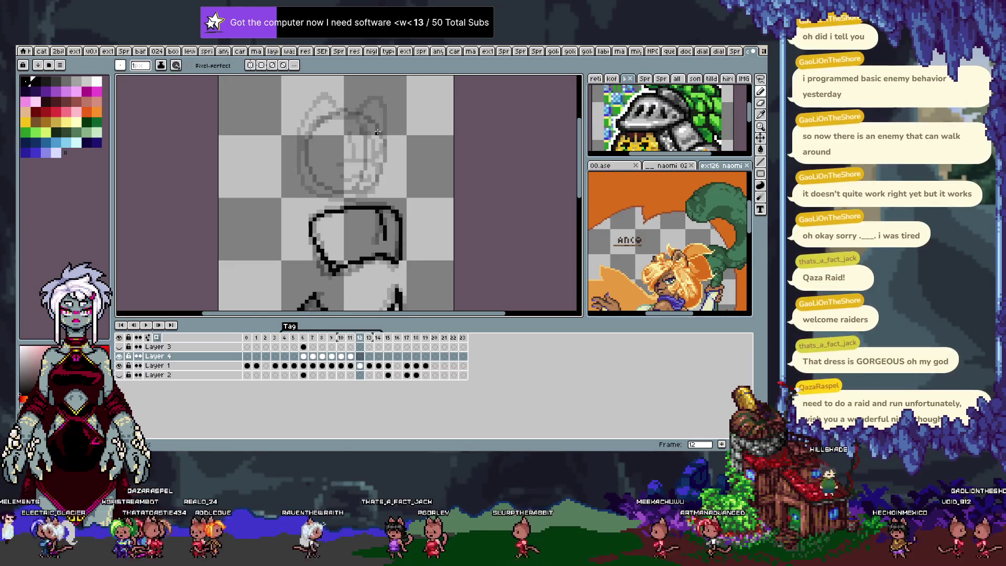
left_click_drag(350, 114, 338, 115)
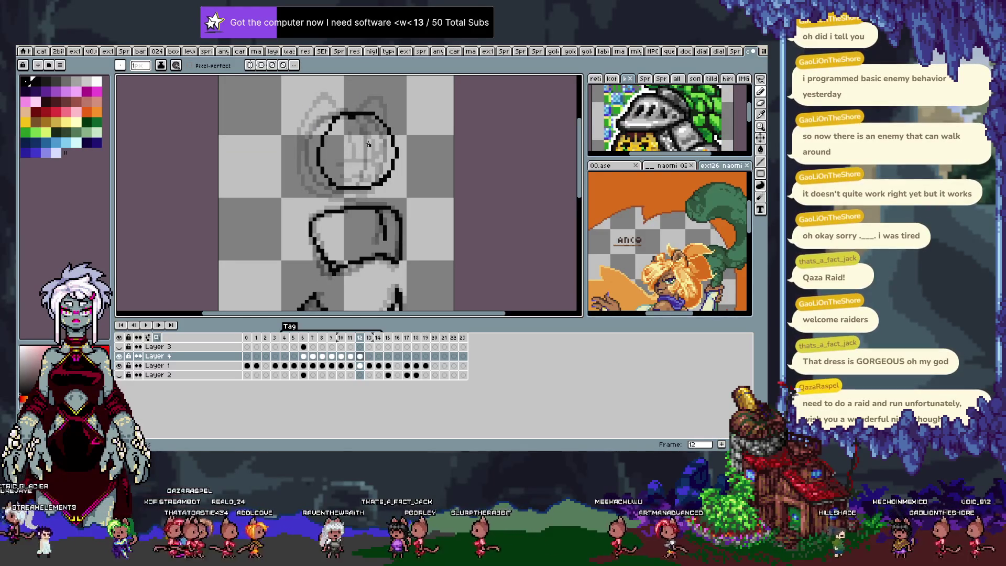
key("ctrl+v")
key("Return")
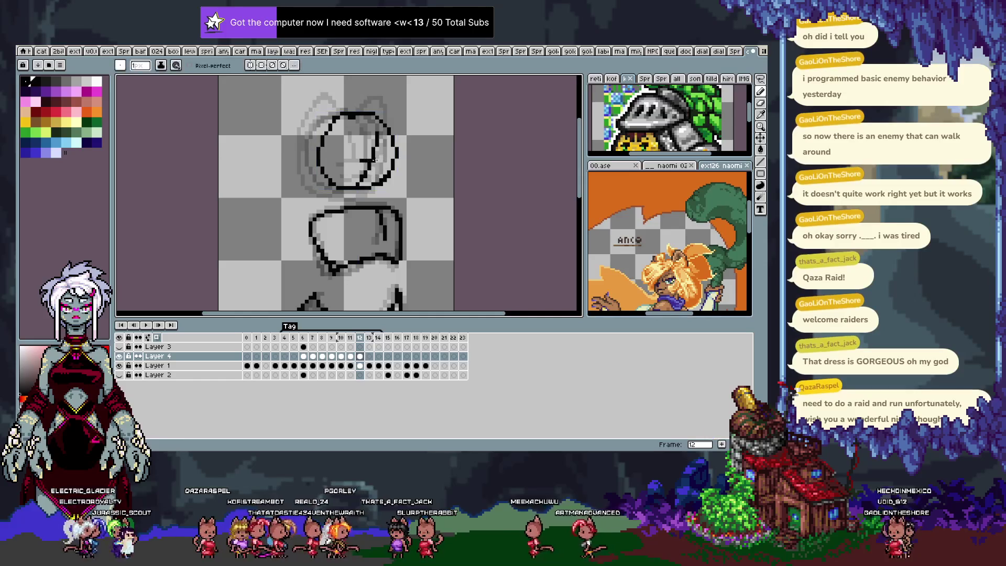
left_click_drag(362, 162, 393, 185)
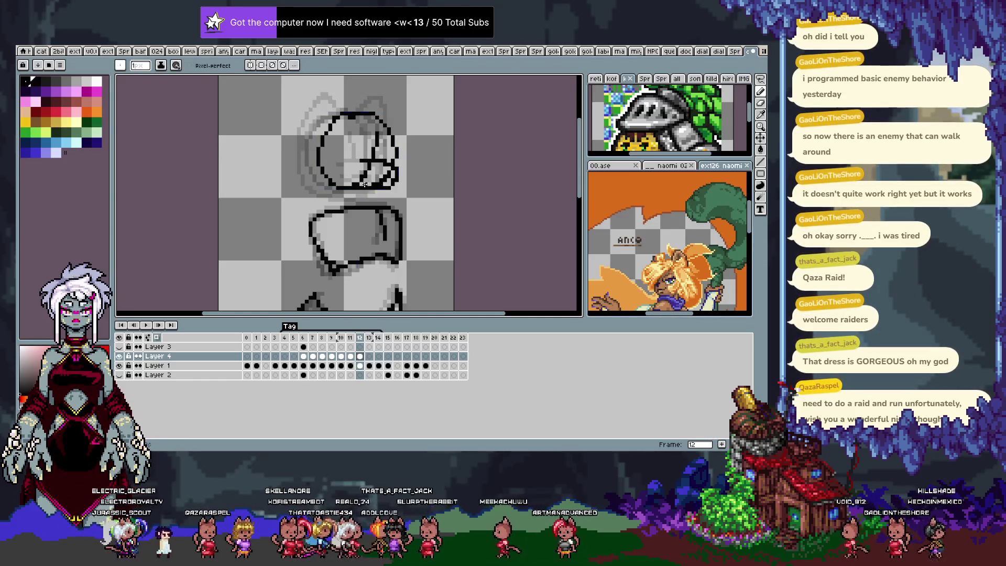
key("e")
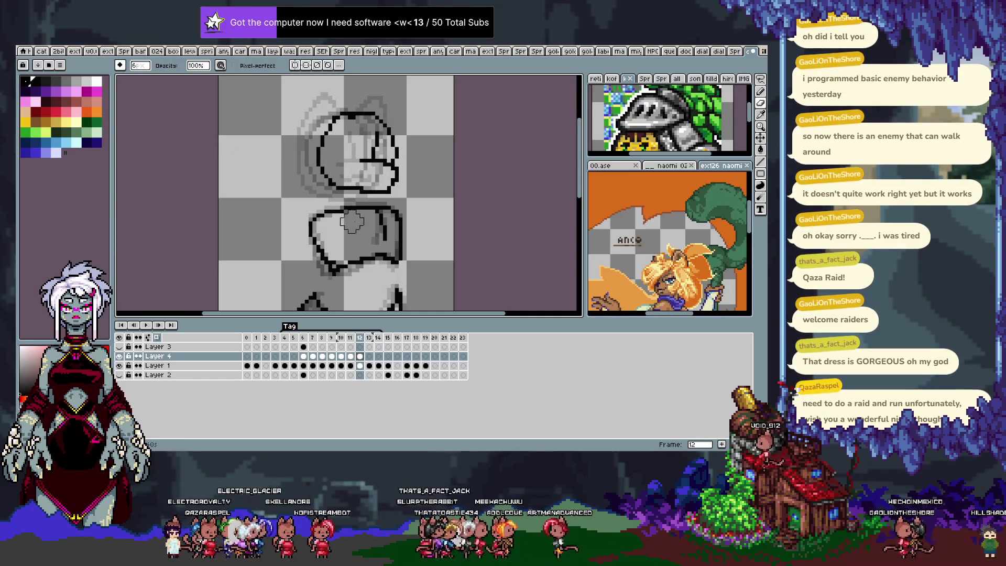
key("b")
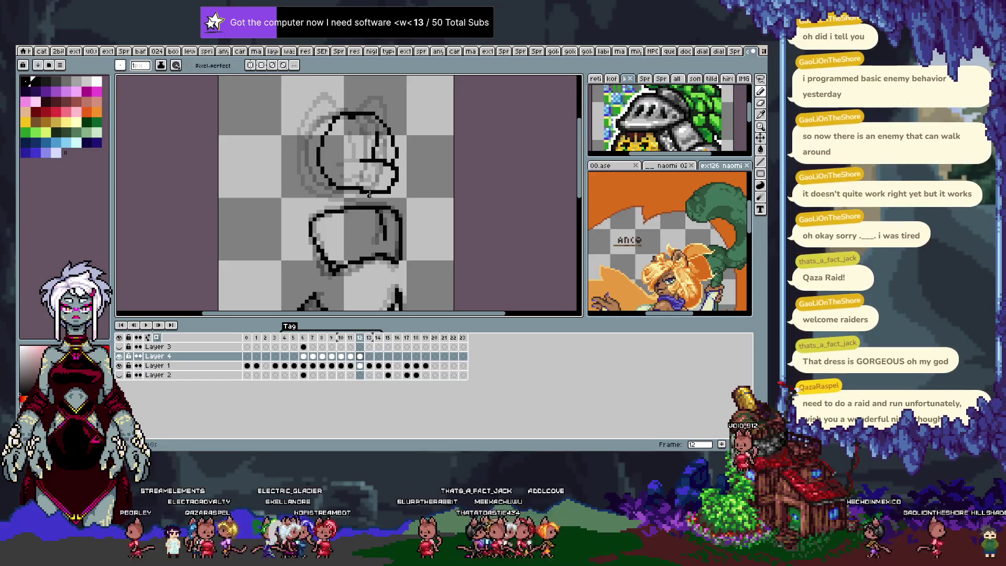
key("Left")
key("Left")
key("Left")
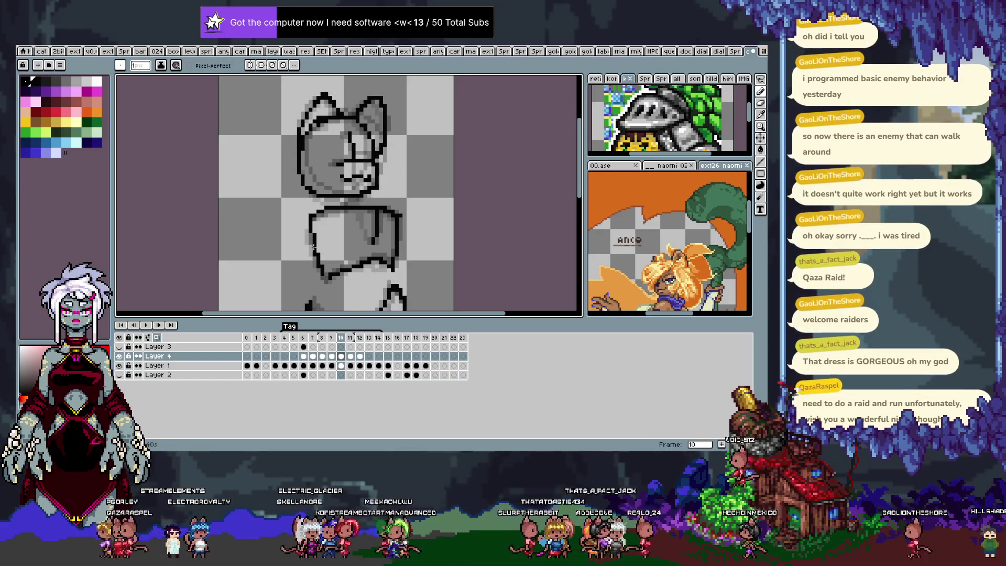
Step: Redo the dark face line on frame 9 and flip against frame 10 to check it
key("Left")
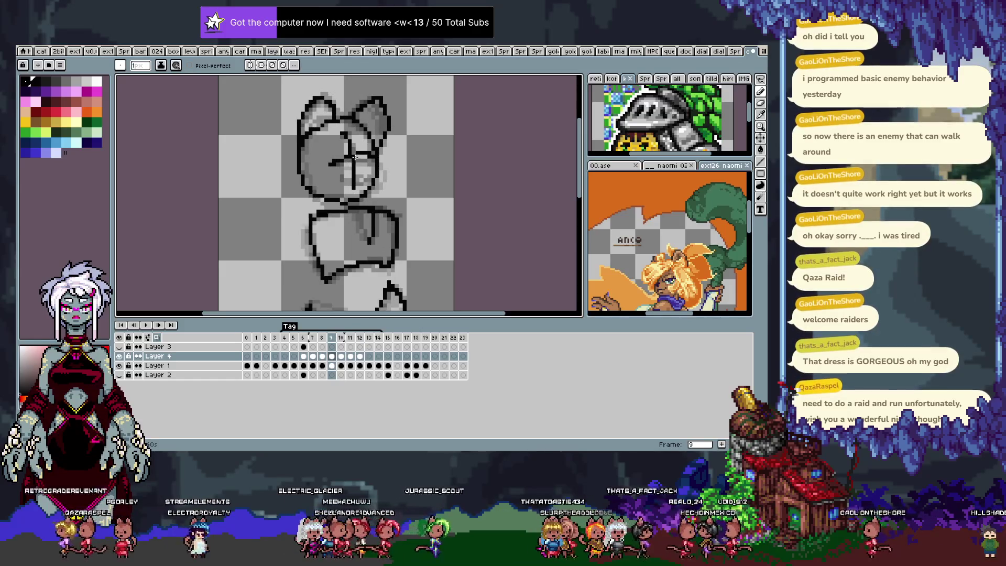
key("ctrl+z")
left_click_drag(336, 163, 358, 157)
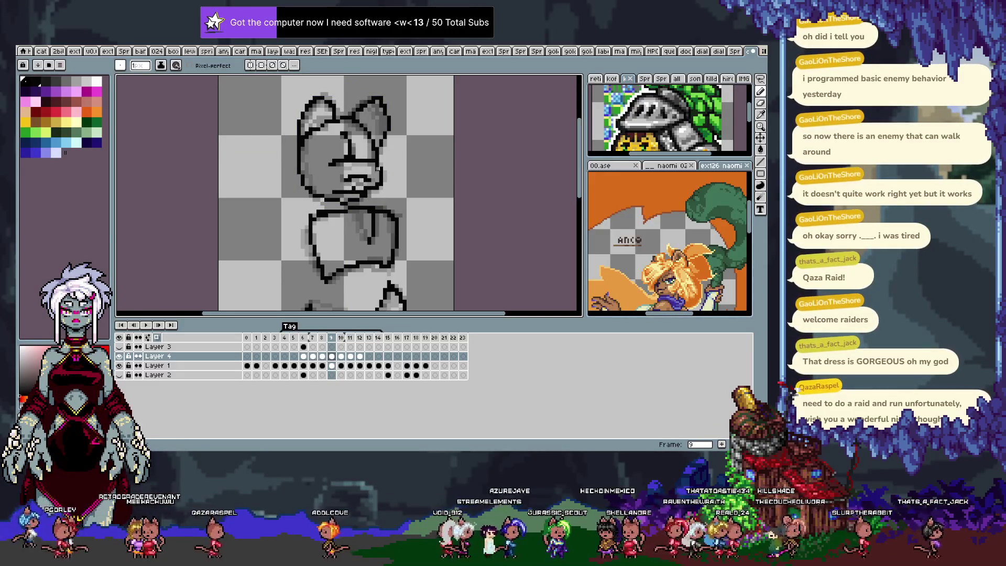
key("Right")
key("Left")
key("Right")
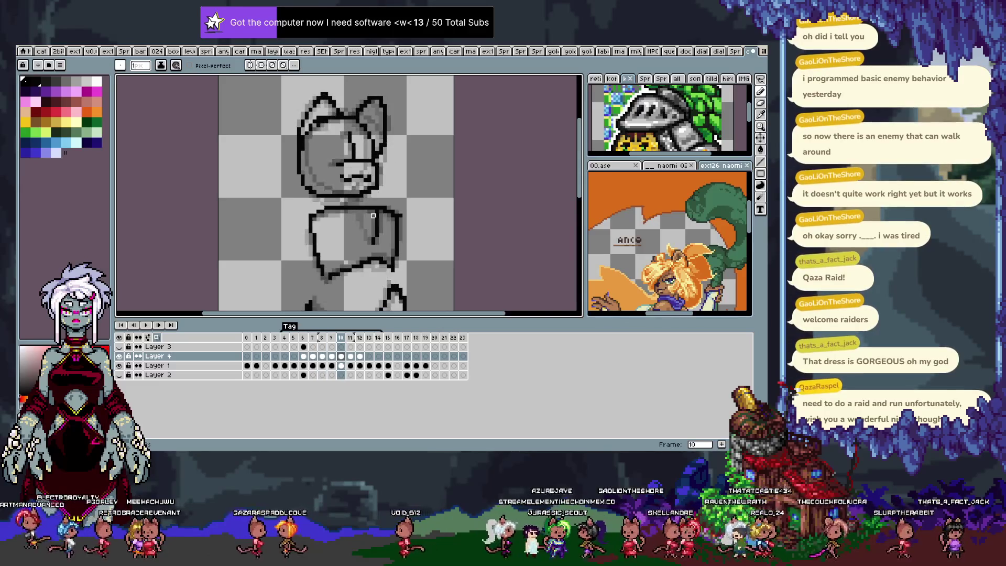
key("Left")
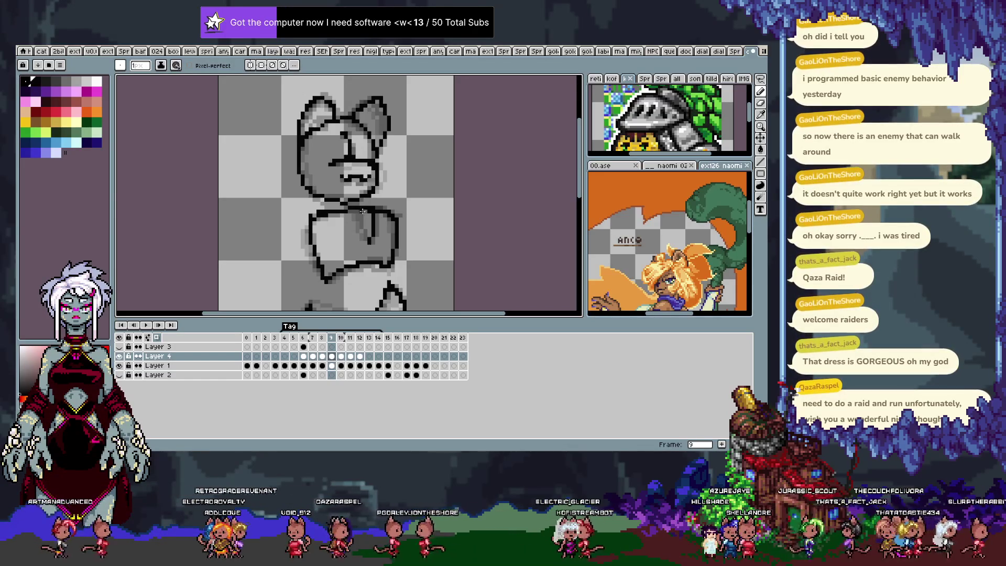
Step: Compare frames 11 and 12, replacing a head stroke with a short inner line
key("Right")
key("Right")
key("Right")
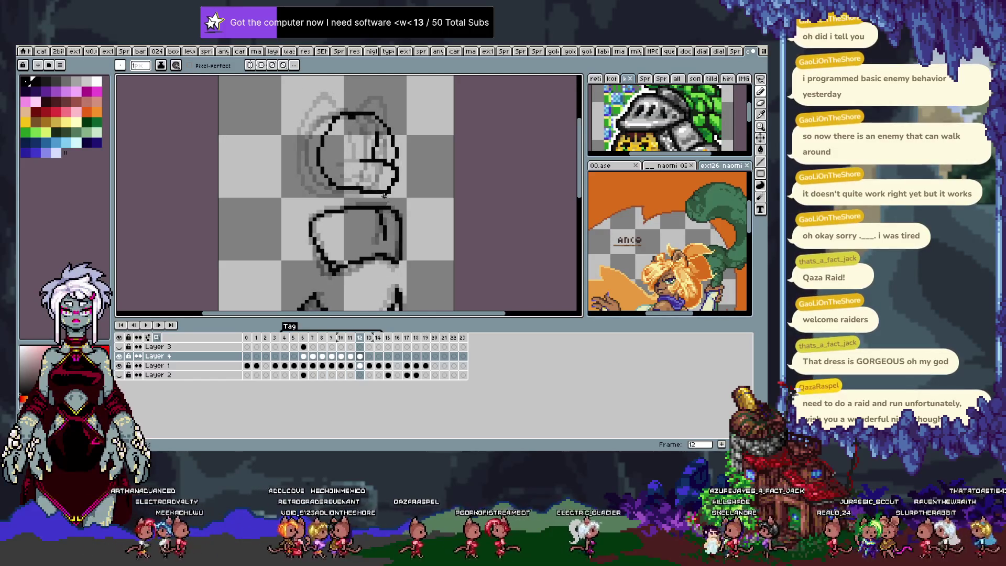
key("Left")
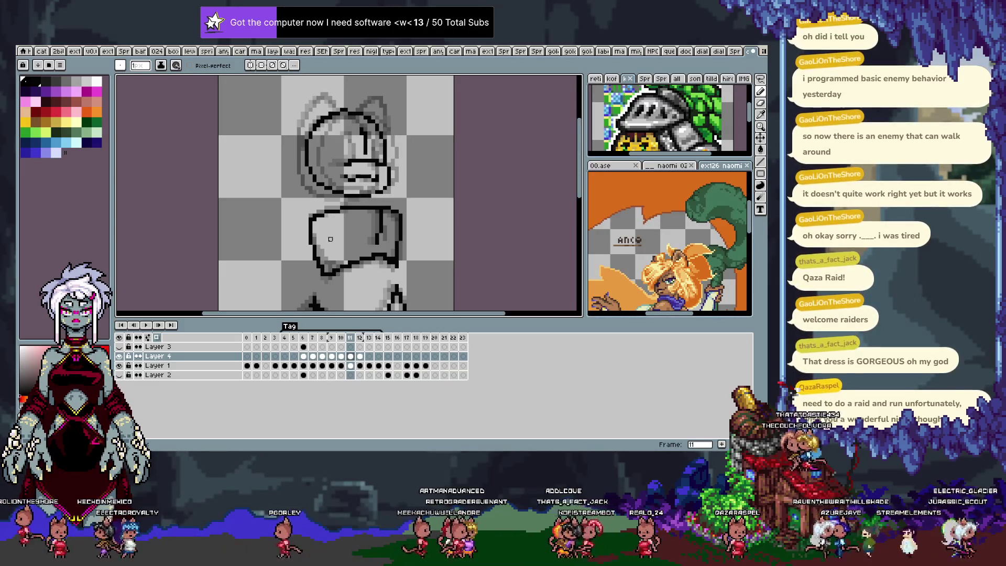
key("Right")
key("Left")
key("Right")
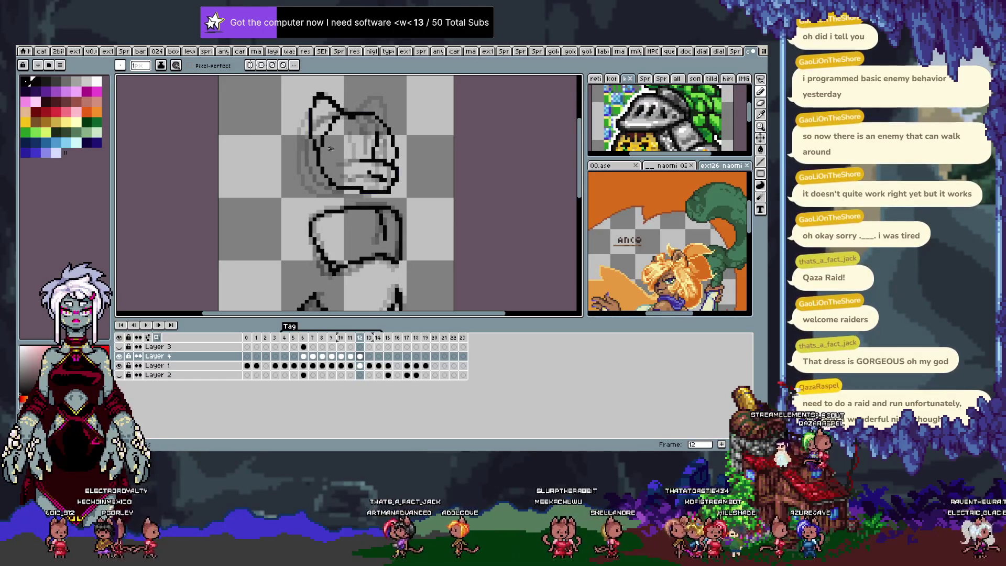
key("ctrl+z")
left_click_drag(376, 149, 371, 160)
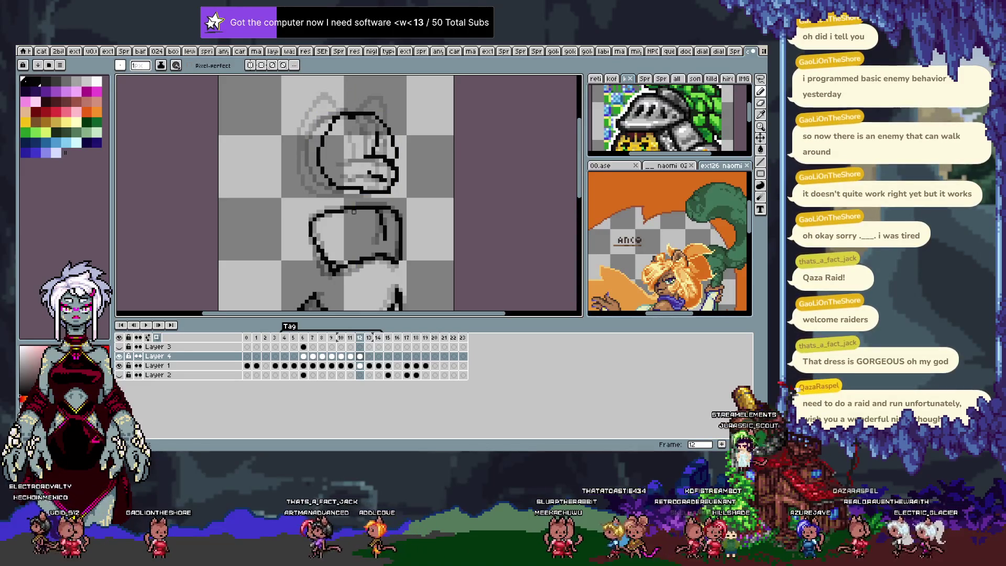
key("Left")
key("Left")
key("Left")
key("Right")
key("Right")
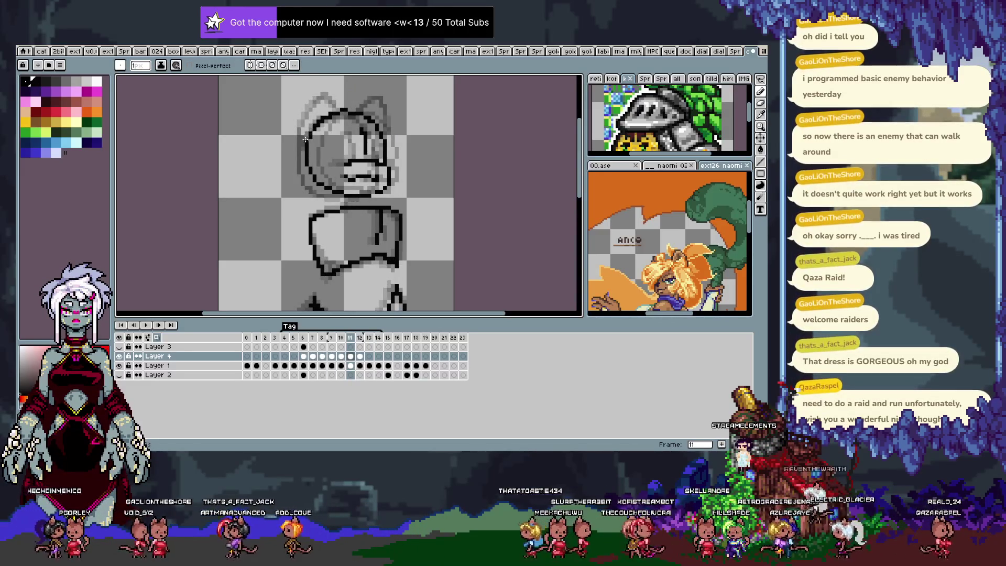
Step: Sketch first left-ear and right-ear outlines on the head, undoing the right ear after checking frames
key("v")
key("b")
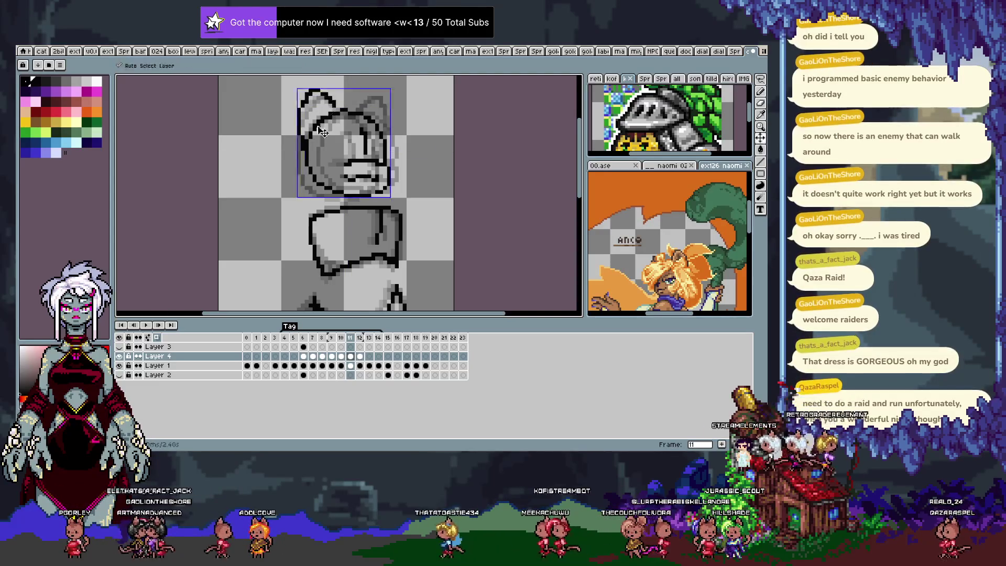
left_click_drag(305, 138, 340, 112)
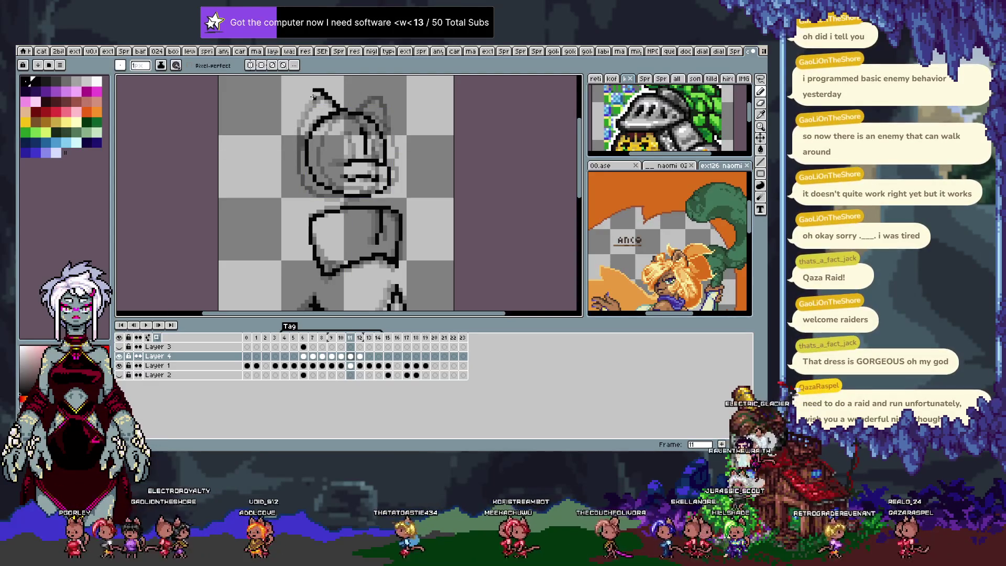
left_click_drag(346, 106, 373, 115)
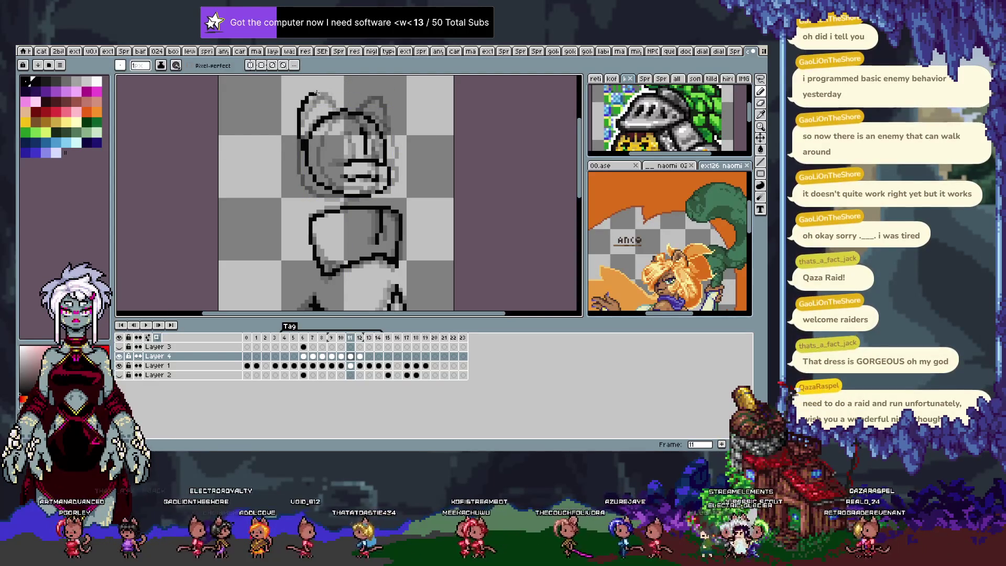
key("ctrl+z")
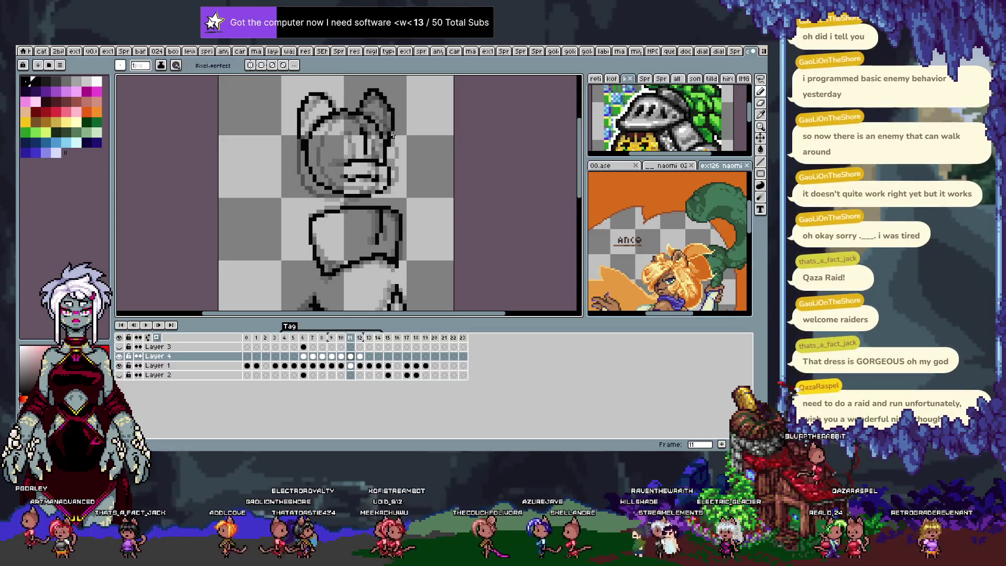
key("Left")
key("Right")
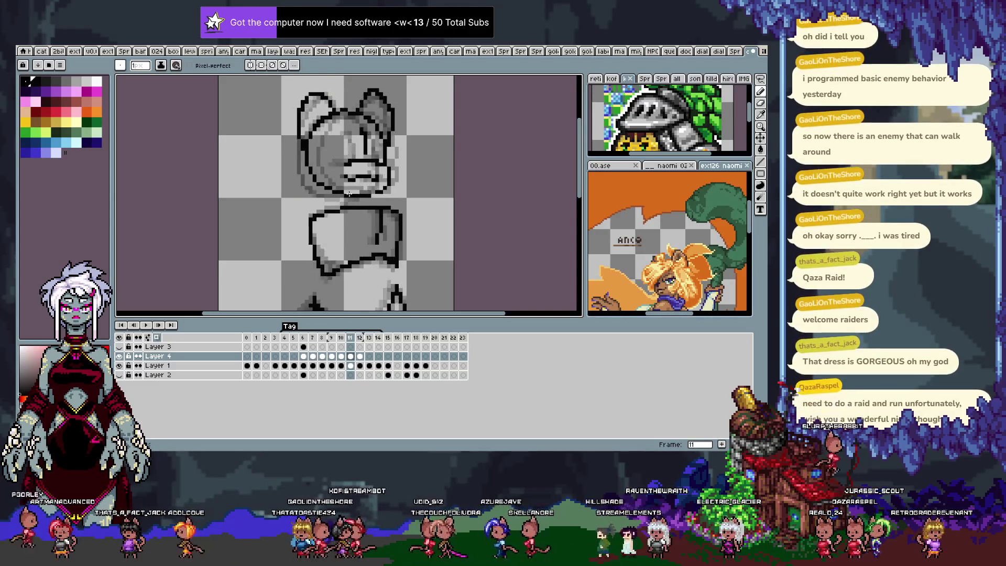
key("Right")
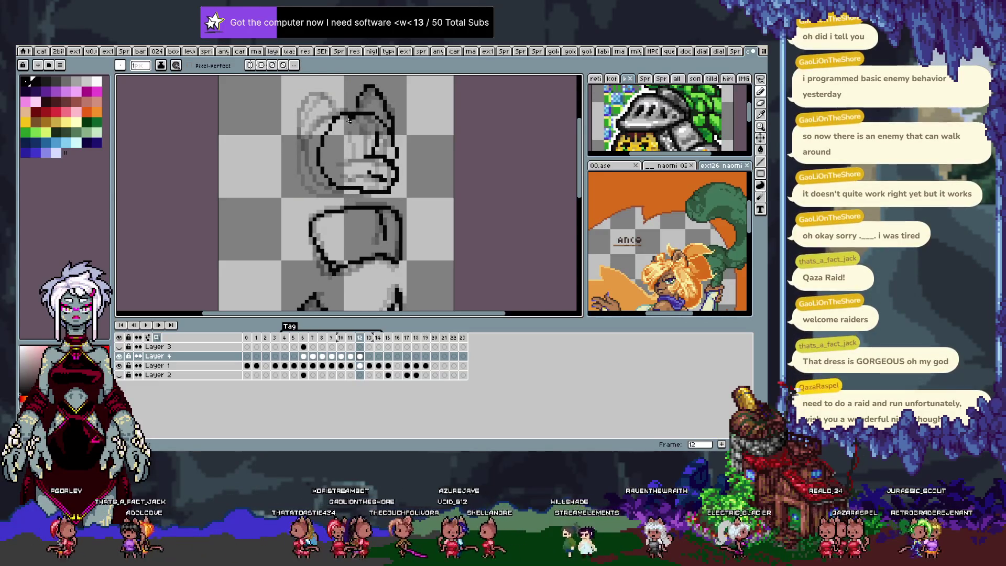
key("ctrl+z")
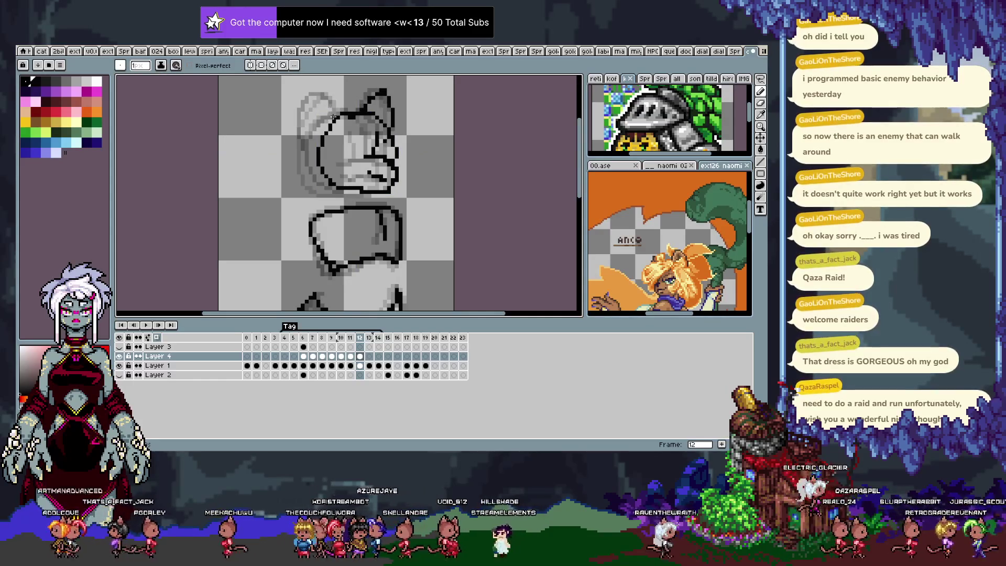
left_click_drag(338, 110, 317, 98)
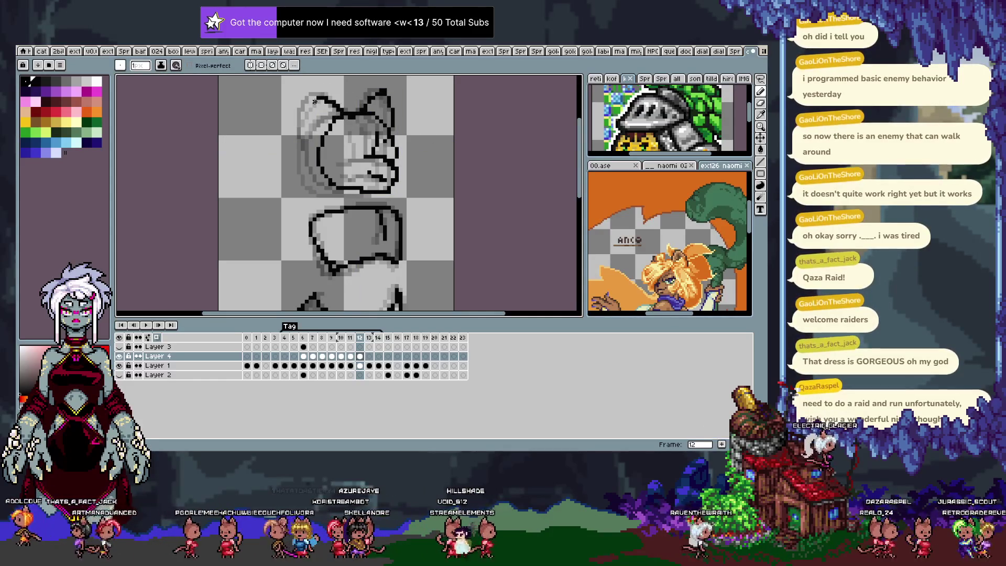
Step: Erase and redraw frame 12's left ear so it rises cleanly from the side of the face
key("v")
key("b")
key("e")
left_click_drag(330, 98, 320, 155)
key("b")
key("e")
mouse_move(311, 98)
left_mouse_down()
mouse_move(342, 102)
mouse_move(314, 134)
left_mouse_up()
key("b")
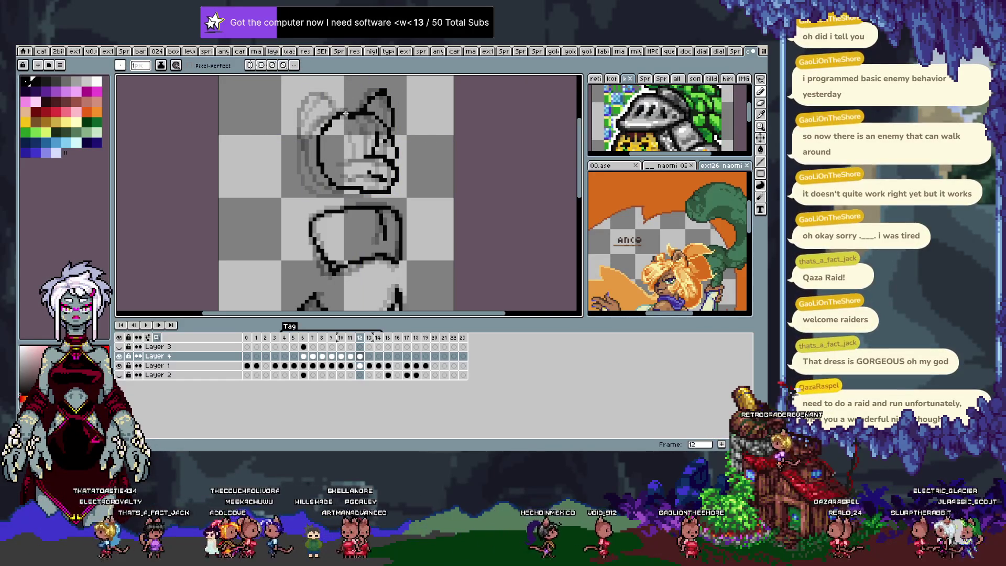
left_click_drag(321, 118, 347, 104)
key("ctrl")
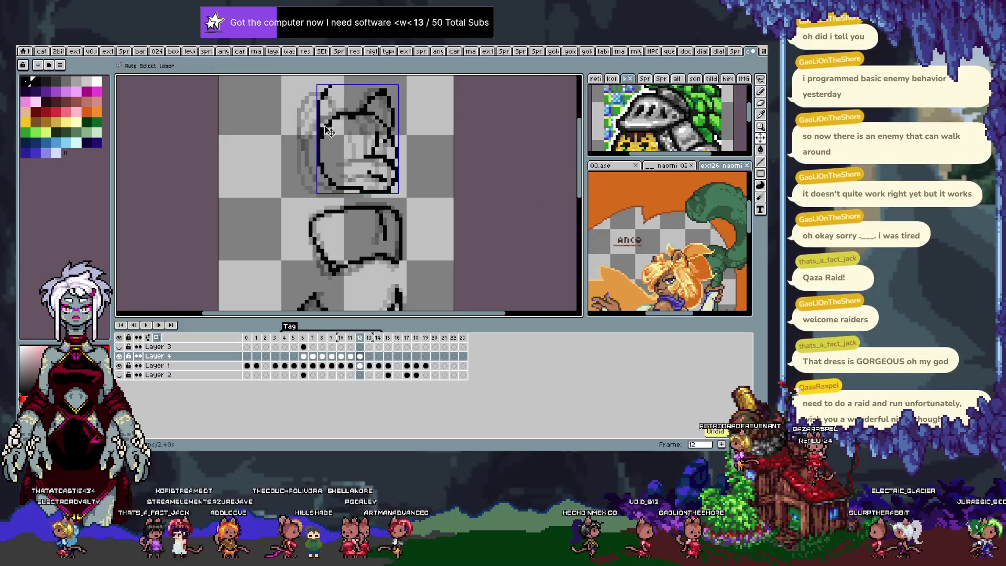
left_click_drag(315, 149, 320, 91)
left_click_drag(315, 140, 346, 103)
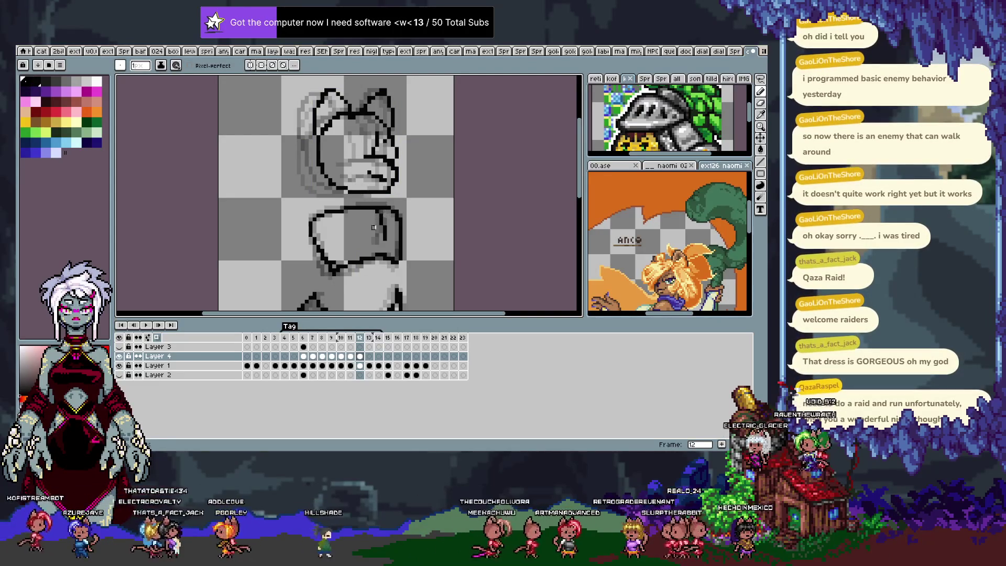
Step: Check the face area on frame 11 with a marquee, compare with frame 12, then advance to frame 13
key("Left")
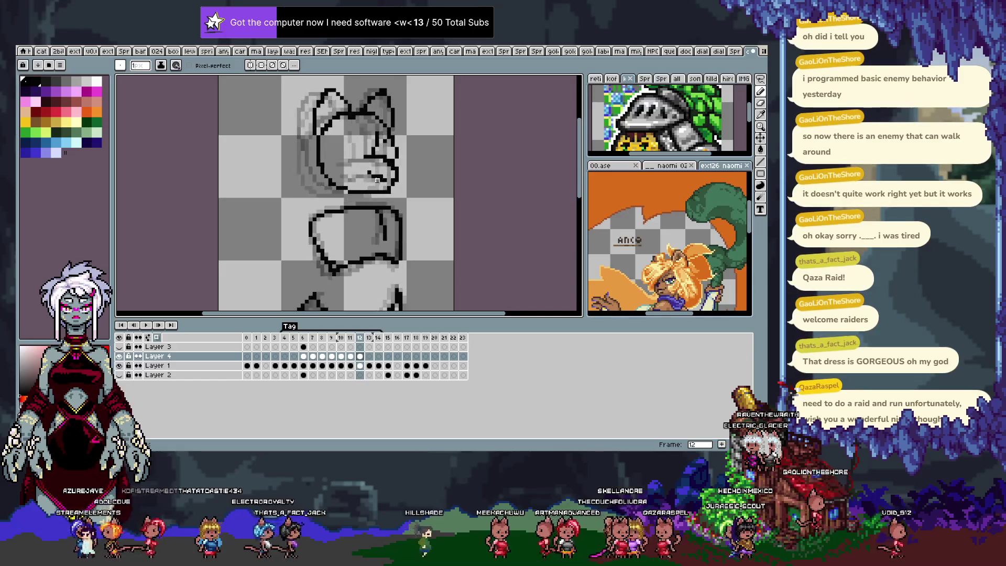
key("m")
left_click_drag(361, 162, 385, 181)
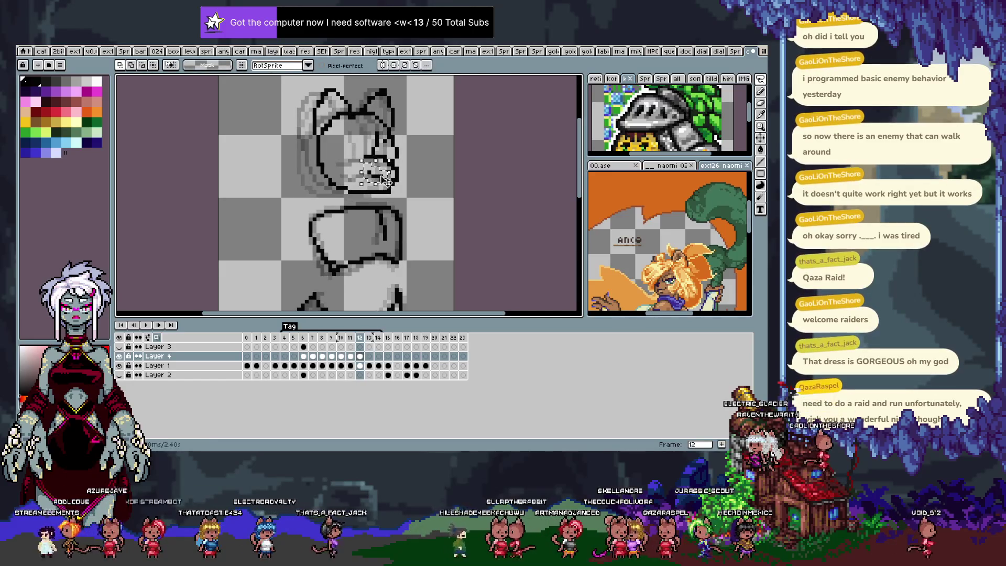
left_click(370, 197)
key("Left")
key("Right")
key("Left")
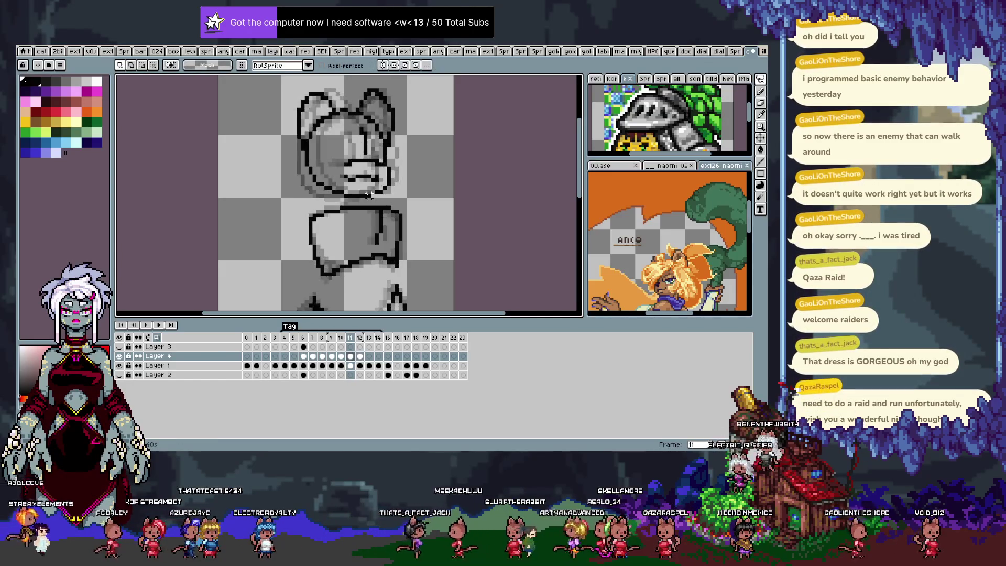
key("Right")
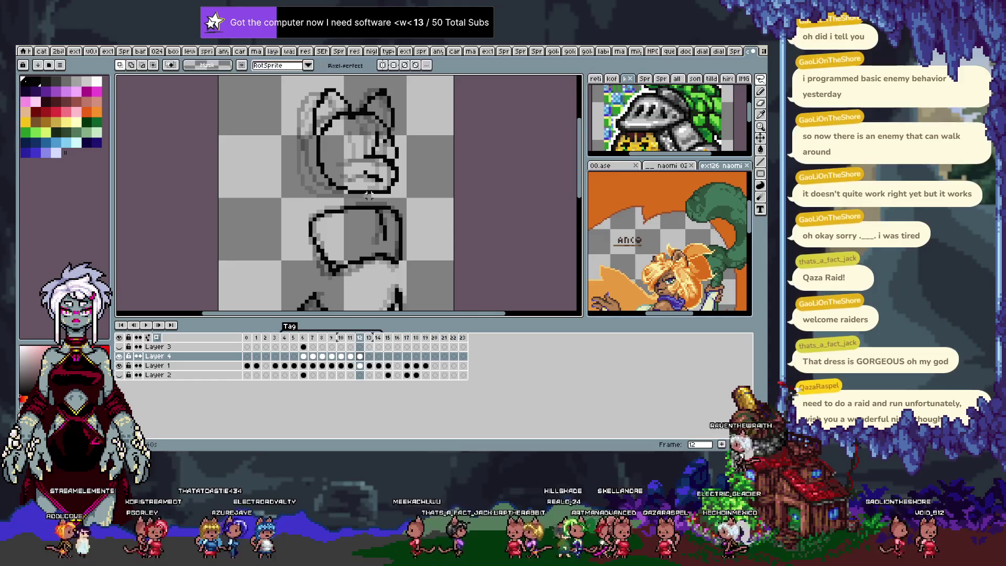
key("b")
key("Right")
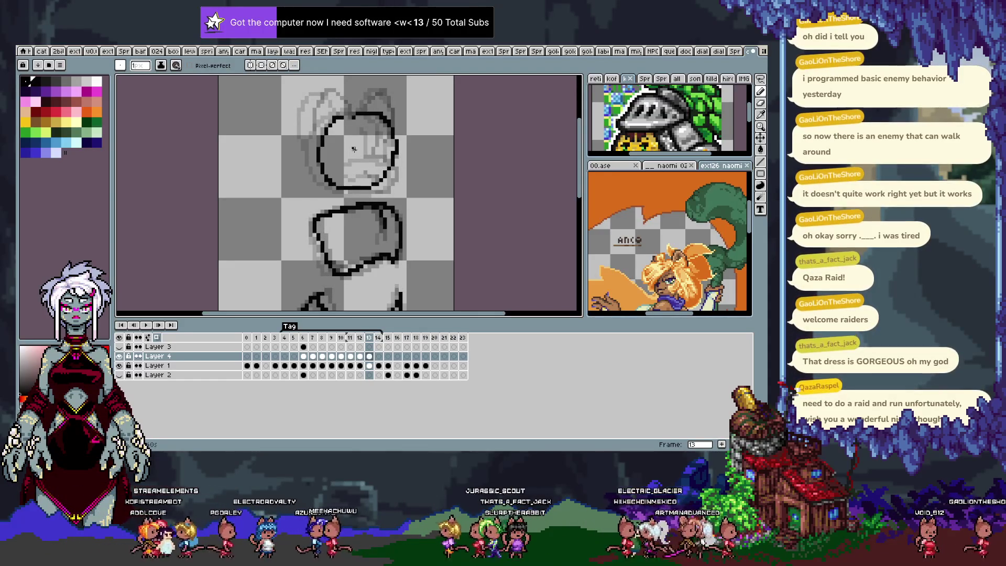
Step: Try several head-top strokes on frame 13, undoing each, to get a flatter rounded crown
left_click_drag(337, 114, 363, 105)
key("ctrl+z")
left_click_drag(318, 157, 362, 105)
key("ctrl+z")
mouse_move(318, 129)
left_mouse_down()
mouse_move(339, 114)
mouse_move(374, 134)
mouse_move(370, 119)
left_mouse_up()
key("ctrl+z")
key("ctrl+z")
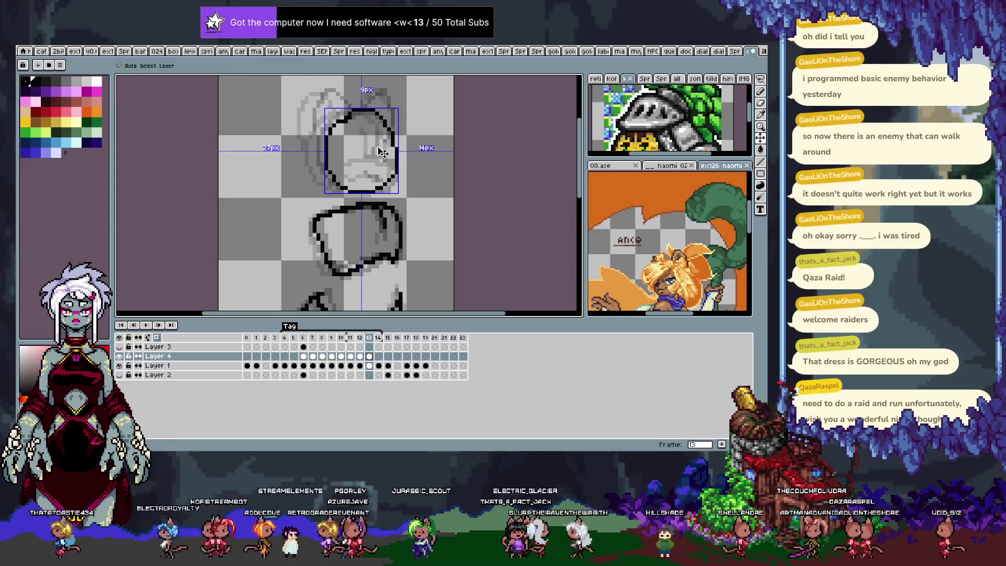
key("ctrl+z")
mouse_move(368, 118)
left_mouse_down()
mouse_move(377, 161)
mouse_move(401, 161)
mouse_move(390, 187)
left_mouse_up()
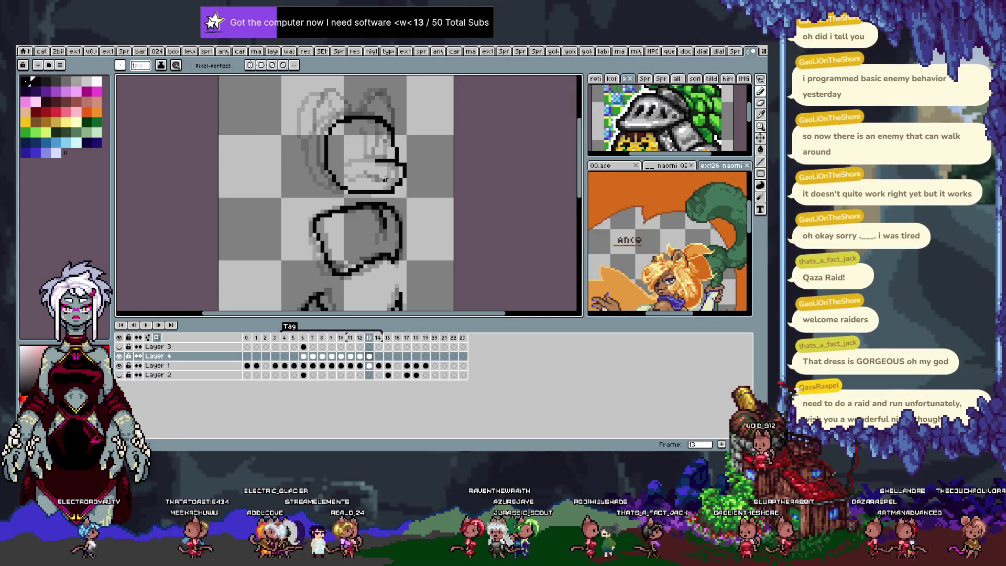
key("ctrl+z")
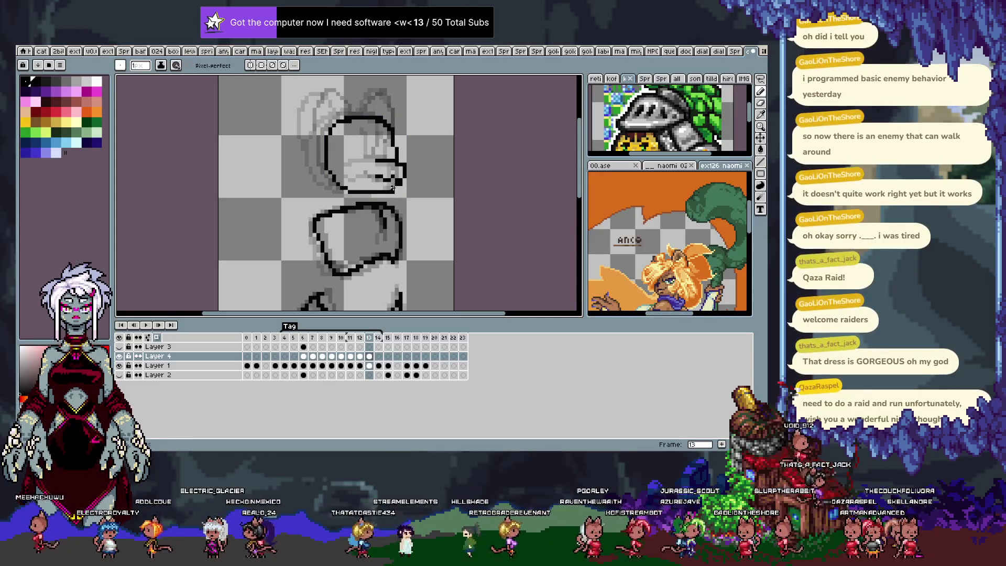
key("ctrl+z")
Step: Finish the rounded head top and add two pointed ears, then preview the neighbouring frames
key("ctrl+d")
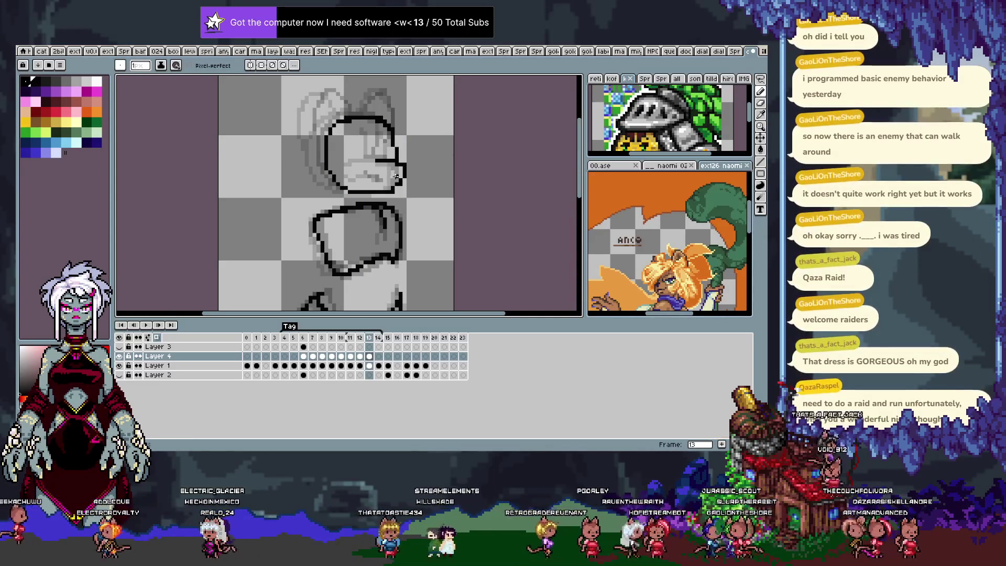
key("b")
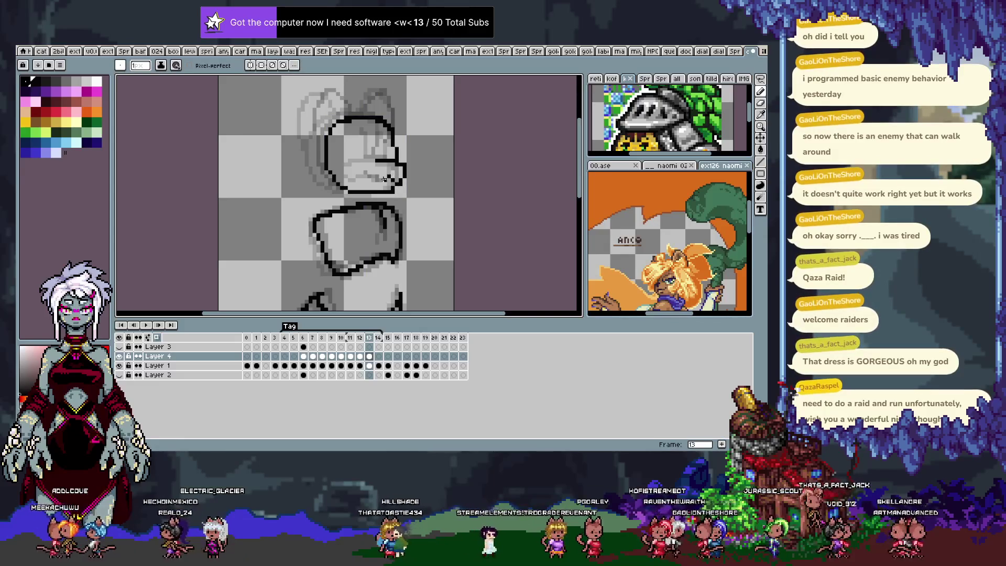
key("ctrl+z")
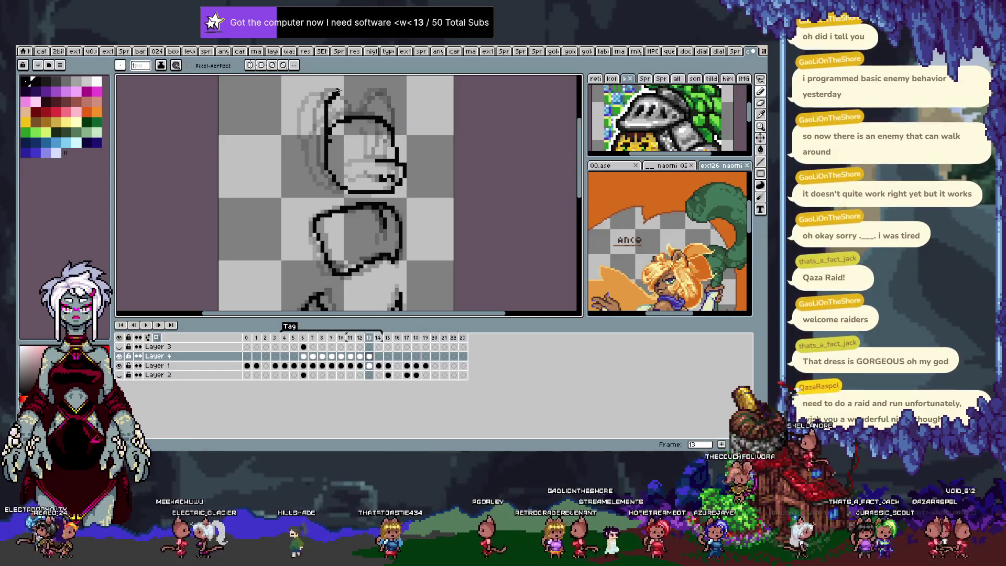
left_click_drag(334, 118, 350, 95)
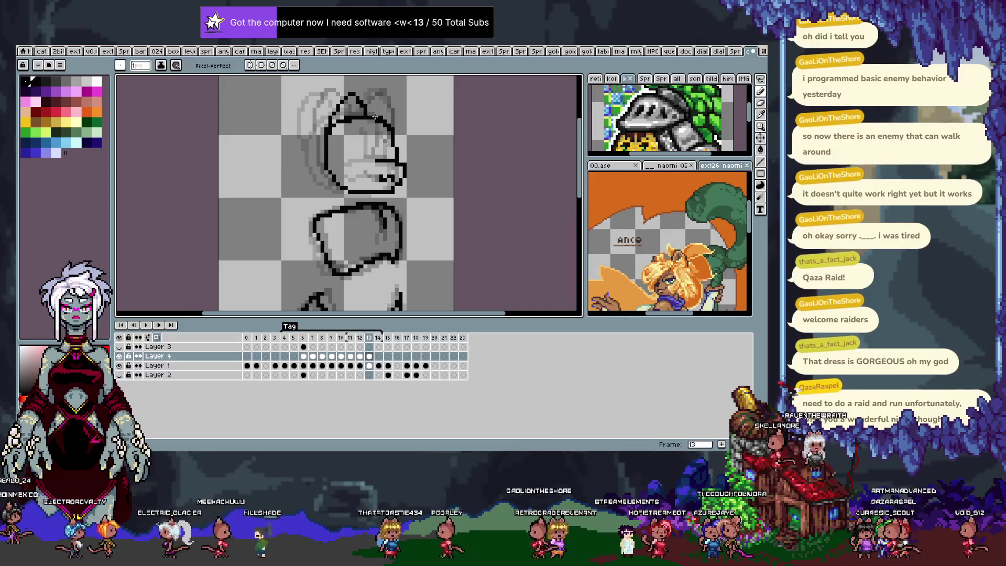
key("ctrl+z")
left_click_drag(393, 128, 325, 138)
key("ctrl+z")
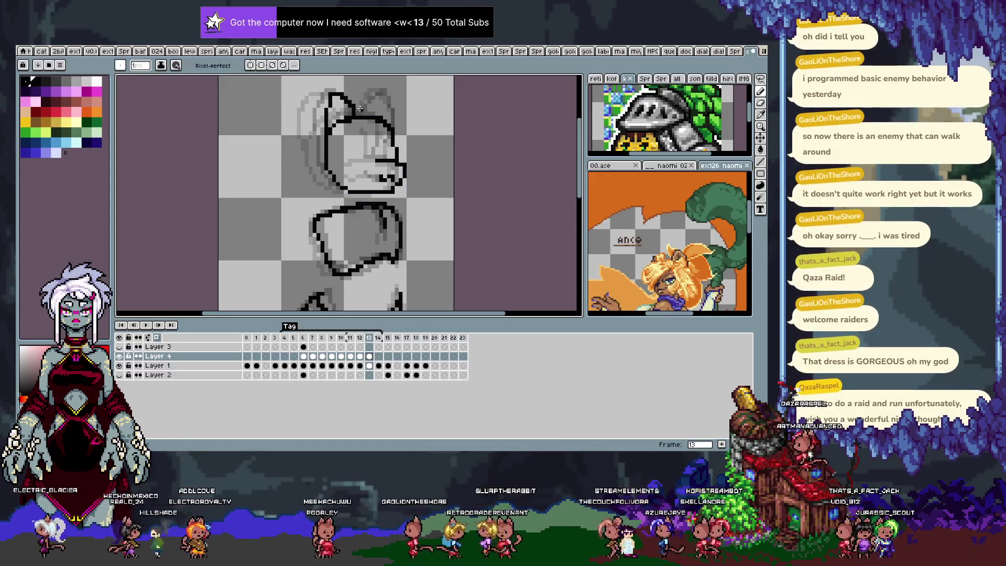
left_click_drag(361, 110, 374, 105)
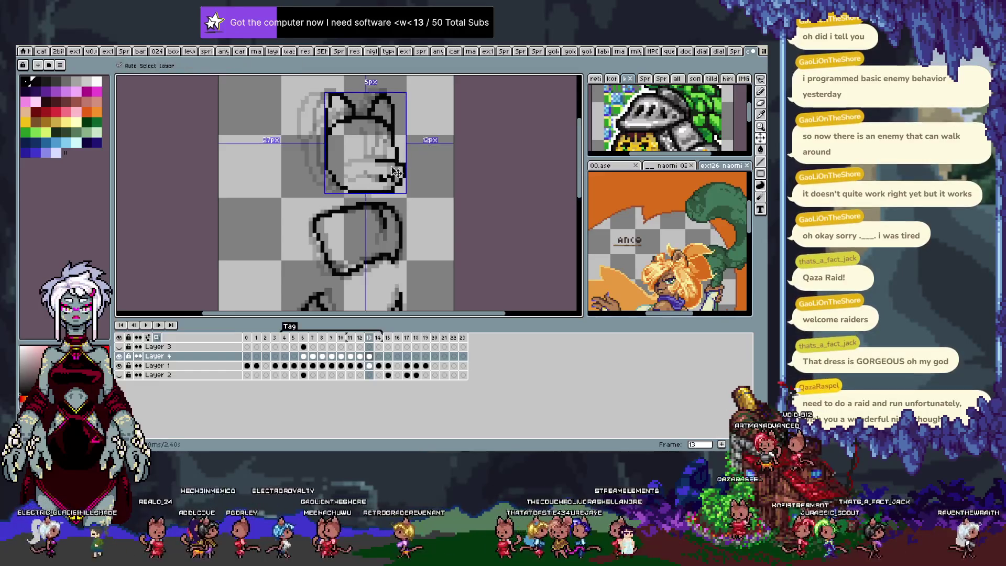
key("Return")
key("Return")
Step: Redraw frame 14's head outline with a jutting snout hook on its right side
key("Right")
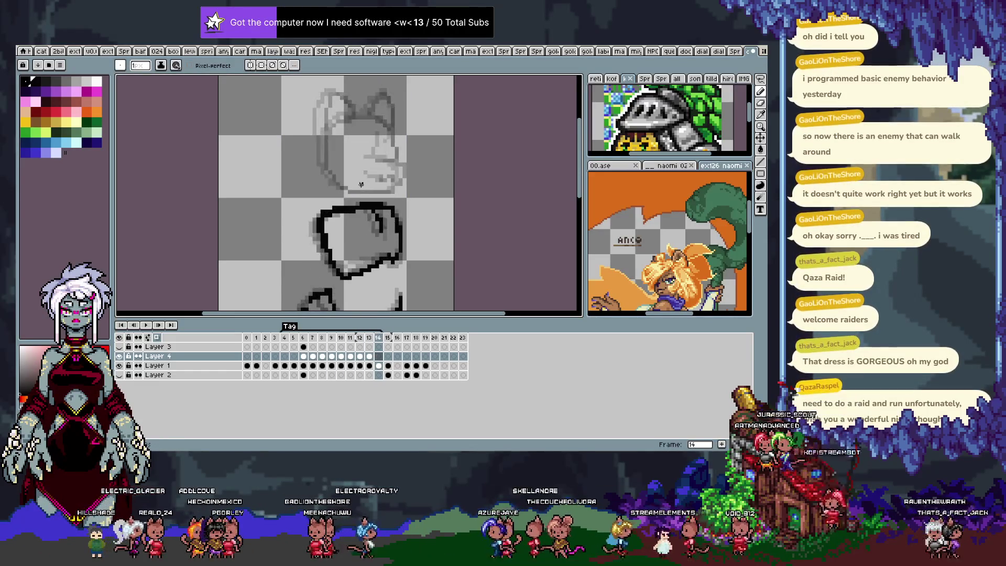
key("ctrl+z")
left_click_drag(354, 111, 324, 145)
key("ctrl+z")
left_click_drag(360, 114, 325, 178)
left_click_drag(375, 160, 382, 157)
key("ctrl+z")
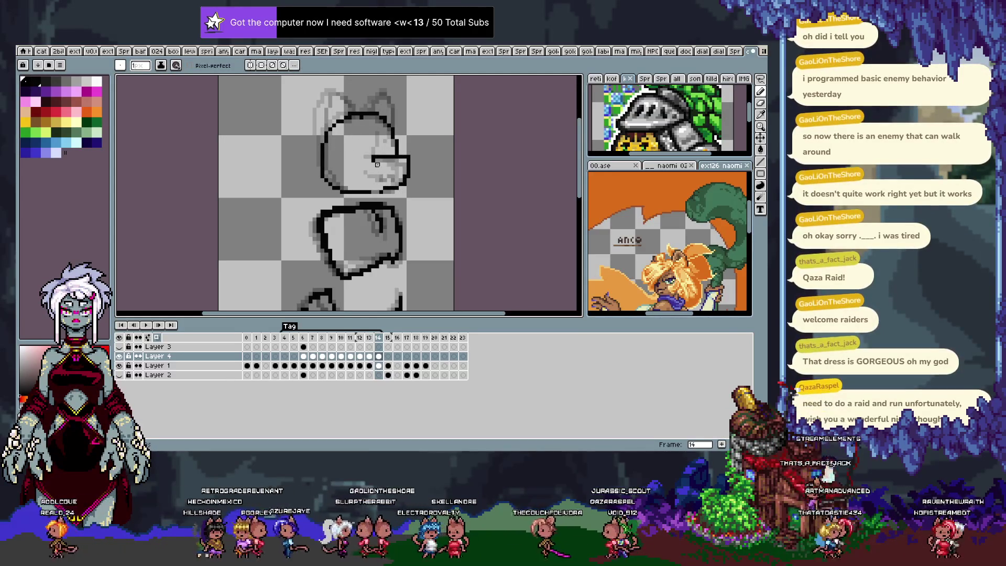
left_click_drag(363, 157, 397, 158)
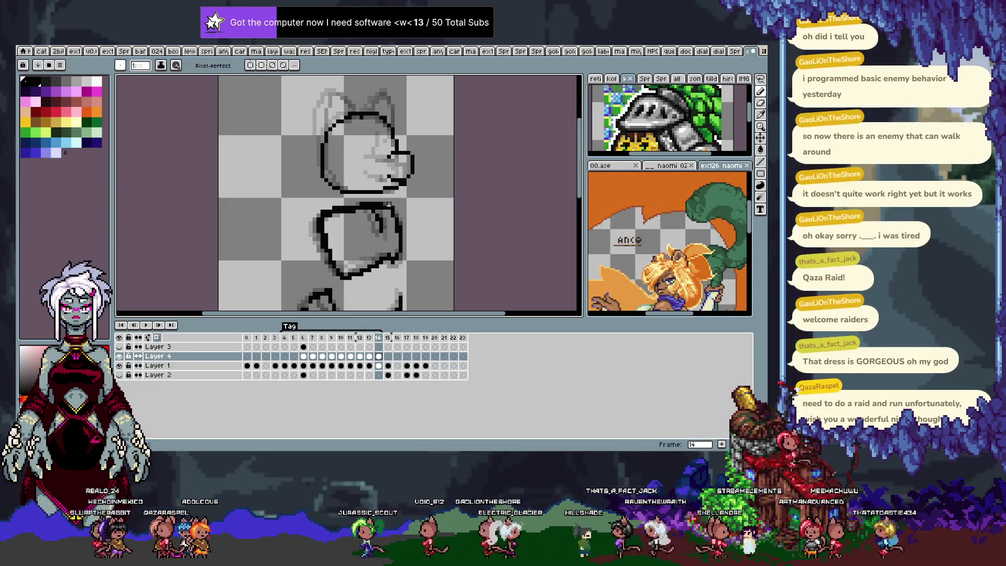
Step: Marquee the nose and nudge it slightly lower, enlarging the canvas view and deselecting
key("m")
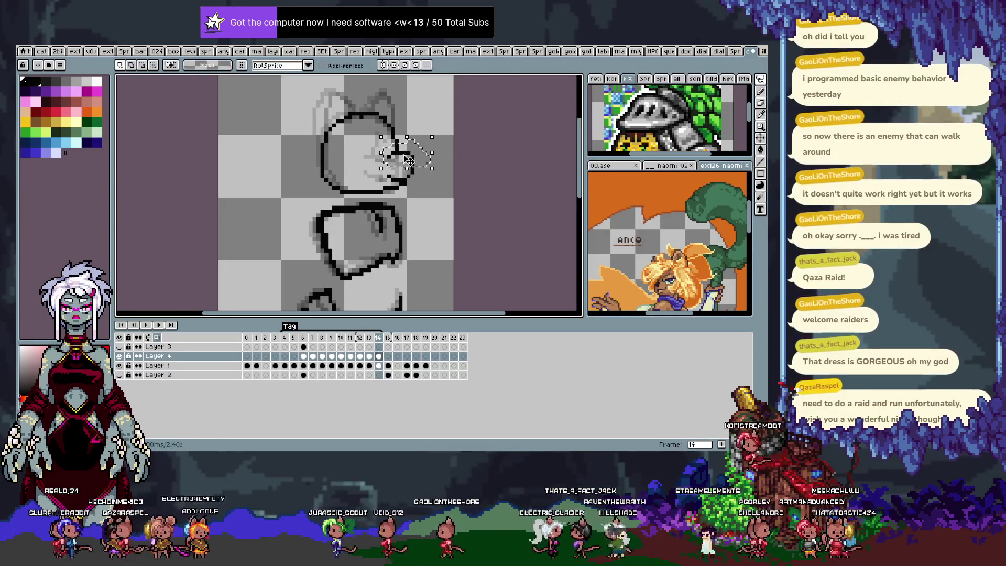
left_click_drag(403, 159, 402, 166)
key("ctrl+f")
key("ctrl+d")
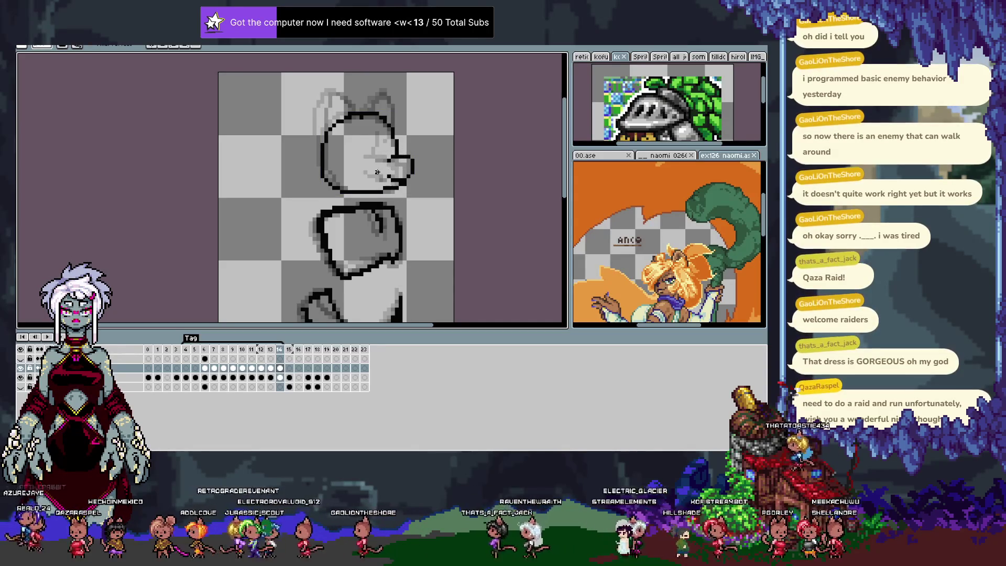
Step: Darken a nose pixel on frame 13 and flip between frames 12 and 13 to compare
key("comma")
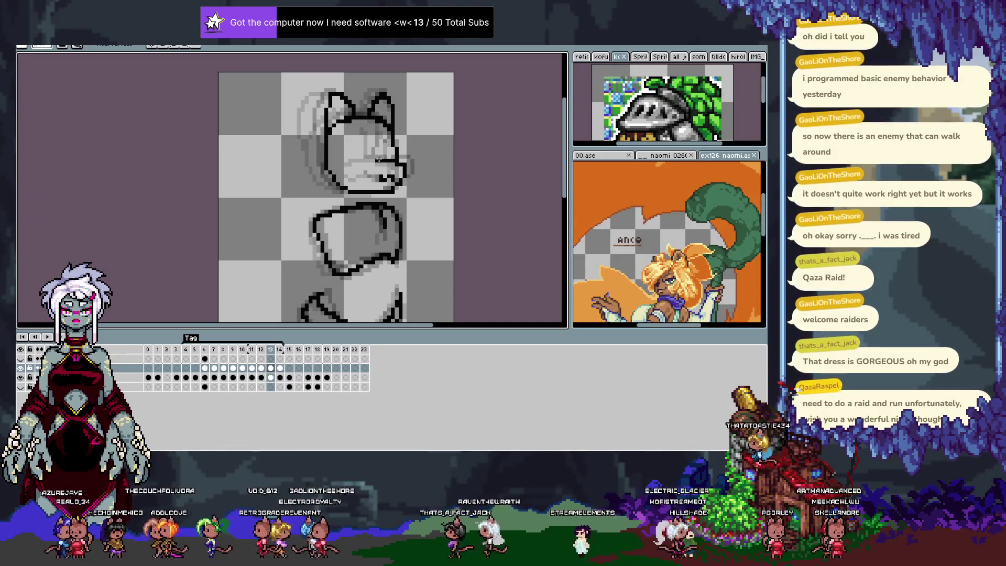
left_click(390, 159)
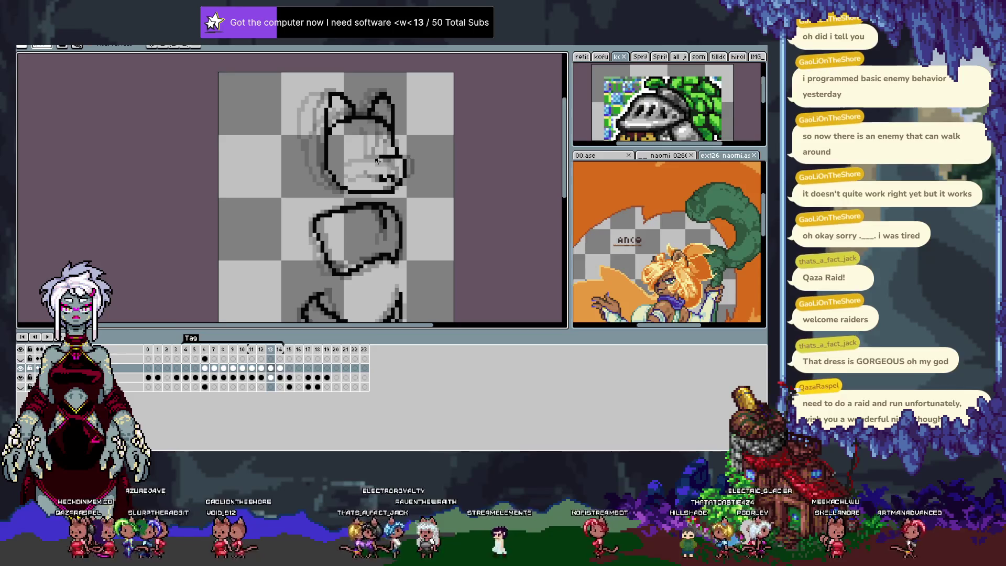
key("comma")
key("period")
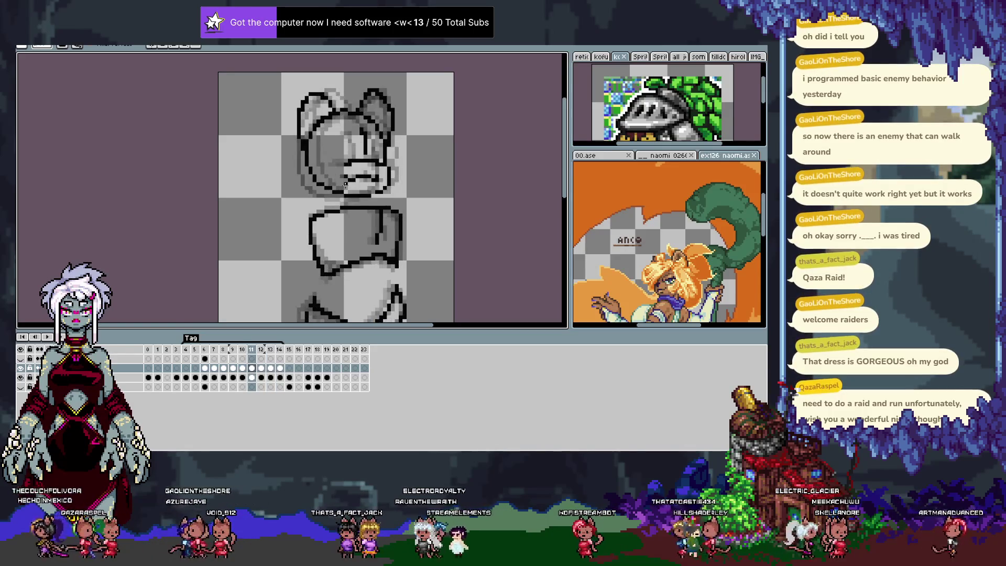
key("comma")
key("period")
key("comma")
key("period")
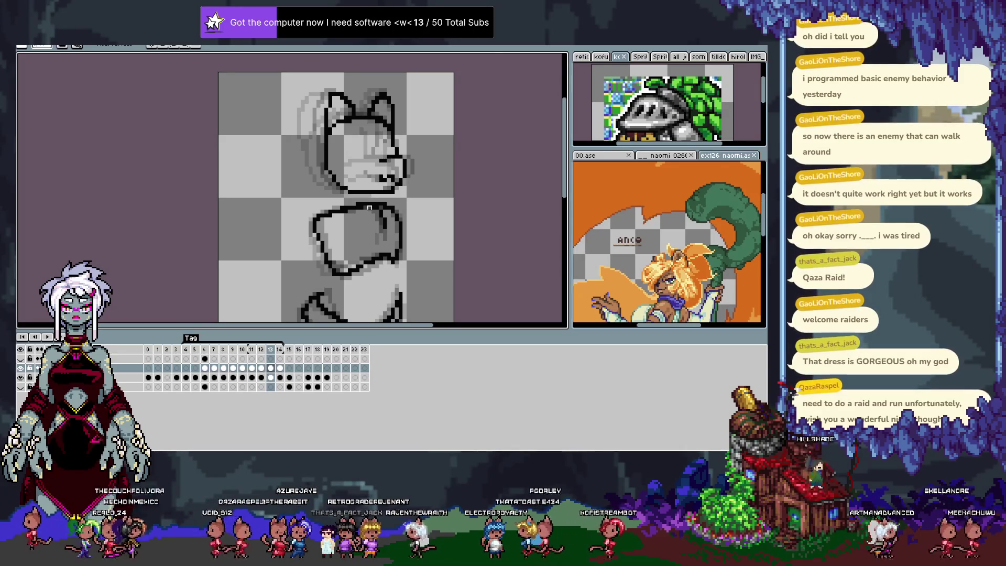
Step: Step through frames 11–13, toggle the recent head edit with undo/redo, then play the animation
key("Left")
key("Left")
key("Right")
key("Right")
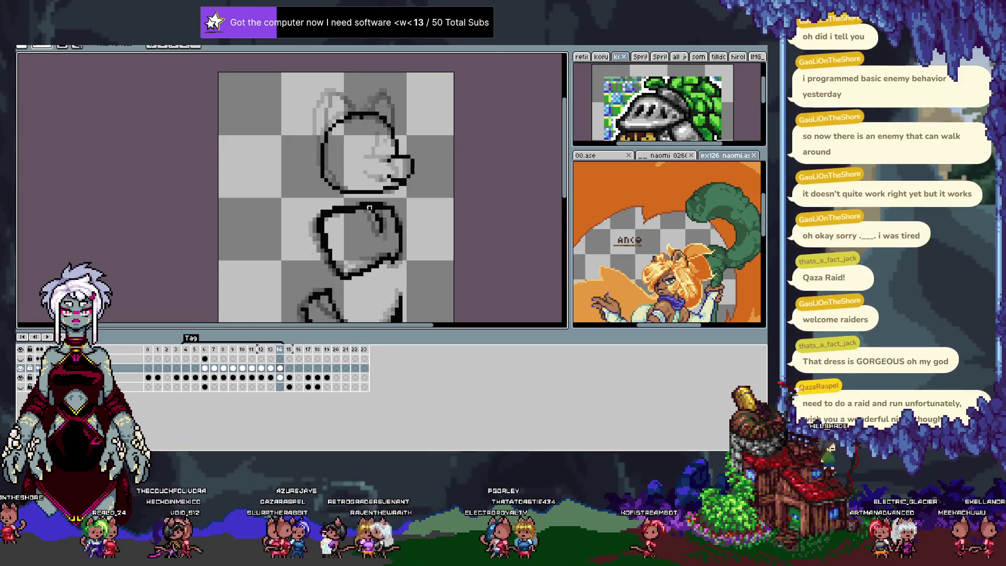
key("Left")
key("Right")
key("Left")
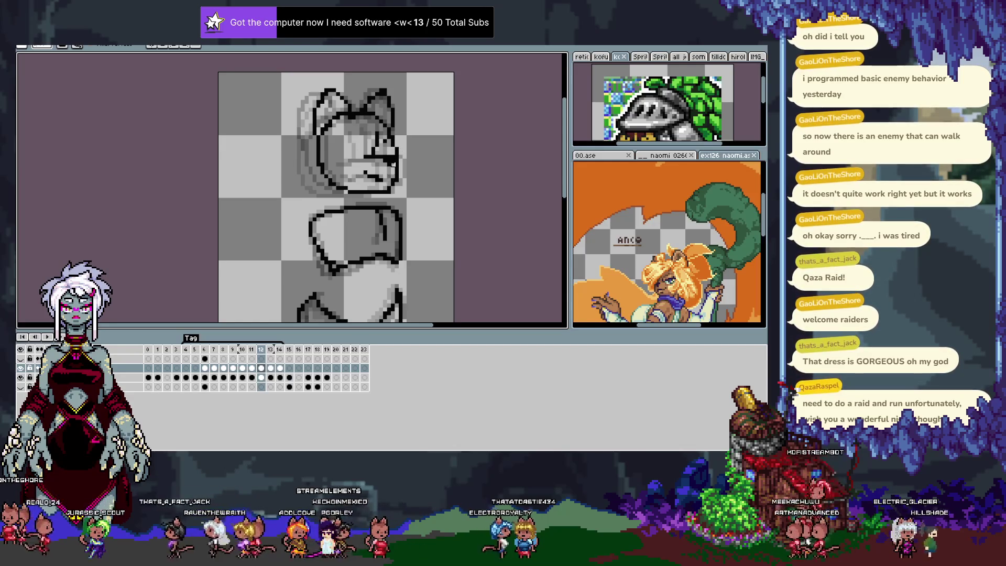
key("Right")
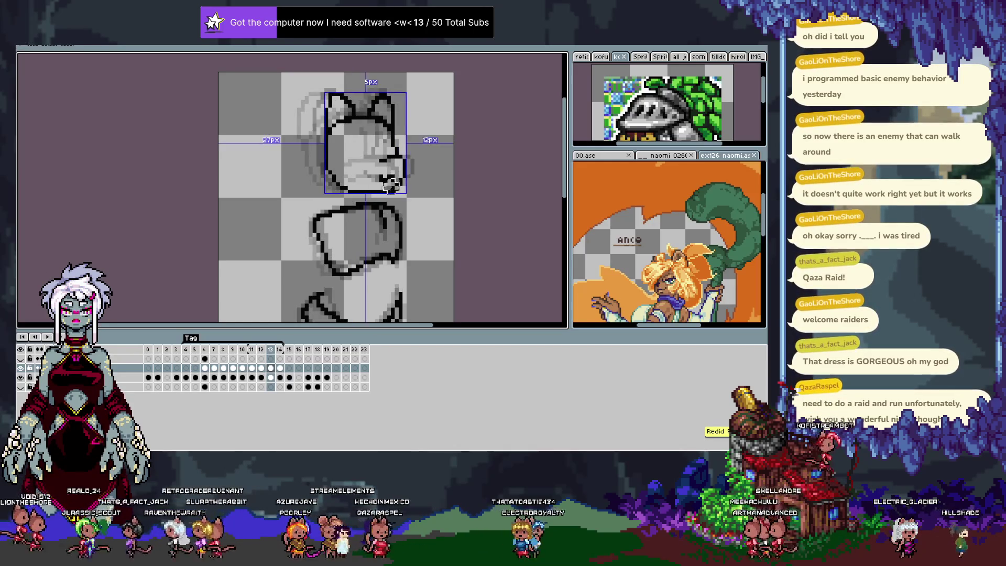
key("ctrl+z")
key("ctrl+y")
key("ctrl+z")
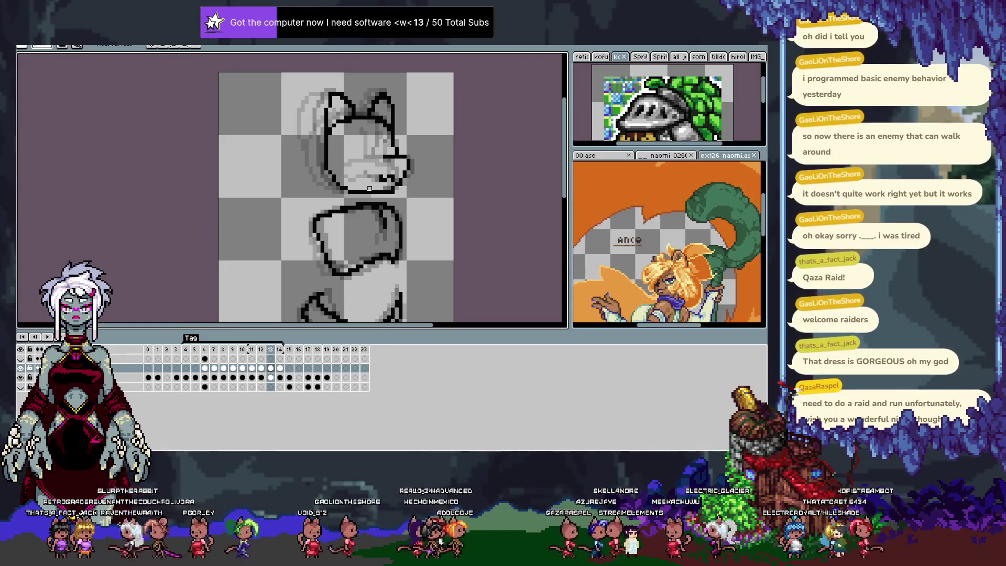
key("Return")
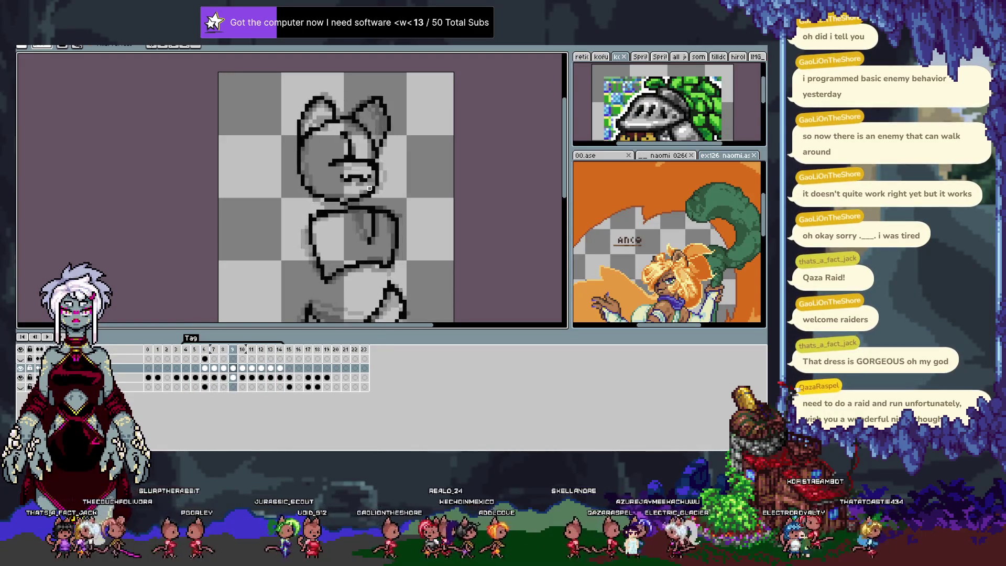
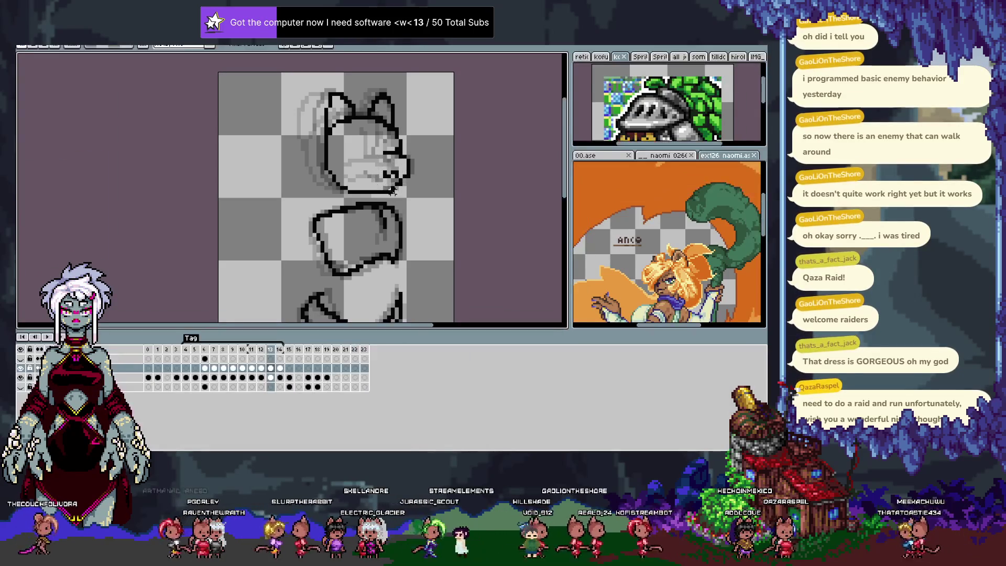
Step: Try an ear stroke up the head's left side, undo it and flip frames to compare
key("Right")
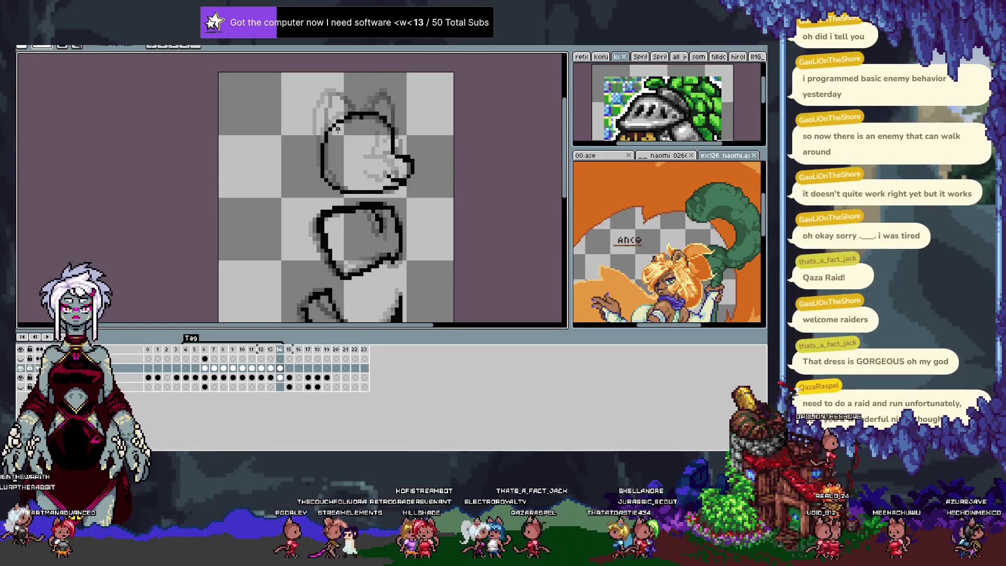
left_click_drag(328, 126, 338, 95)
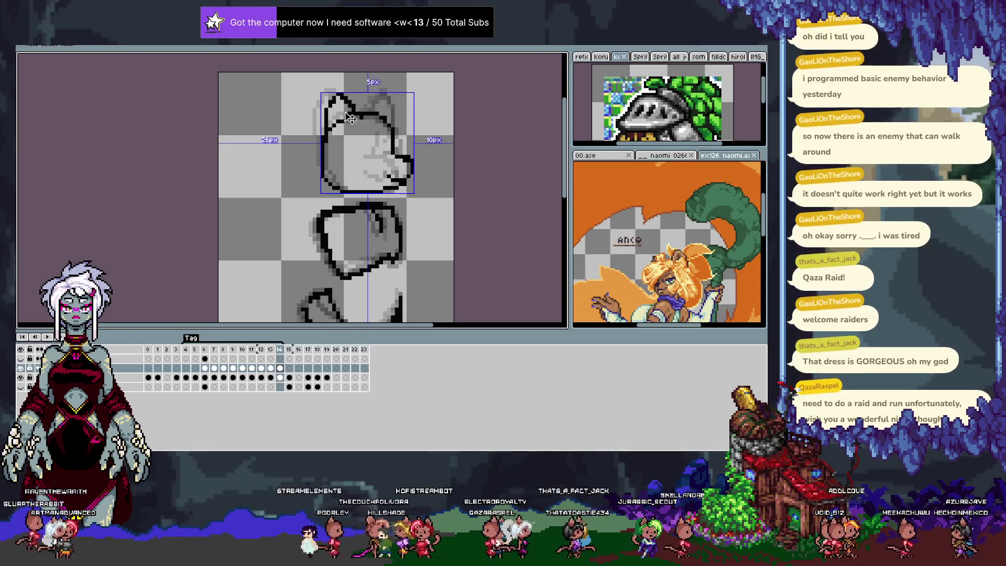
key("ctrl+z")
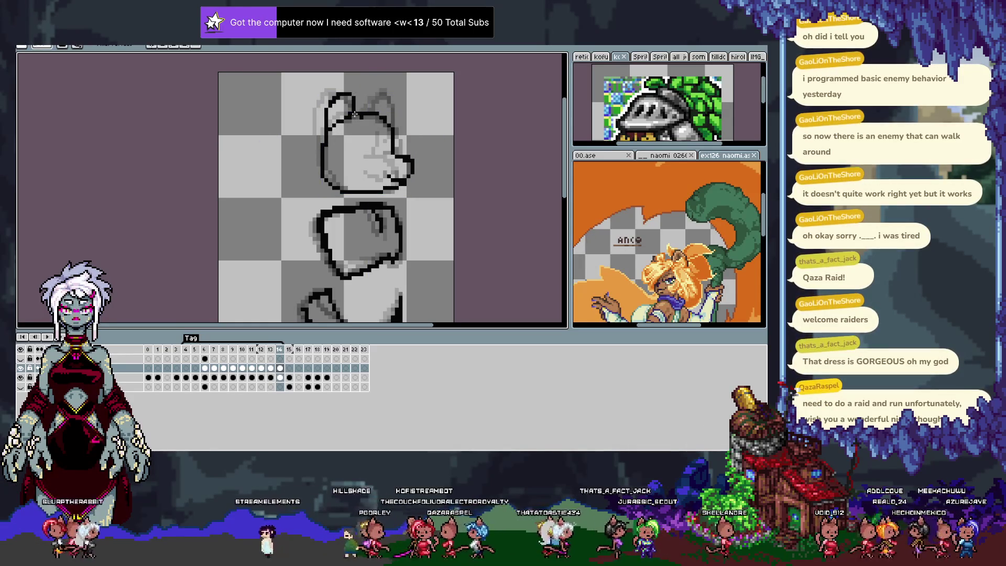
key("ctrl+z")
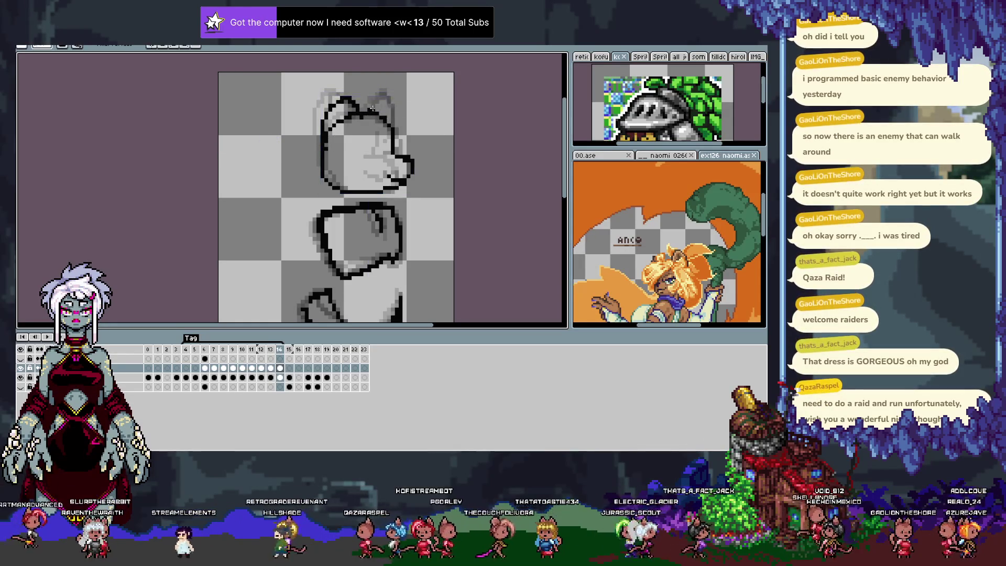
key("comma")
key("comma")
key("period")
key("comma")
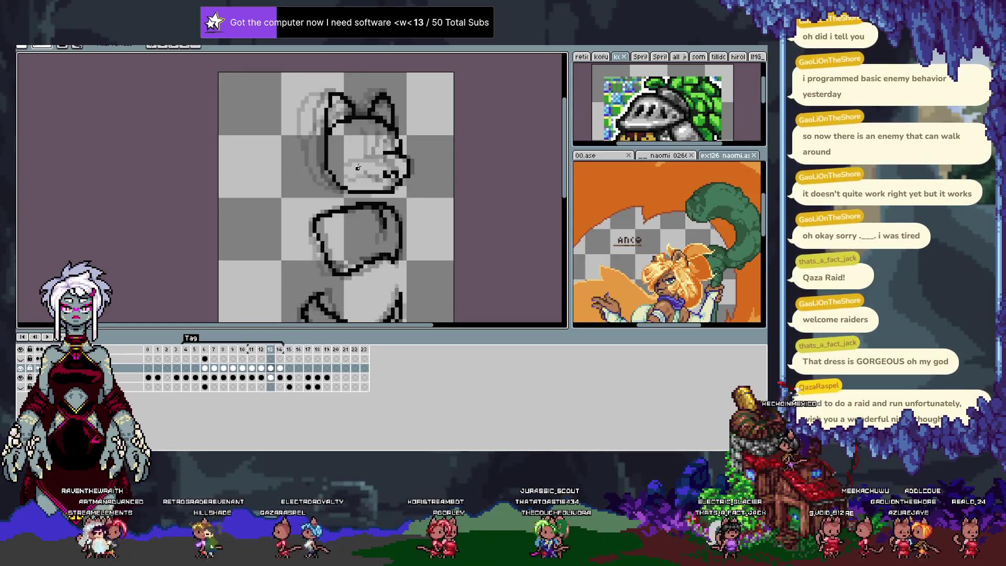
key("period")
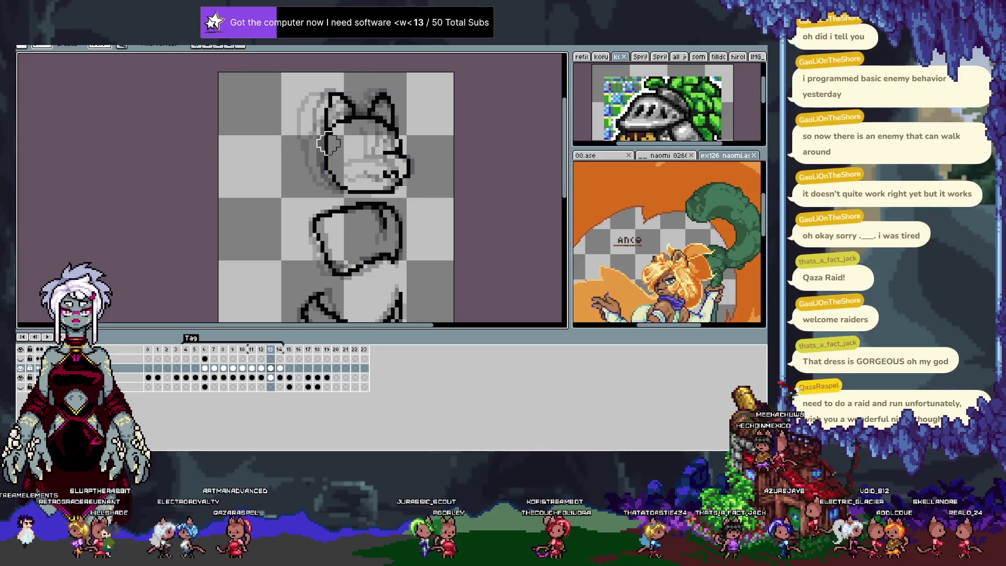
Step: Redraw the outline along the head's left side and check it against neighbouring frames
key("ctrl")
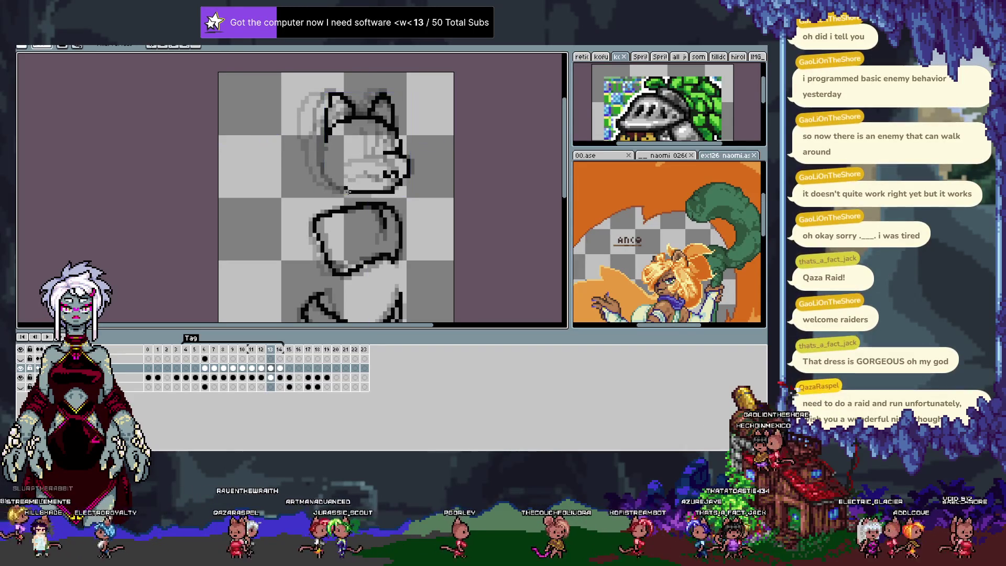
left_click_drag(328, 130, 346, 193)
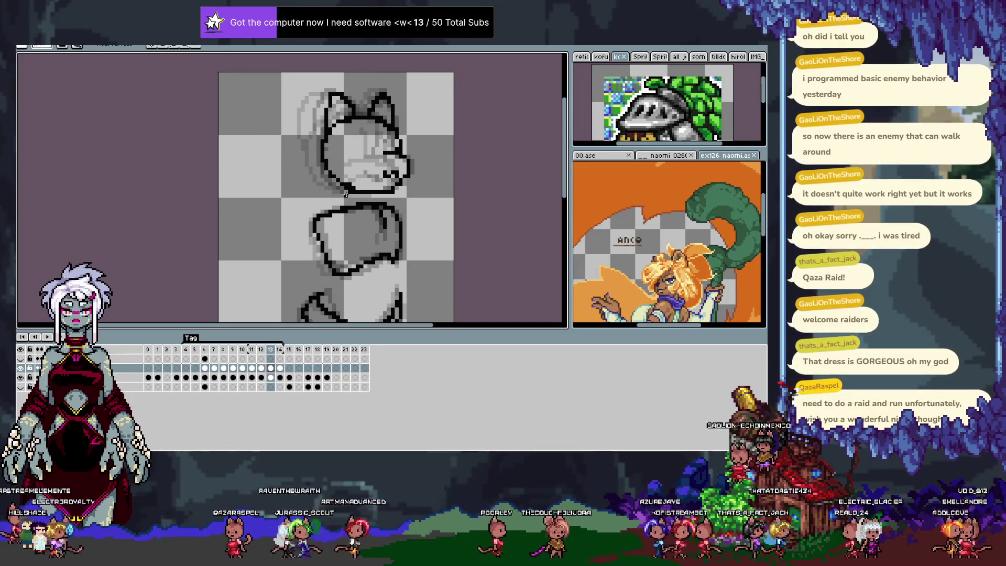
key("Right")
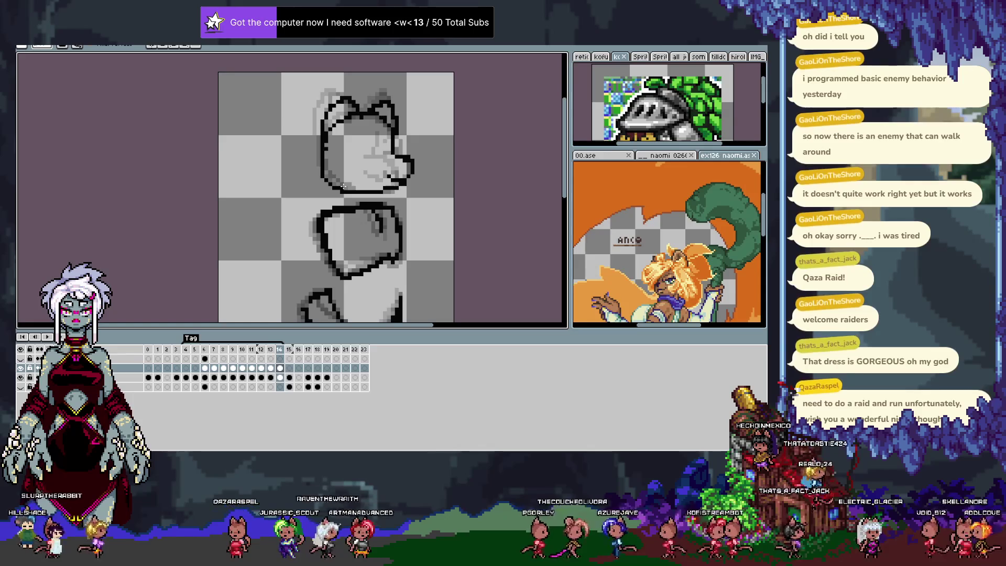
key("Left")
key("Left")
key("Left")
key("Left")
key("Left")
key("Left")
key("Left")
key("Right")
key("Right")
key("Right")
key("Right")
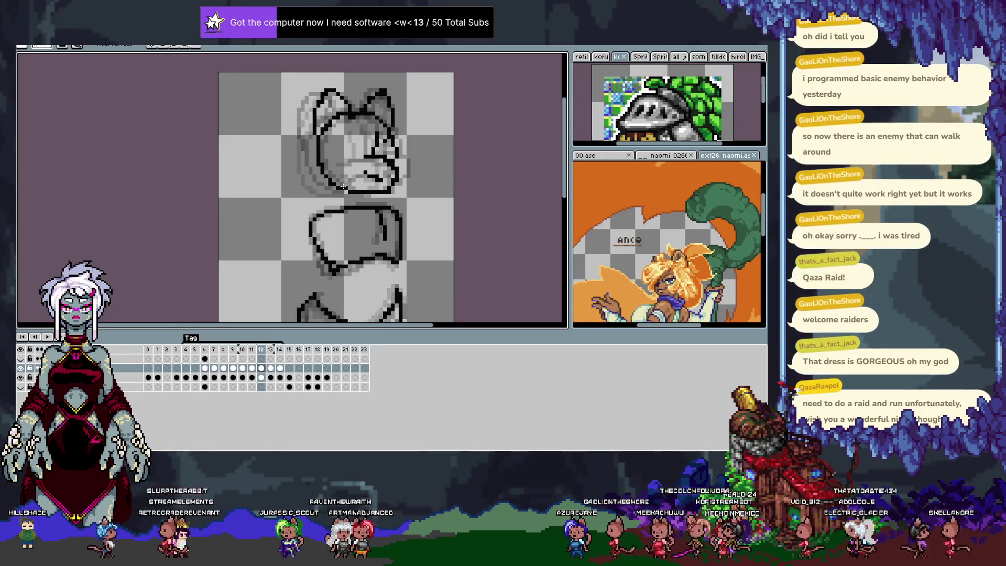
key("Right")
key("Right")
key("Right")
key("Left")
key("Left")
key("Left")
key("Left")
key("Left")
key("Right")
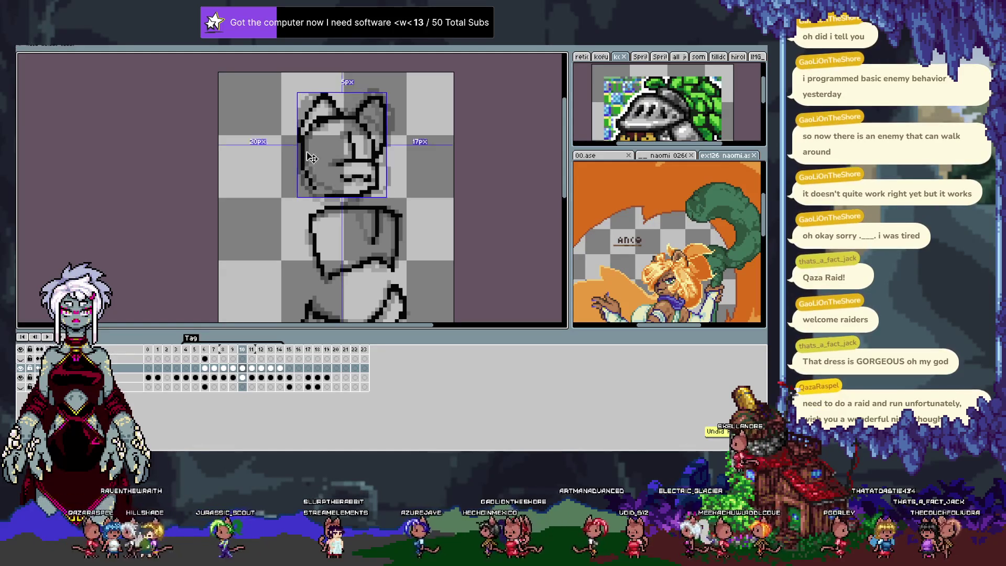
Step: Undo the last change, lasso the left side of the head and hide the interface
key("ctrl+z")
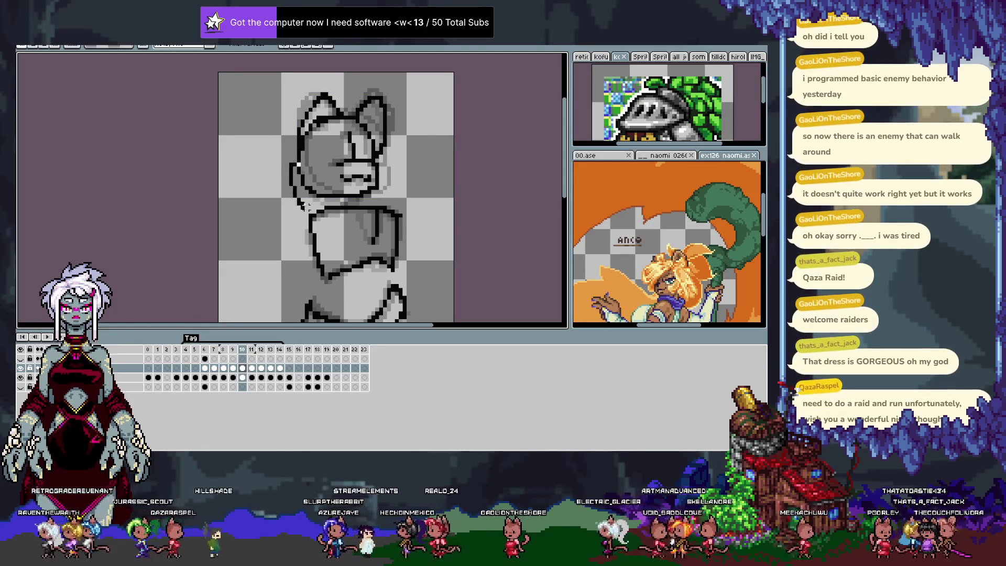
left_click_drag(309, 168, 301, 213)
key("Tab")
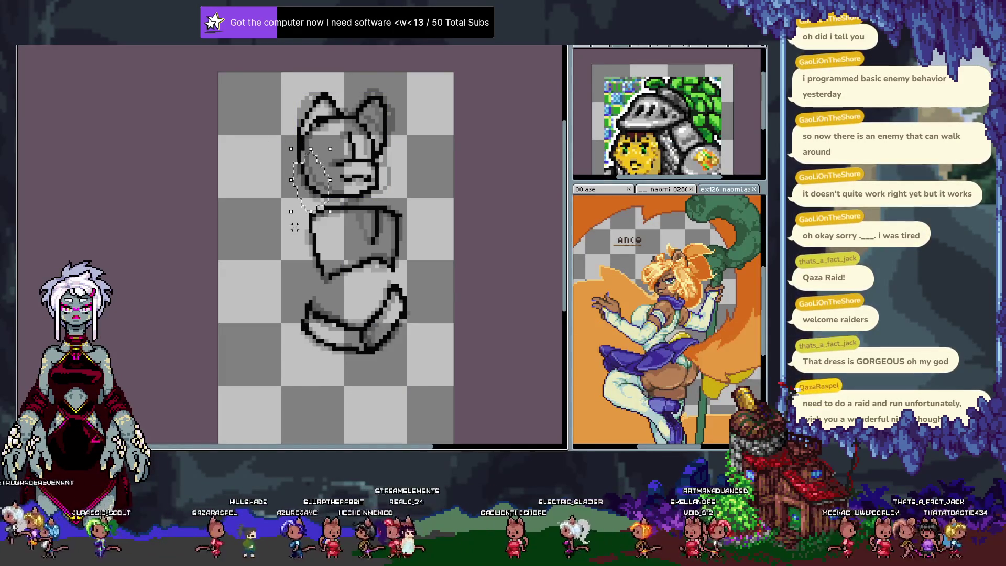
Step: Restore the interface, undo a partial stroke and scrub frames to land on frame 14
key("f")
key("Right")
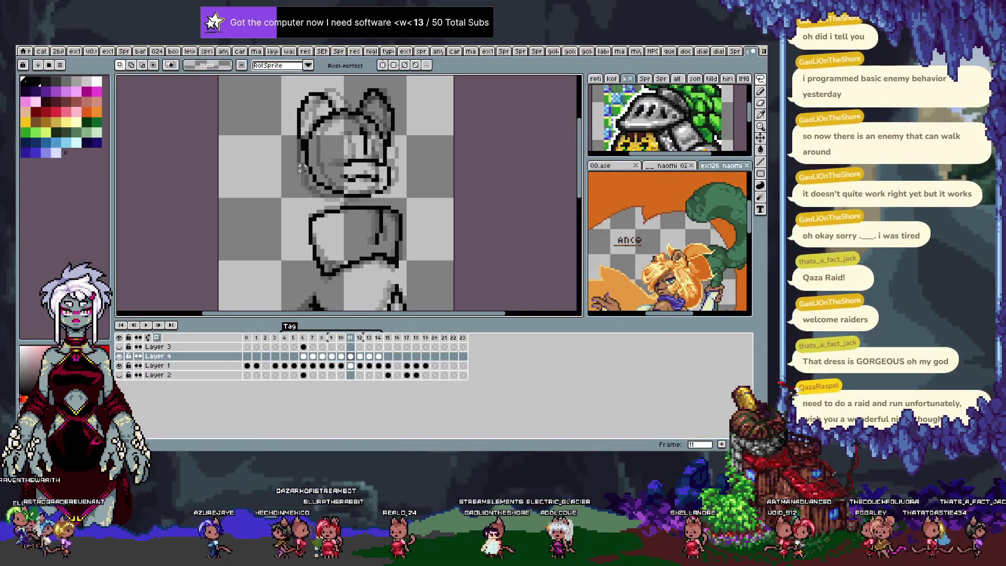
key("b")
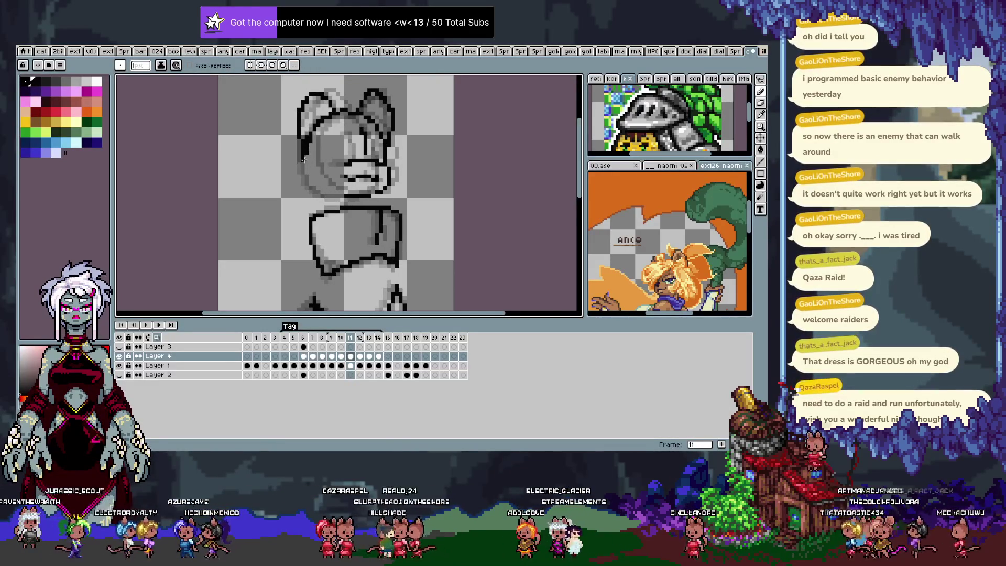
key("ctrl+z")
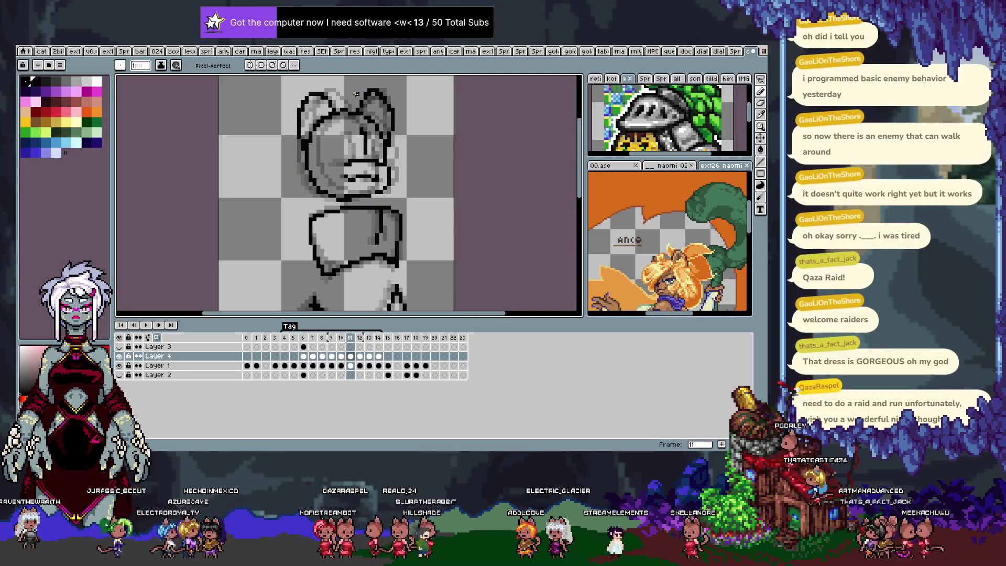
key("period")
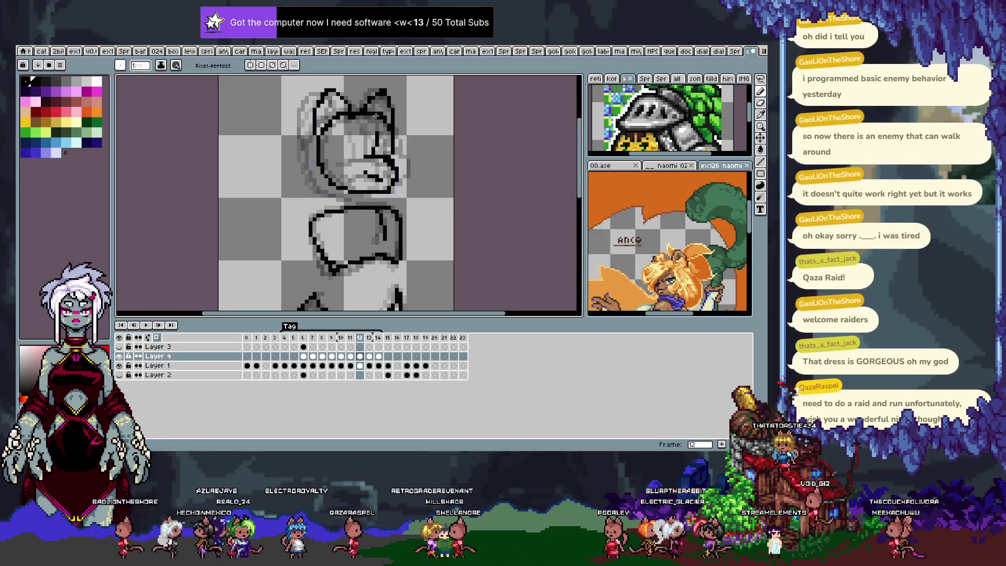
key("Right")
key("Right")
key("Right")
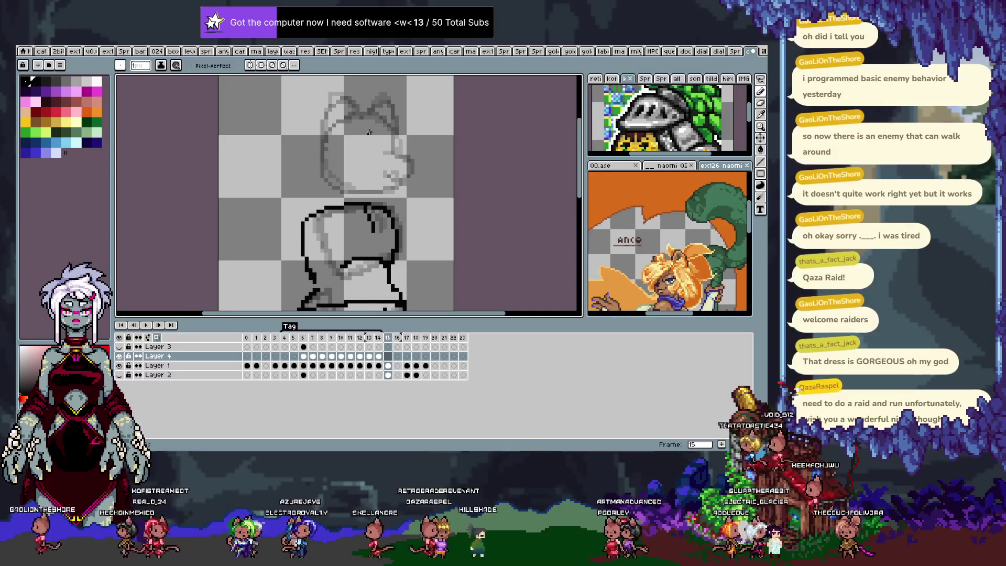
key("Right")
key("Right")
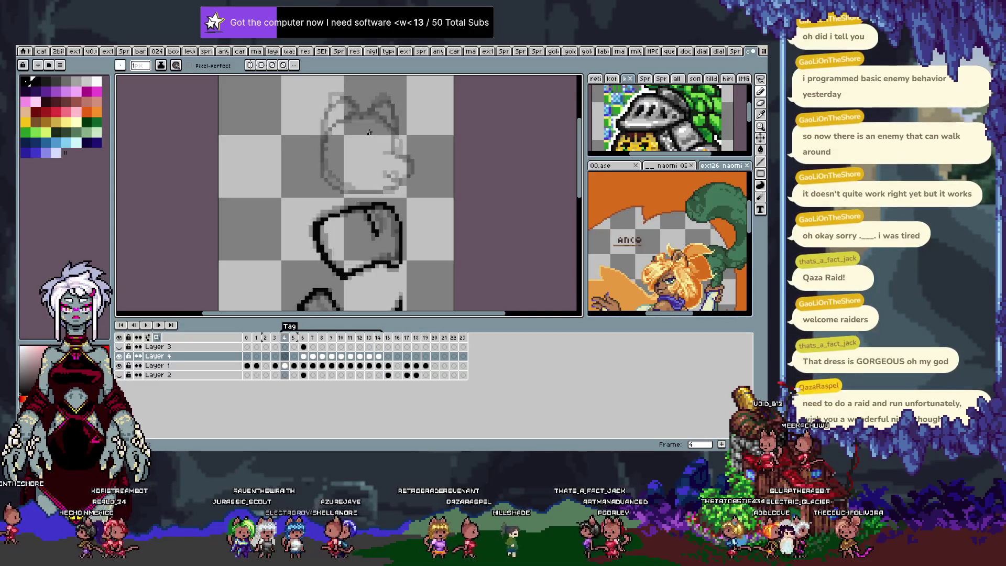
key("Right")
key("Right")
key("Right")
key("Right")
key("Right")
key("Right")
key("Right")
key("Right")
key("Right")
key("Right")
key("Left")
key("Right")
key("Left")
key("Right")
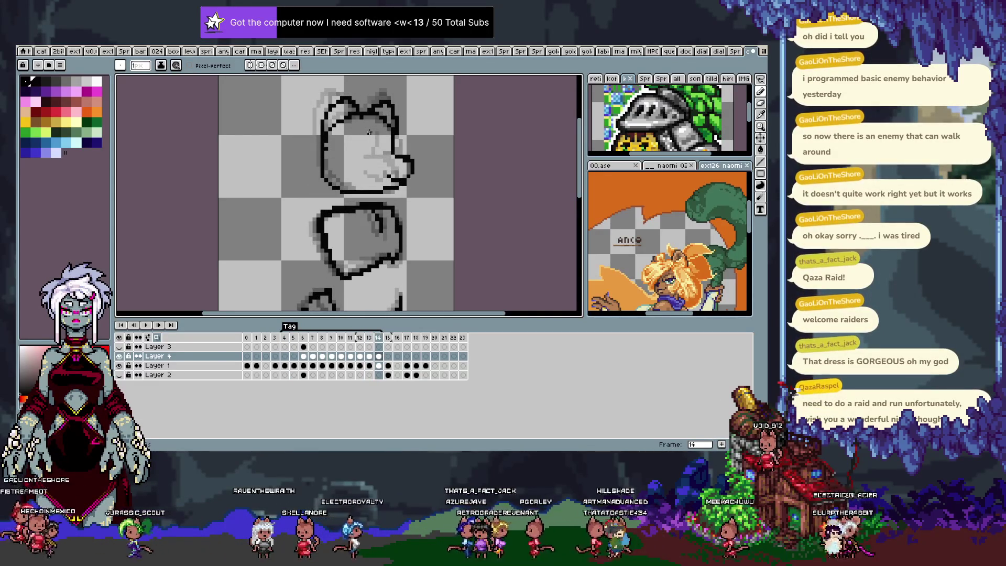
Step: Cut frame 14's head outline from Layer 4, paste it onto Layer 3 and return to Layer 4
key("Delete")
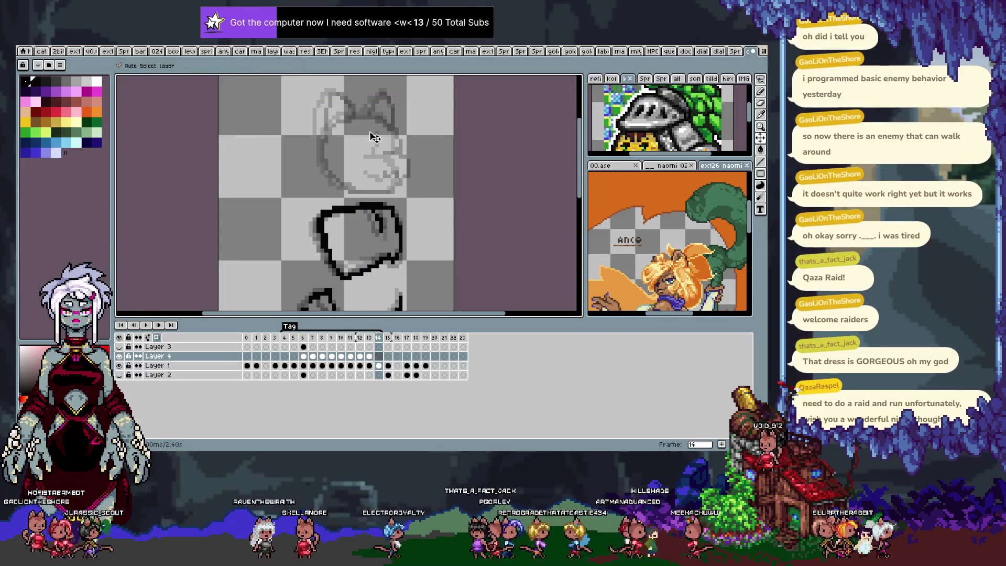
key("Up")
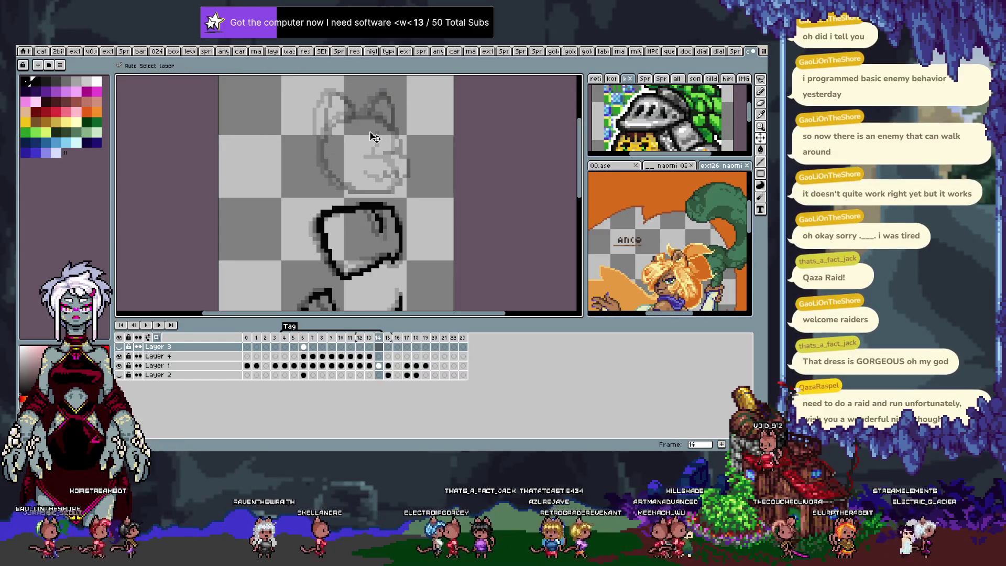
key("b")
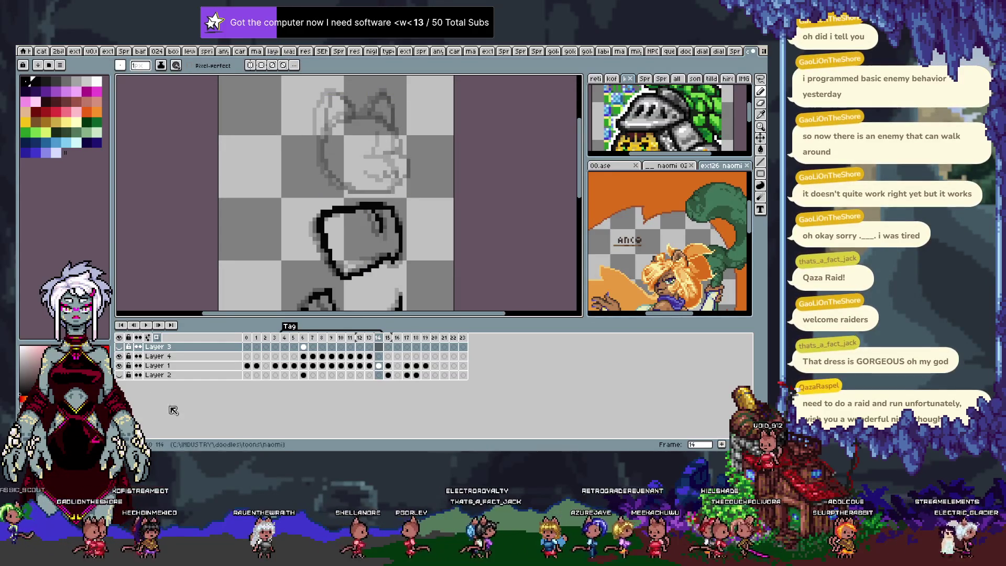
key("ctrl+v")
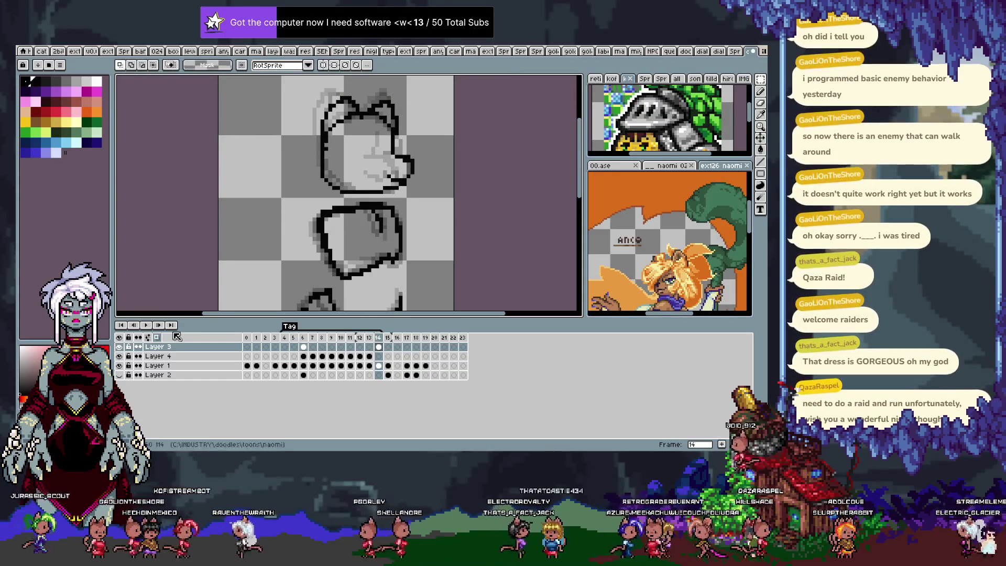
key("Escape")
key("Down")
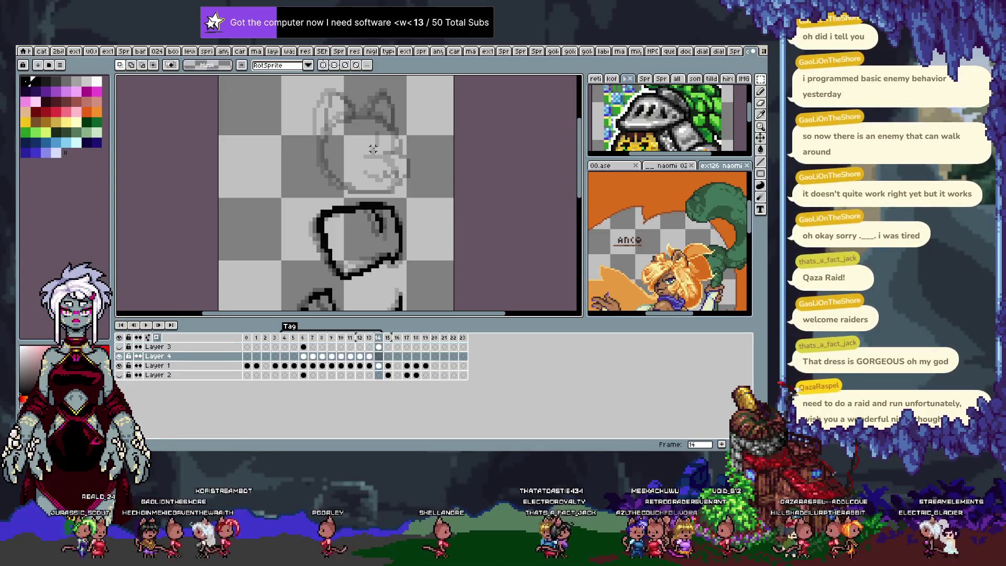
key("Return")
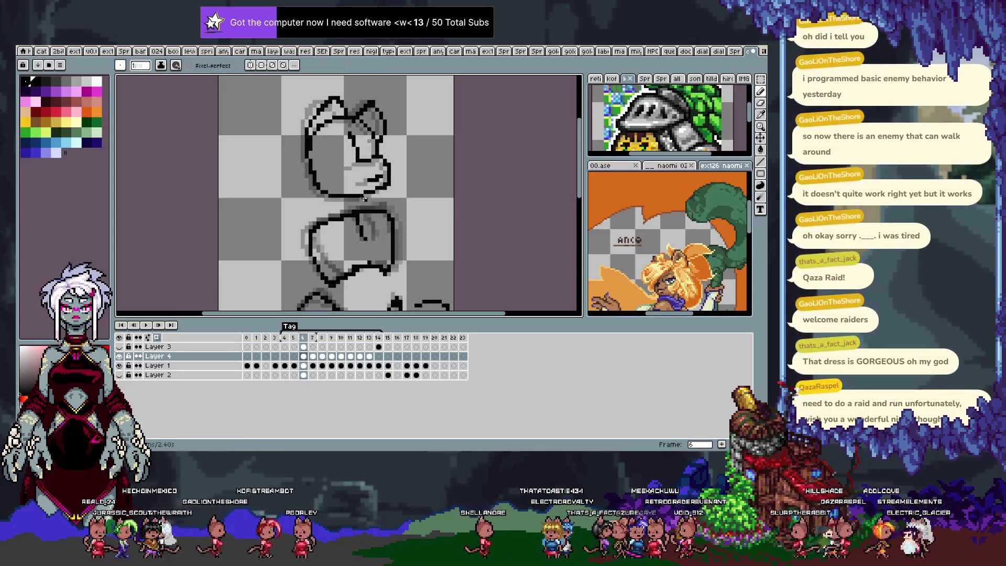
Step: Flip back and forth between frames 5 and 9 to compare the head poses, ending on frame 5
key("Left")
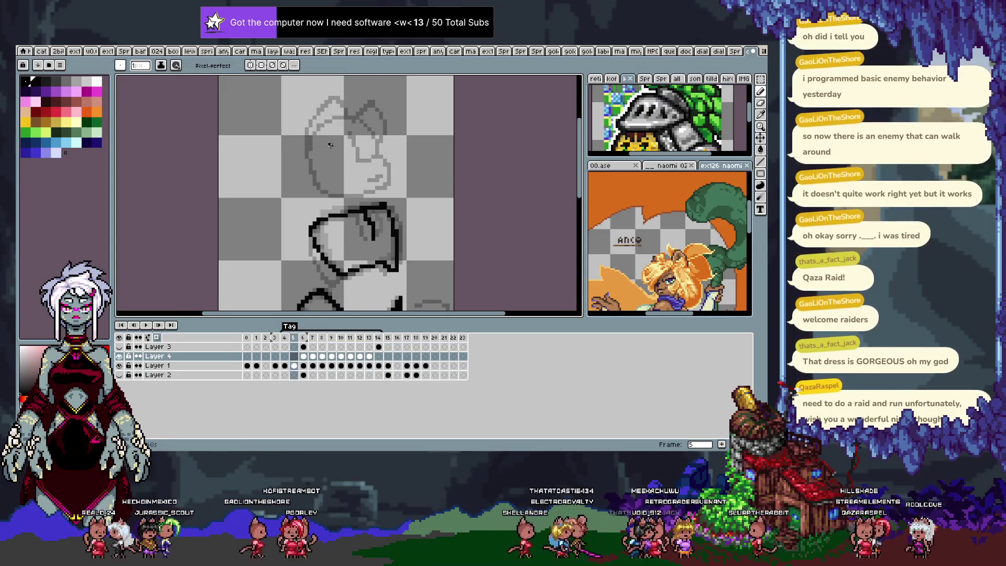
key("Right")
key("Right")
key("Right")
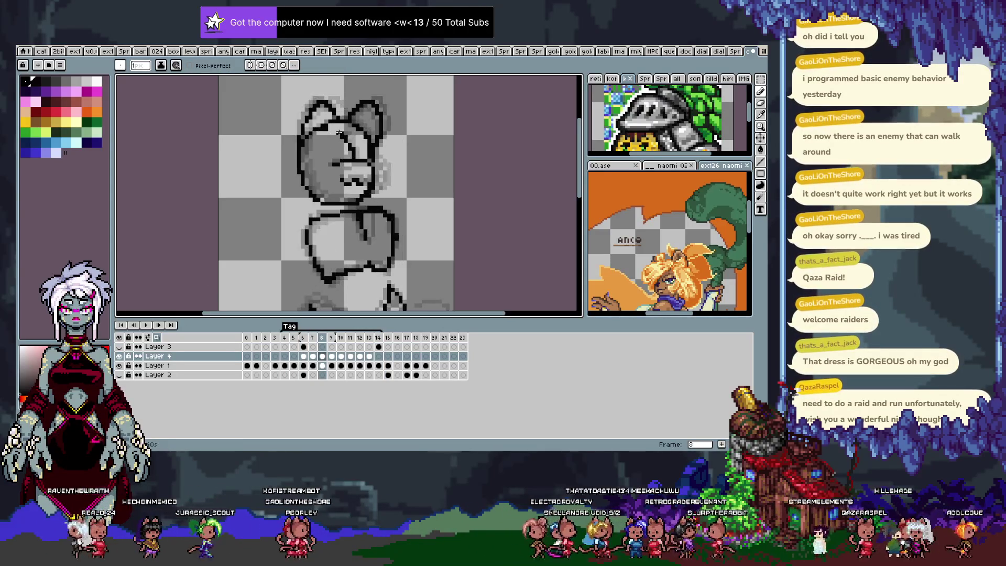
key("Right")
key("Left")
key("Right")
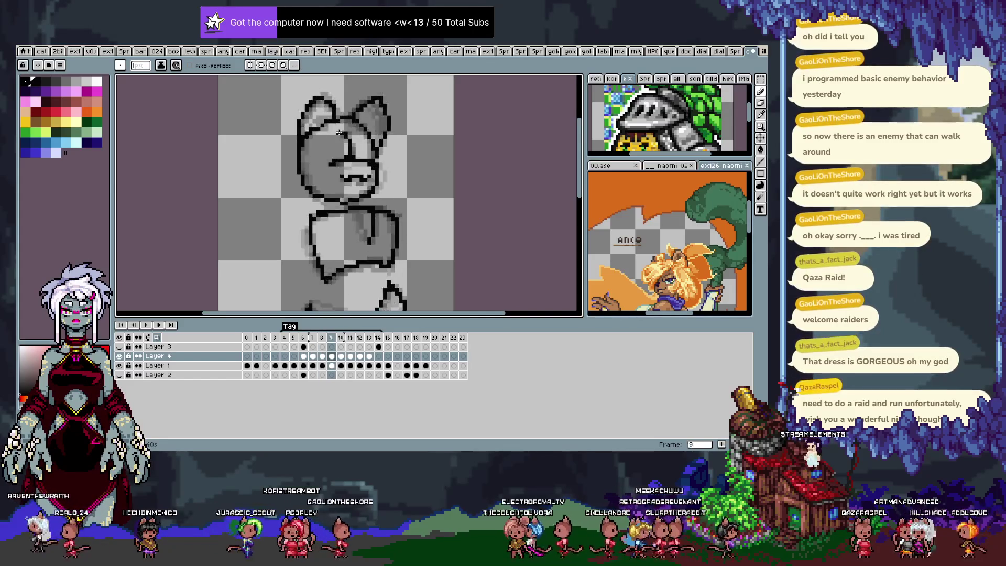
key("Left")
key("Left")
key("Left")
key("Left")
key("Right")
key("Right")
key("Right")
key("Right")
key("Right")
key("Right")
key("Right")
key("Right")
key("Right")
key("Left")
key("Left")
key("Left")
key("Left")
key("Left")
key("Left")
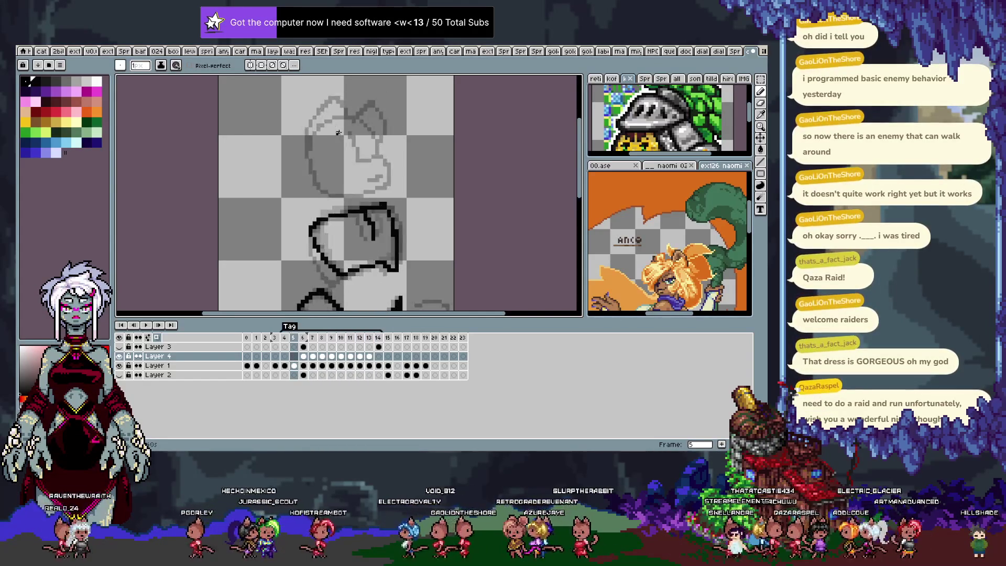
key("Left")
key("Left")
key("Left")
key("Right")
key("Right")
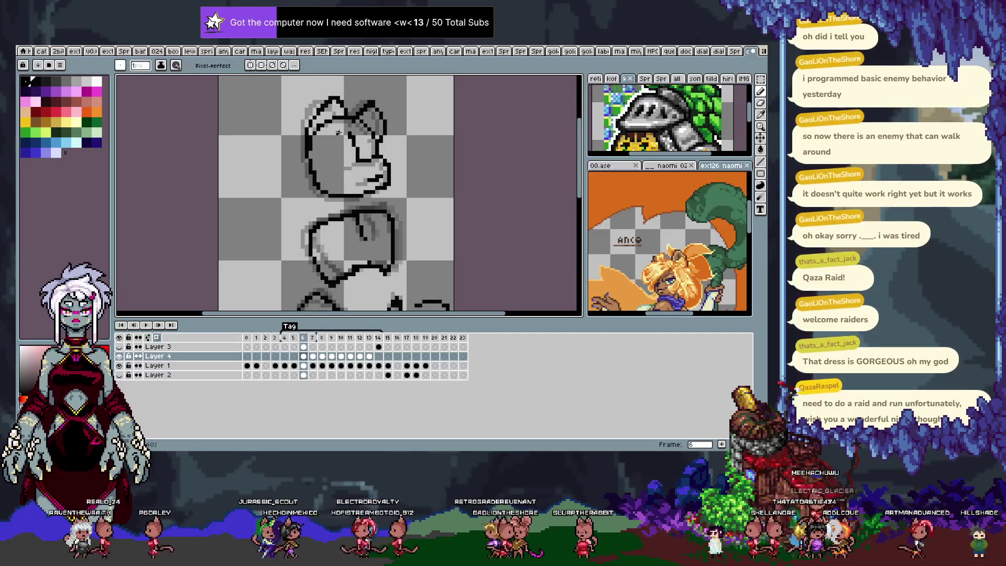
key("Right")
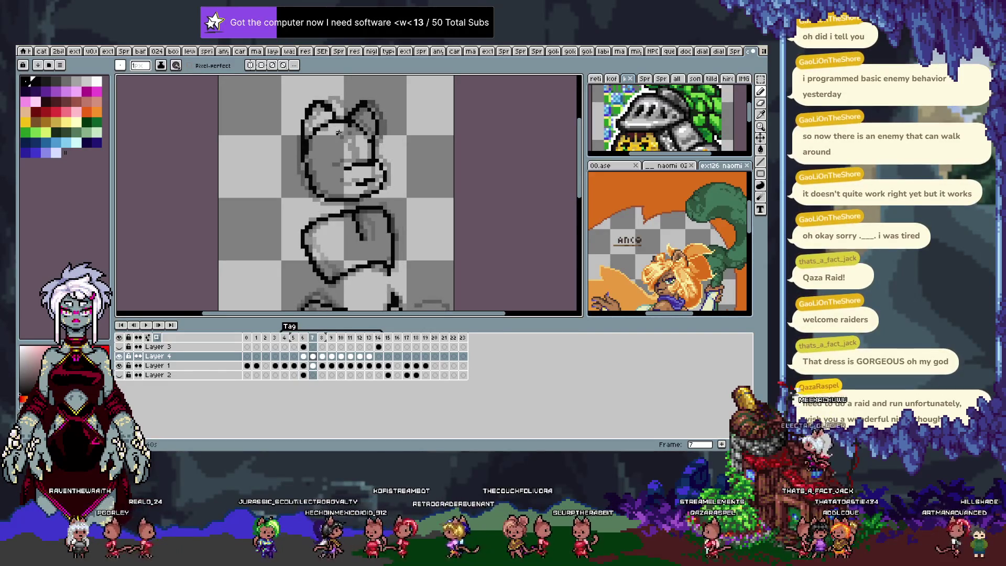
key("Right")
key("Right")
key("Left")
key("Left")
key("Left")
key("Left")
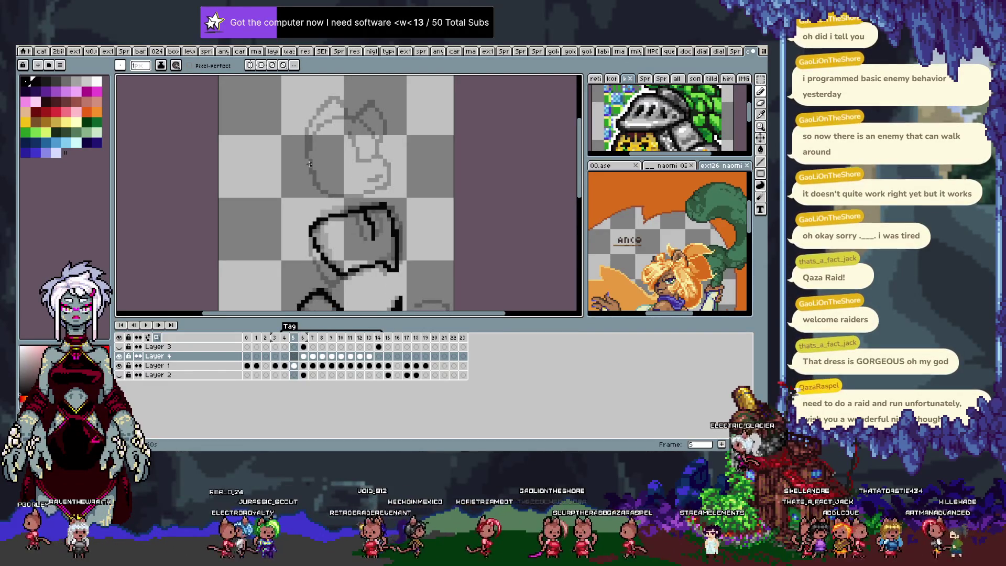
Step: Undo the old stroke and ink the right, bottom and left sides of frame 5's head
key("ctrl+z")
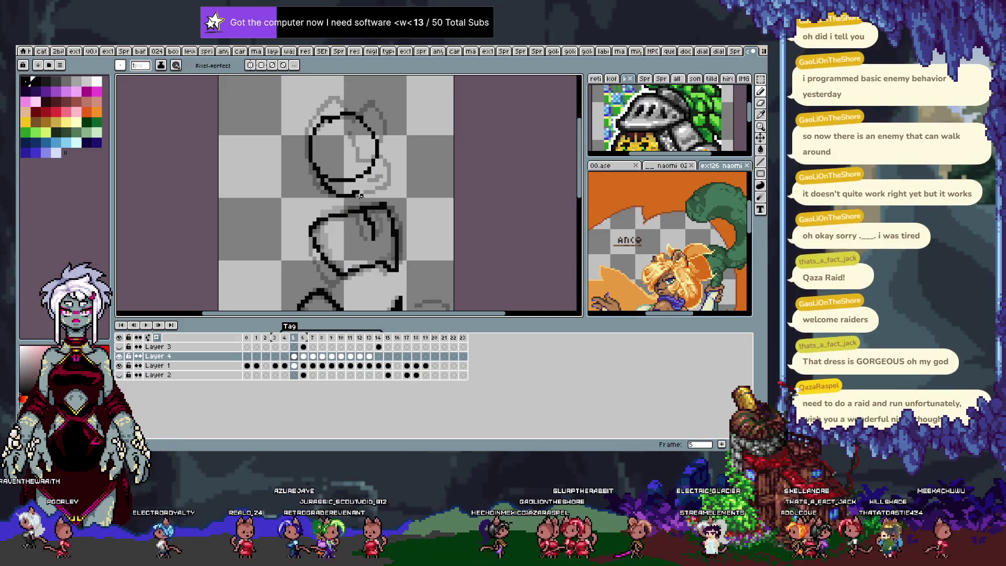
left_click_drag(384, 182, 368, 146)
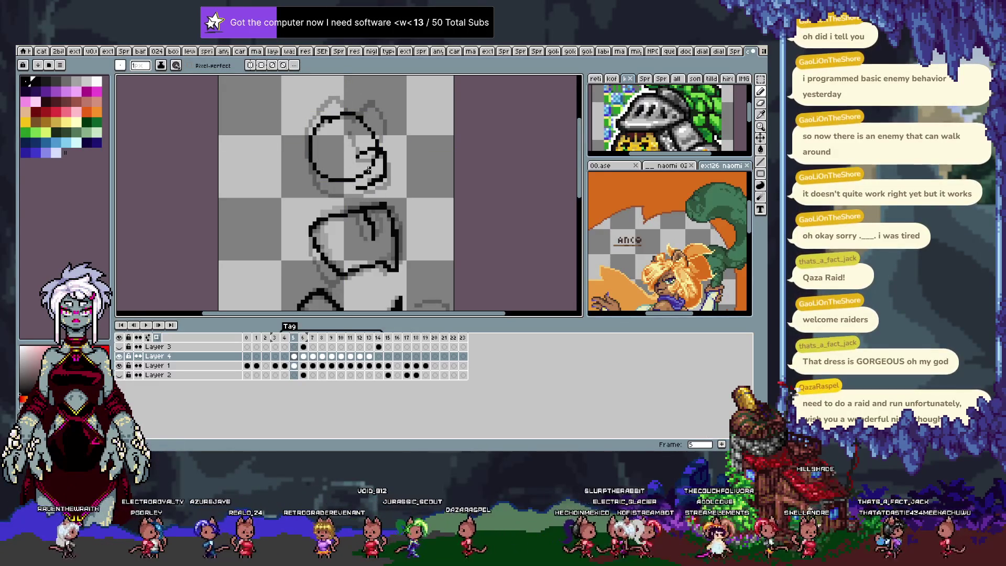
key("e")
key("b")
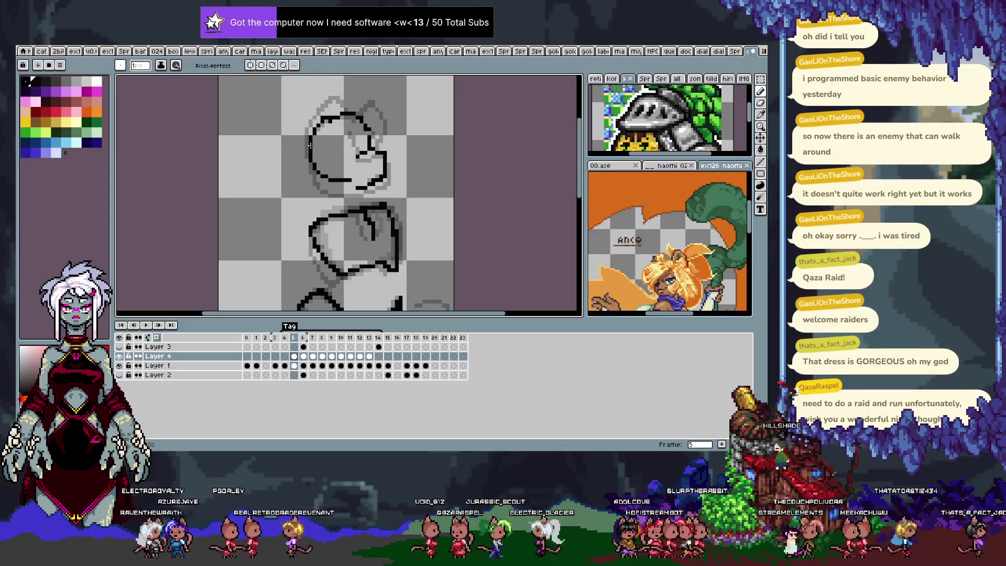
left_click_drag(317, 123, 322, 179)
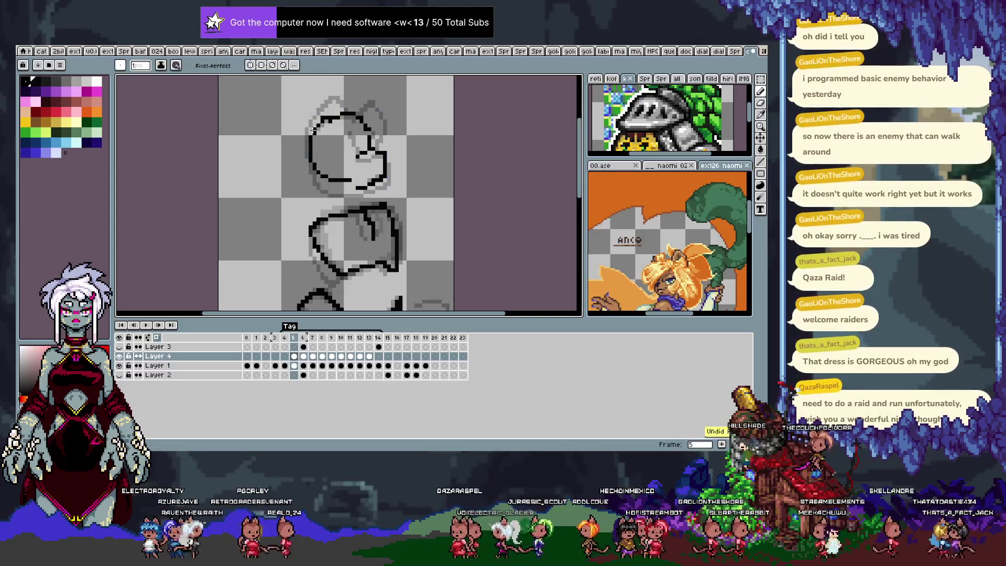
left_click_drag(308, 134, 363, 190)
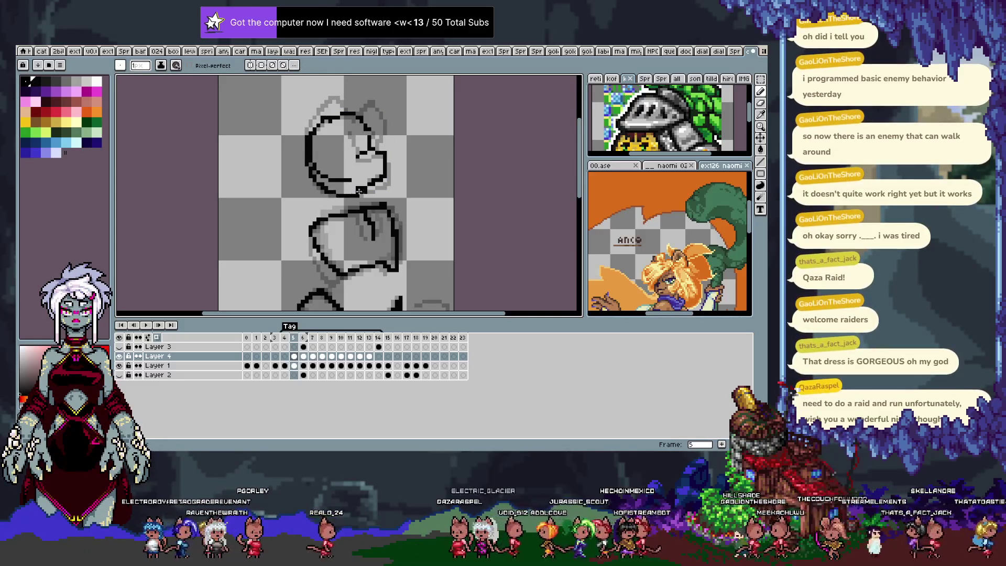
Step: Clean up with the eraser, redraw the head's top with an ear peak and step back a frame
key("e")
key("b")
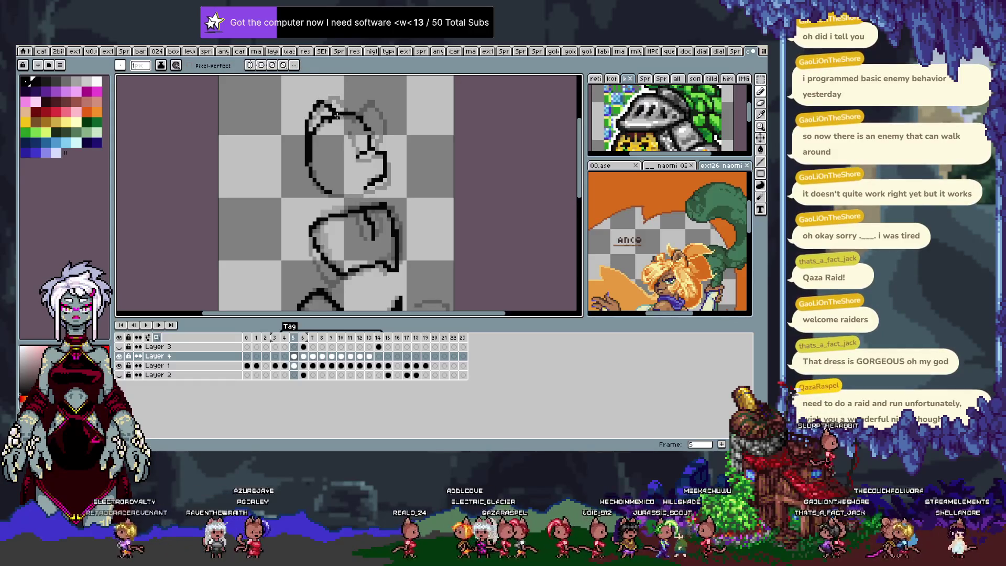
mouse_move(361, 115)
left_mouse_down()
mouse_move(372, 120)
mouse_move(371, 99)
left_mouse_up()
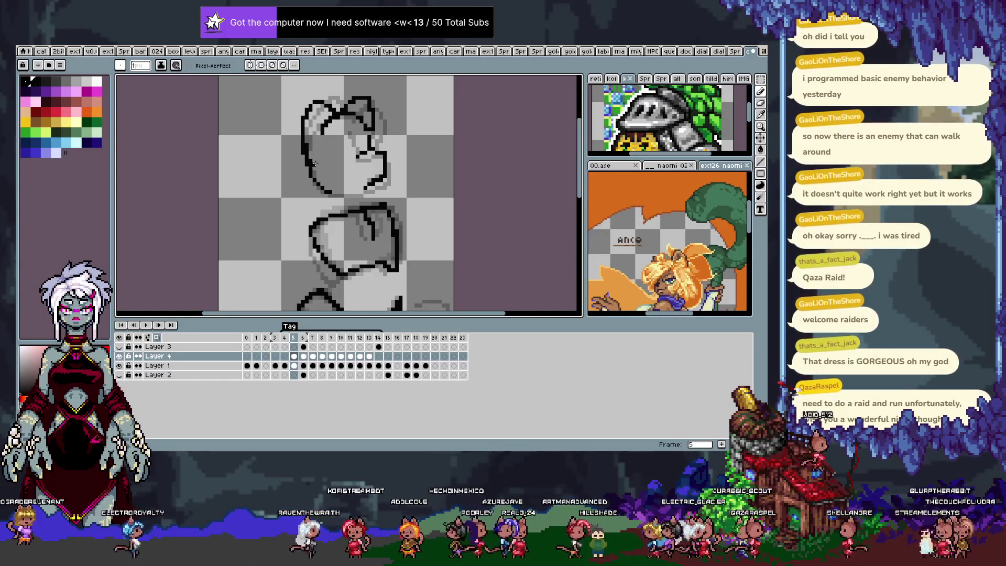
key("Left")
Step: Scrub through frames 4 to 11, flipping between frames 4 and 5 to compare heads
key("Left")
key("Right")
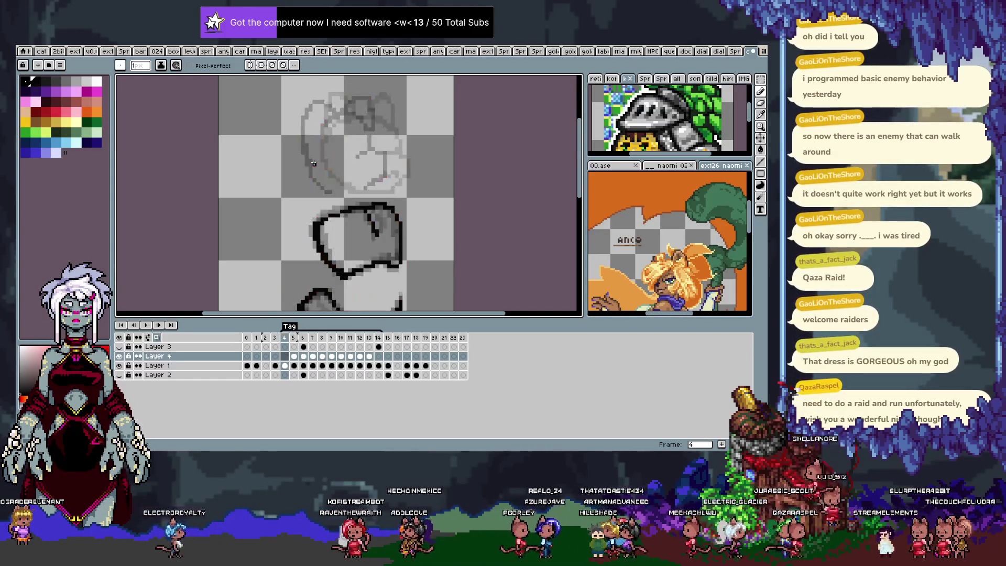
key("Right")
key("Right")
key("Right")
key("Right")
key("Left")
key("Left")
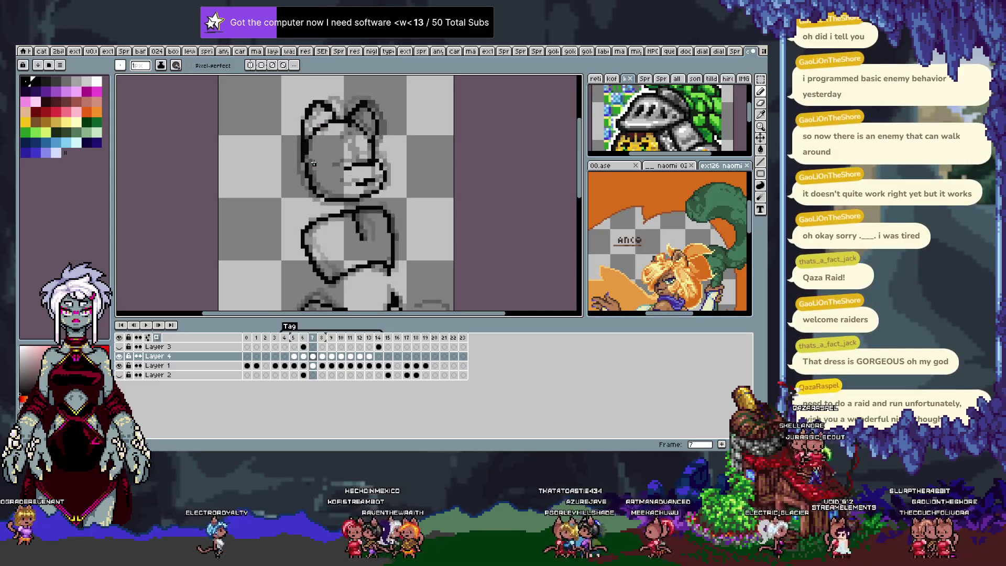
key("Left")
key("Right")
key("Right")
key("Right")
key("Right")
key("Right")
key("Right")
key("Left")
key("Left")
key("Left")
key("Left")
key("Left")
key("Left")
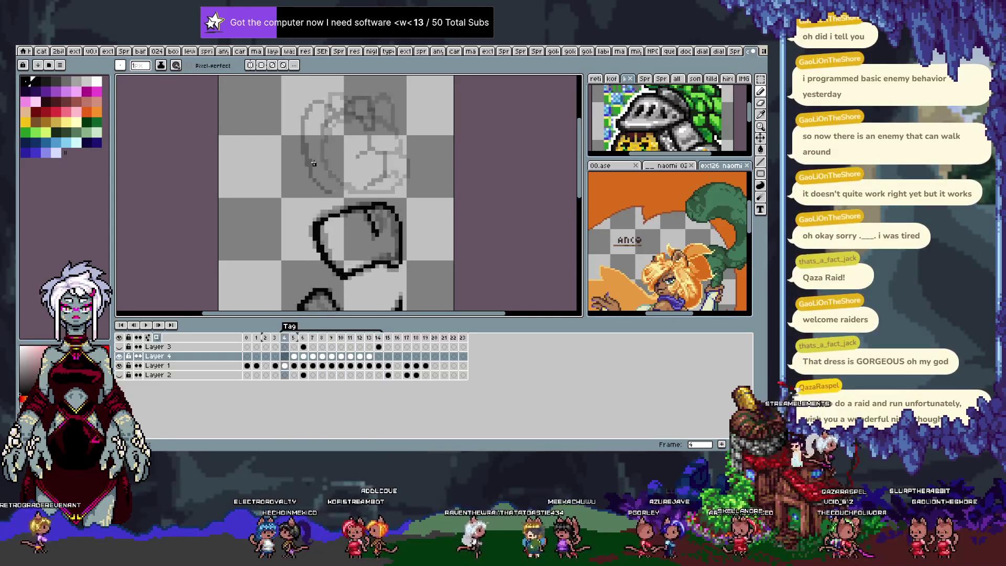
key("Right")
key("Left")
key("Right")
key("Left")
key("Right")
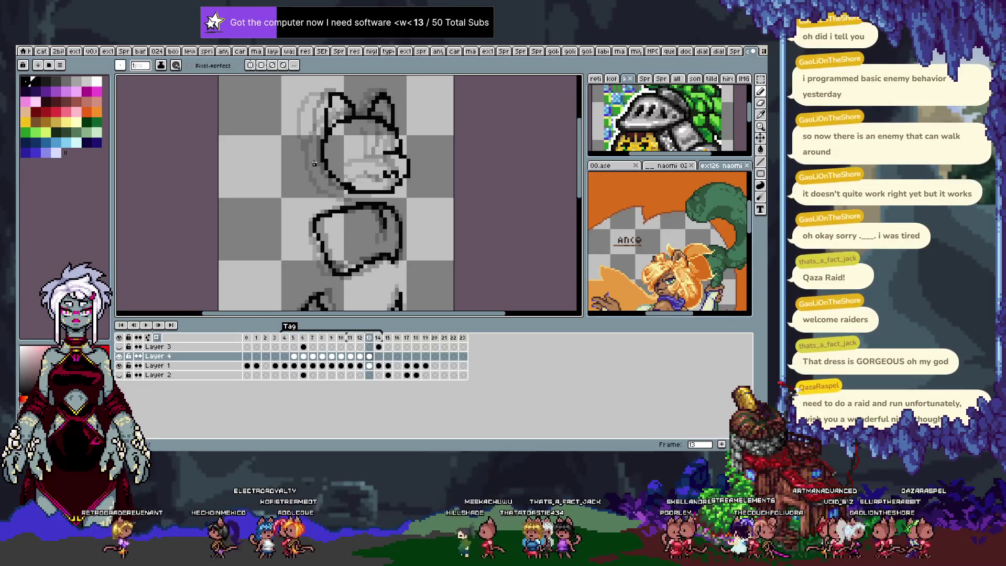
key("Left")
Step: Advance to frame 14, compare neighbours, ink a black head outline over the sketch and move to frame 15
key("Right")
key("Right")
key("Right")
key("Right")
key("Right")
key("Right")
key("Right")
key("Right")
key("Right")
key("Right")
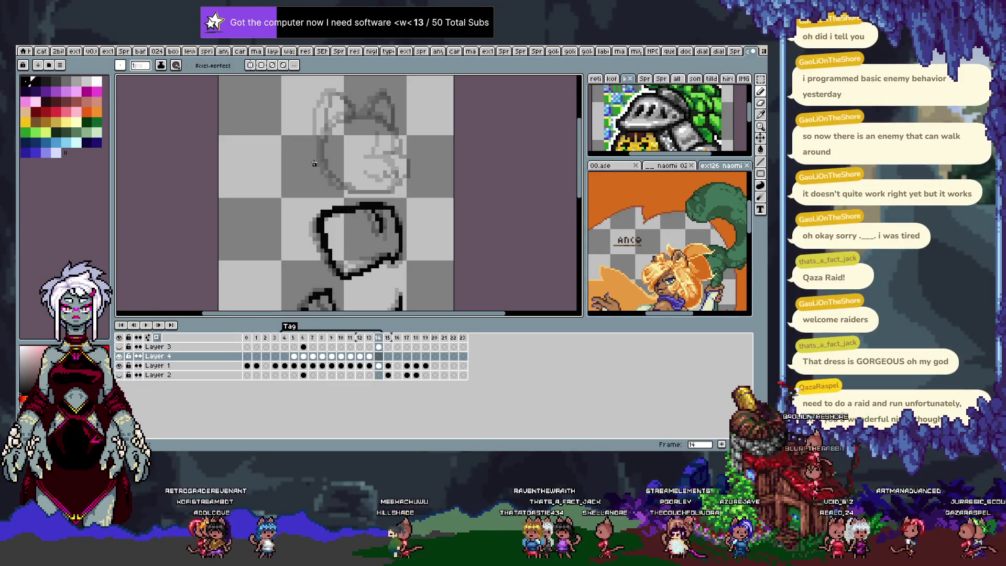
key("Right")
key("Right")
key("Left")
key("Right")
key("Left")
key("Left")
key("Right")
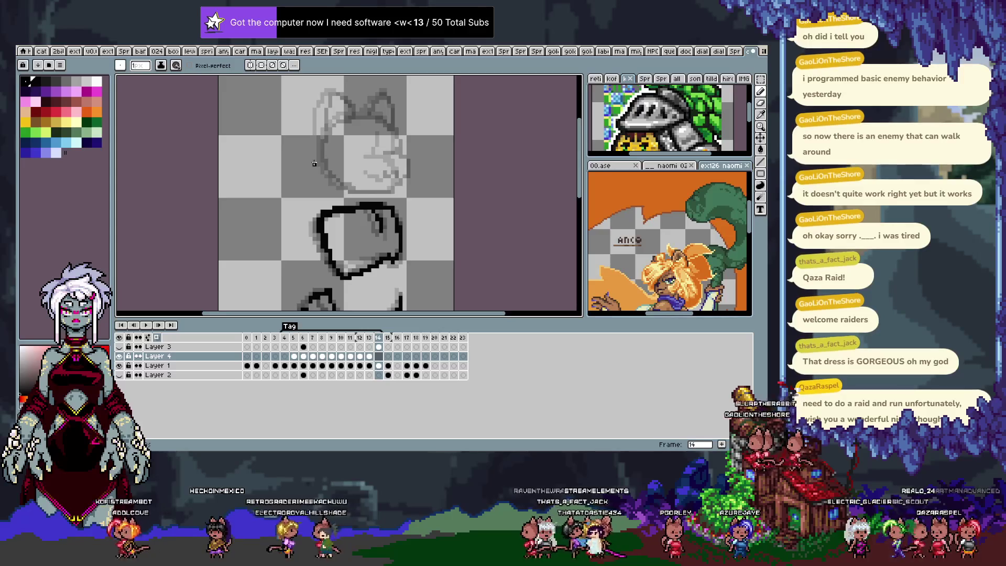
key("Left")
mouse_move(333, 122)
left_mouse_down()
mouse_move(351, 187)
mouse_move(386, 154)
left_mouse_up()
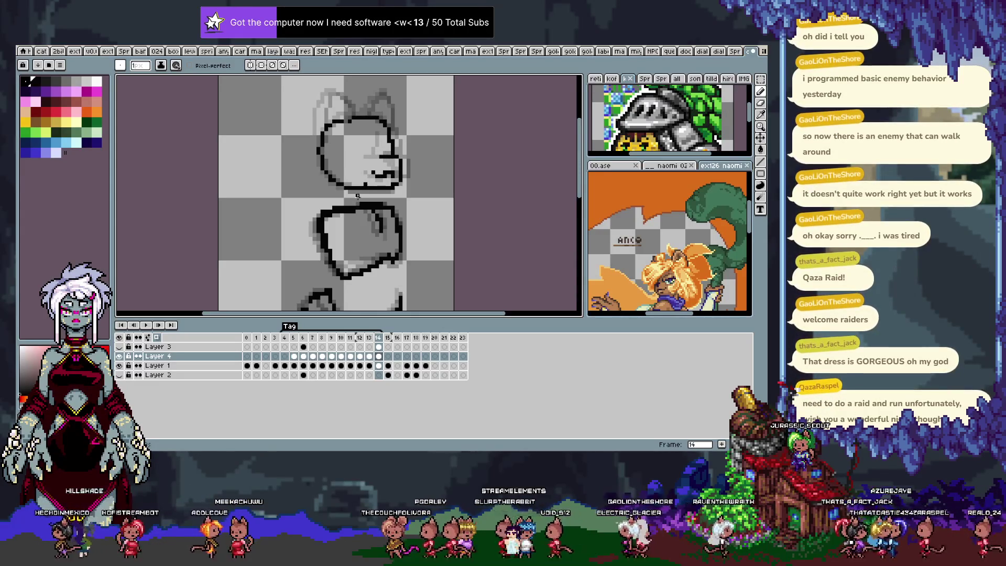
key("Right")
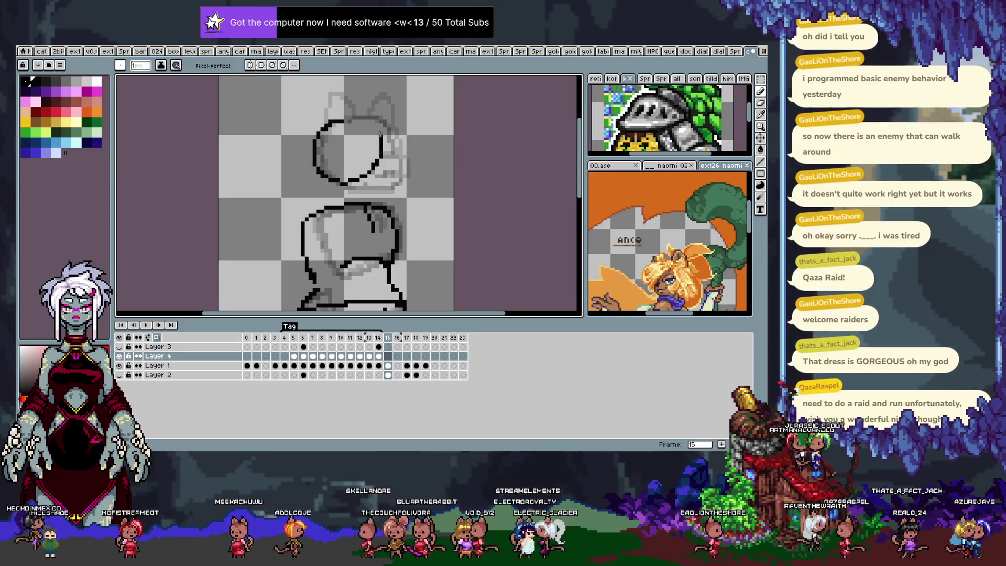
Step: Ink frame 15's head curve, mouth line and upper-right ear, undoing misplaced strokes
left_click_drag(370, 126, 356, 182)
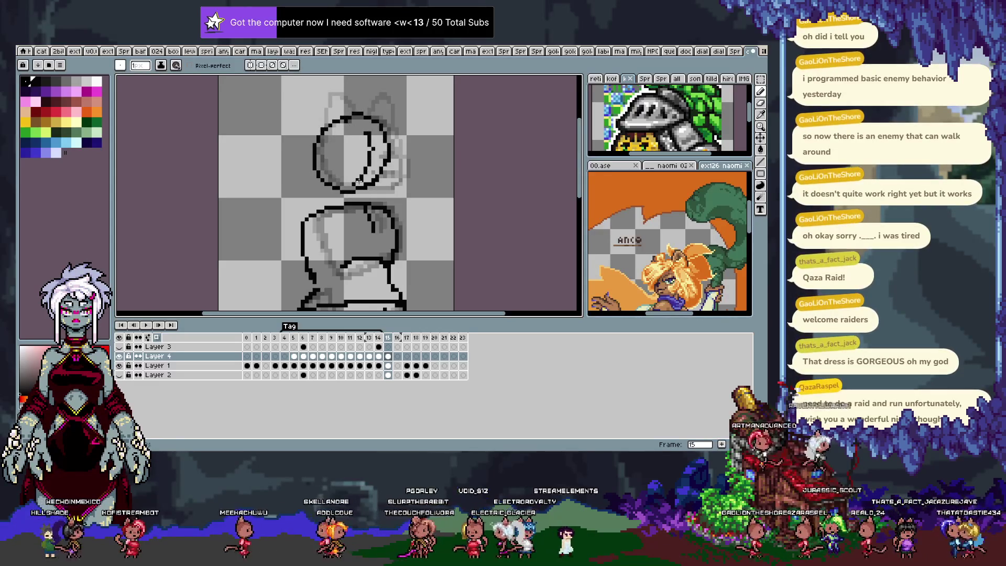
left_click_drag(370, 118, 393, 170)
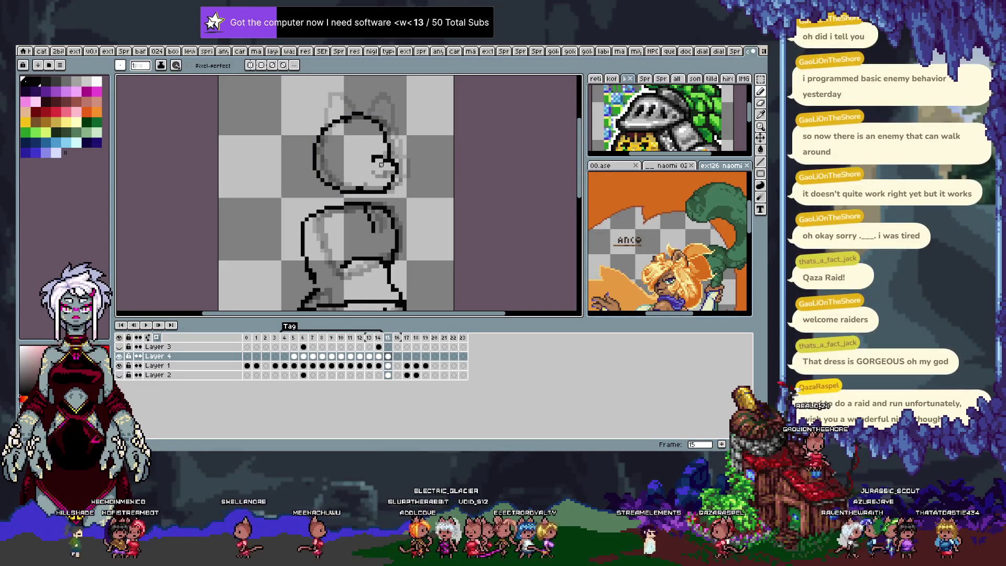
left_click_drag(366, 178, 385, 175)
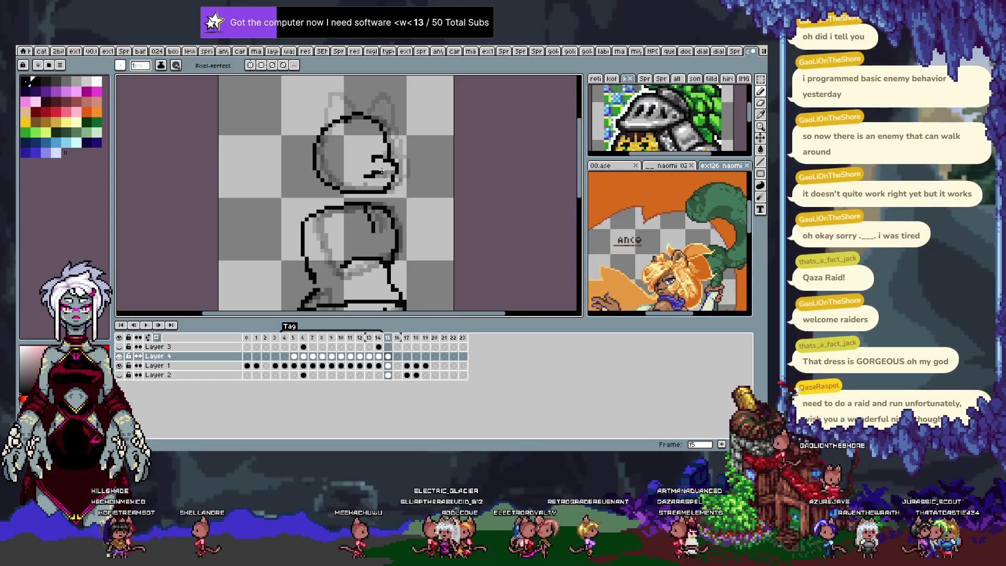
mouse_move(377, 132)
left_mouse_down()
mouse_move(381, 156)
mouse_move(391, 154)
left_mouse_up()
key("ctrl+z")
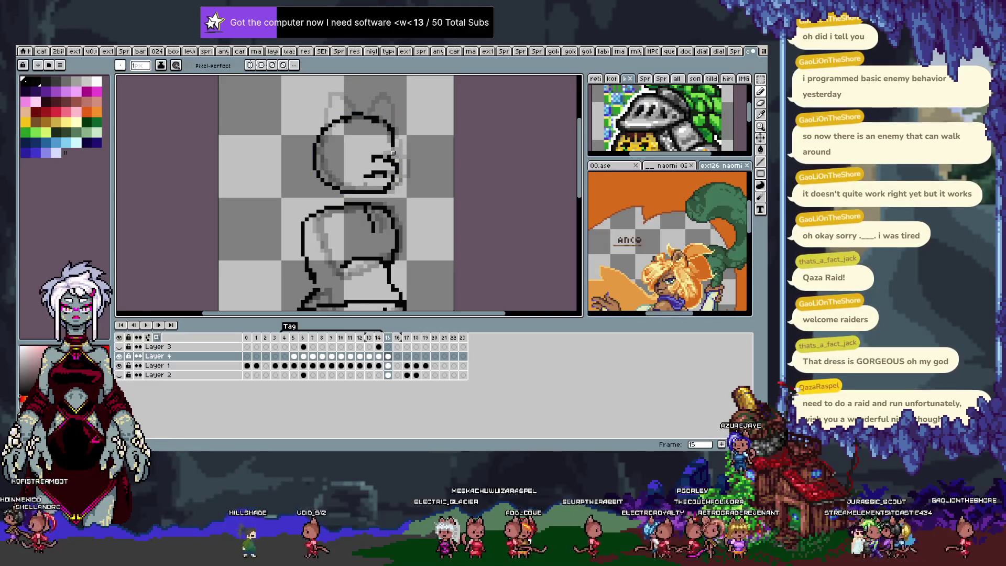
key("ctrl+z")
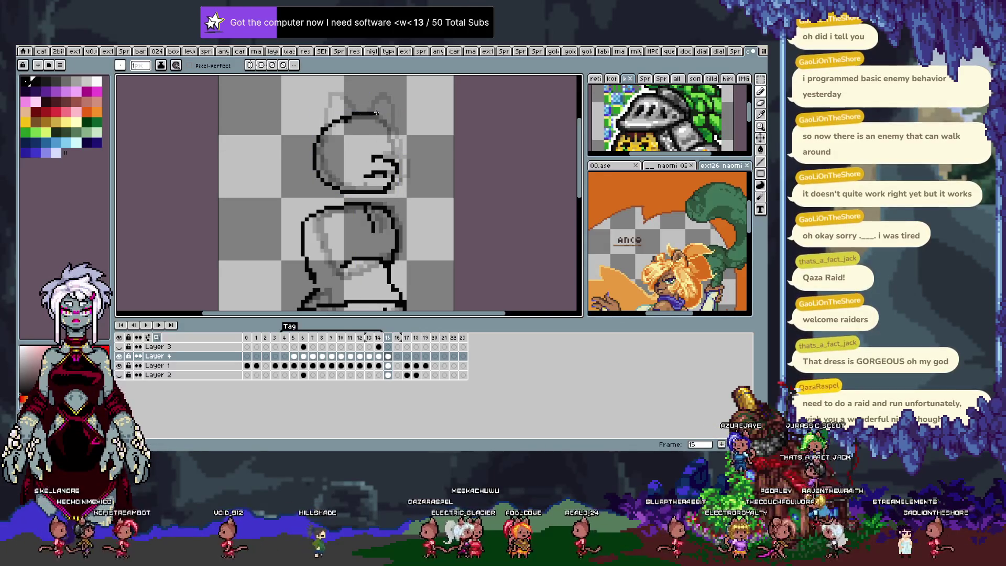
key("ctrl+z")
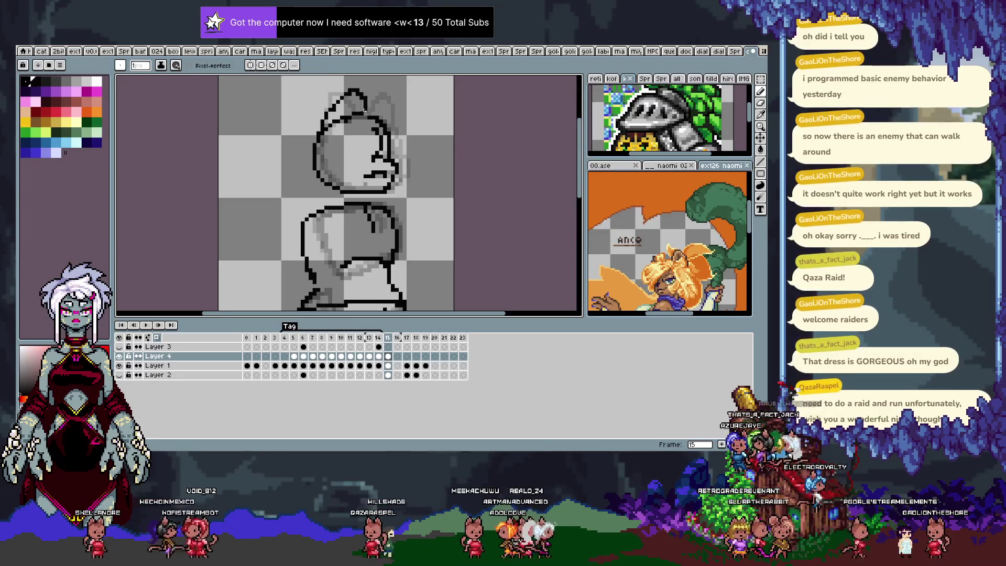
left_click_drag(395, 98, 400, 129)
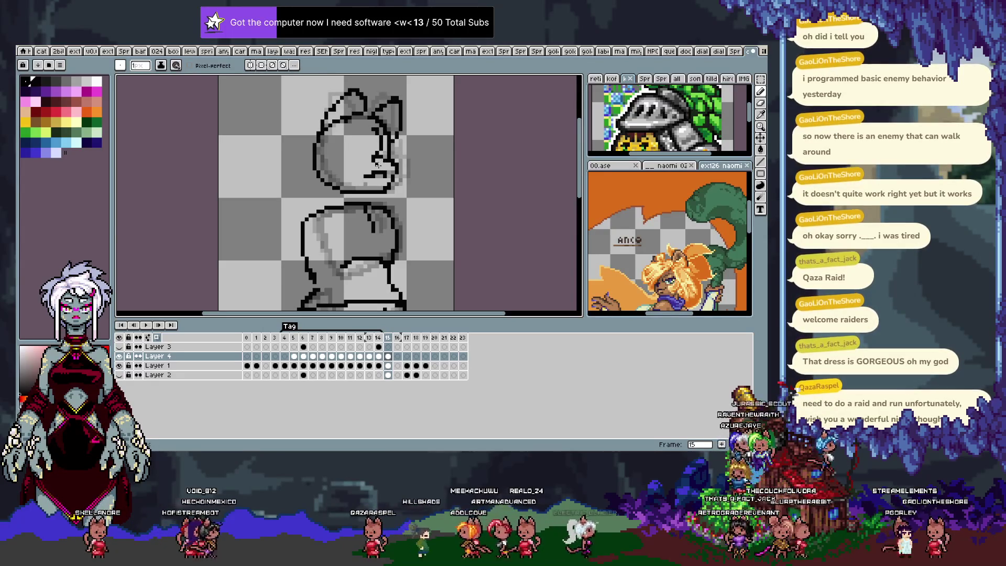
Step: Draw the head's left arc on frame 16, then step ahead and switch to the Move tool
key("Right")
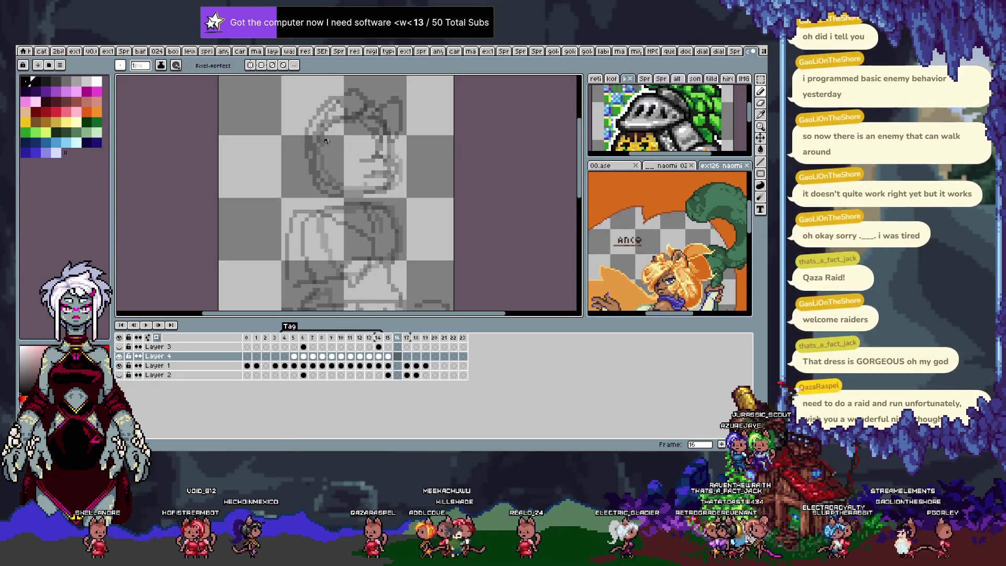
key("ctrl+z")
left_click_drag(340, 122, 359, 186)
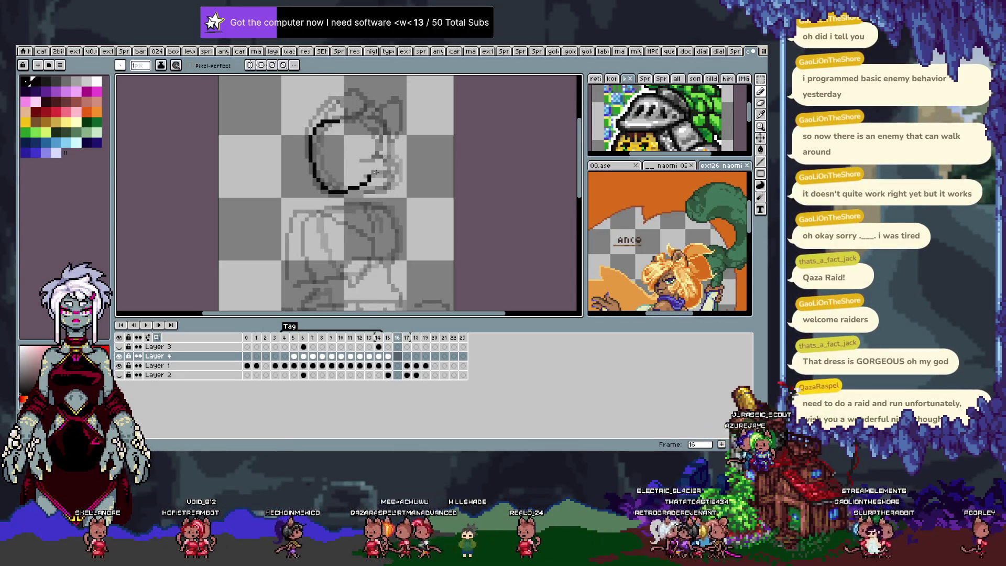
key("Right")
key("Right")
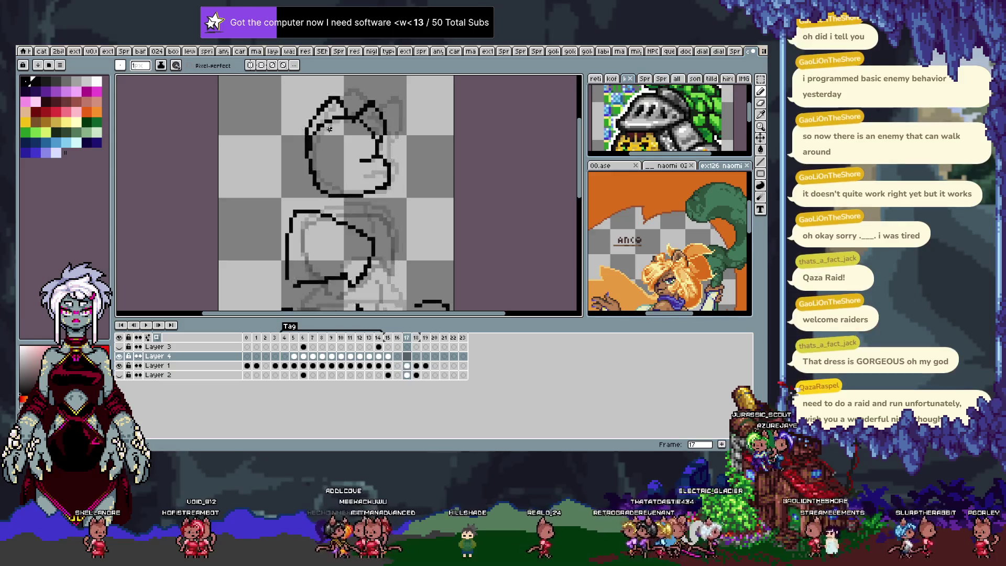
key("Right")
key("Right")
key("Right")
key("Right")
key("Right")
key("Right")
key("Right")
key("Right")
key("Right")
key("Right")
key("Right")
key("Right")
key("Right")
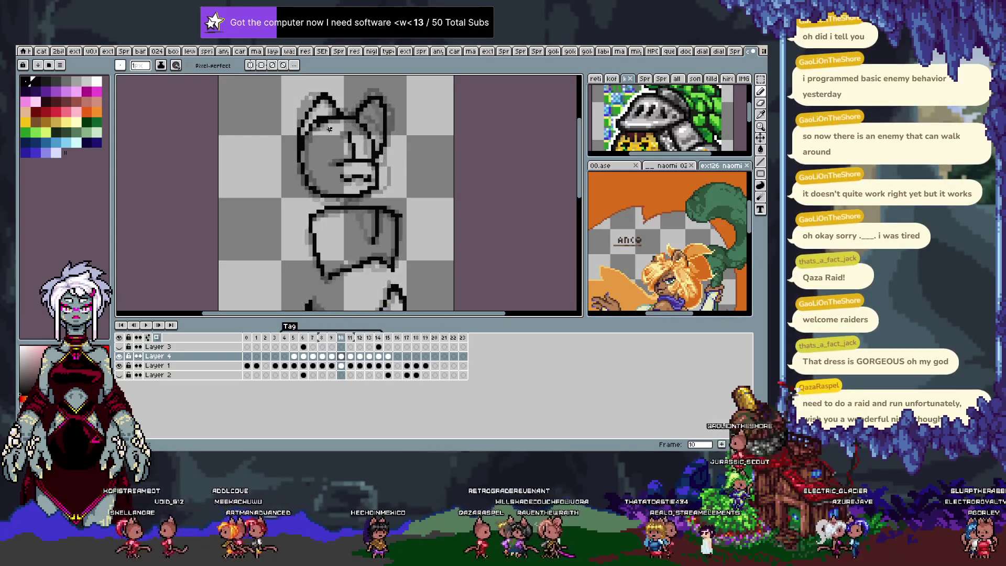
key("v")
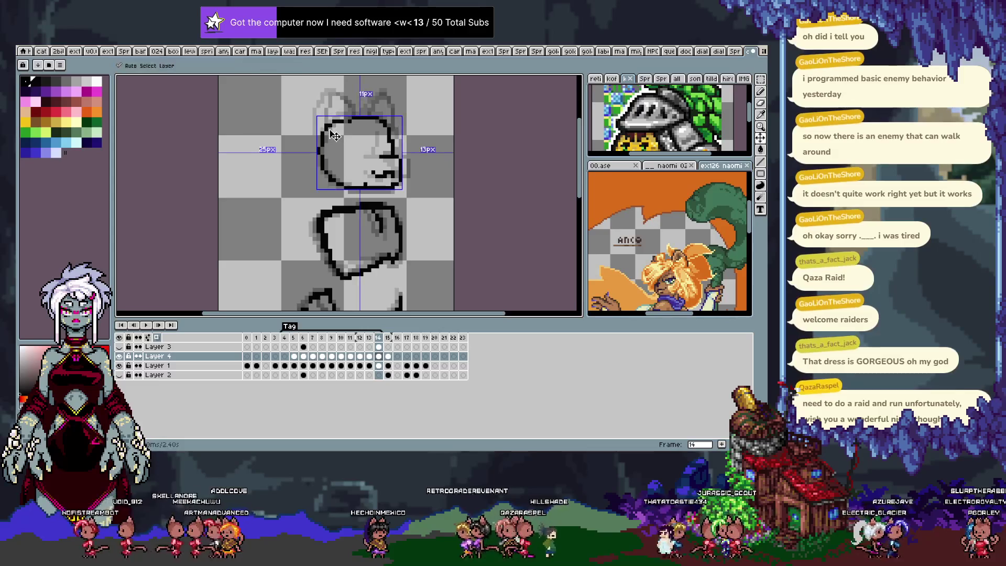
Step: Flip frame by frame through the cat sketch to check the motion, then select Layer 3
key("b")
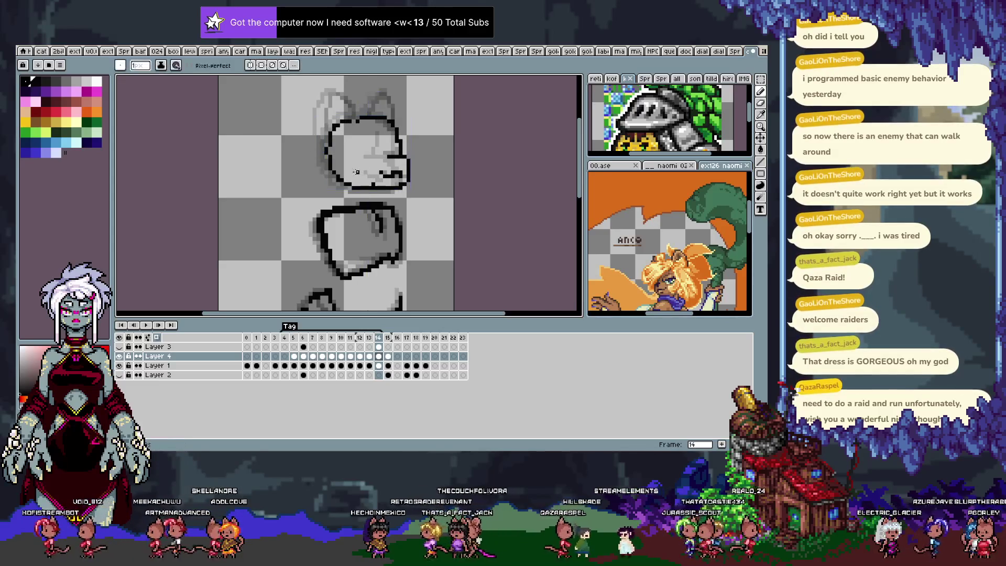
key("Left")
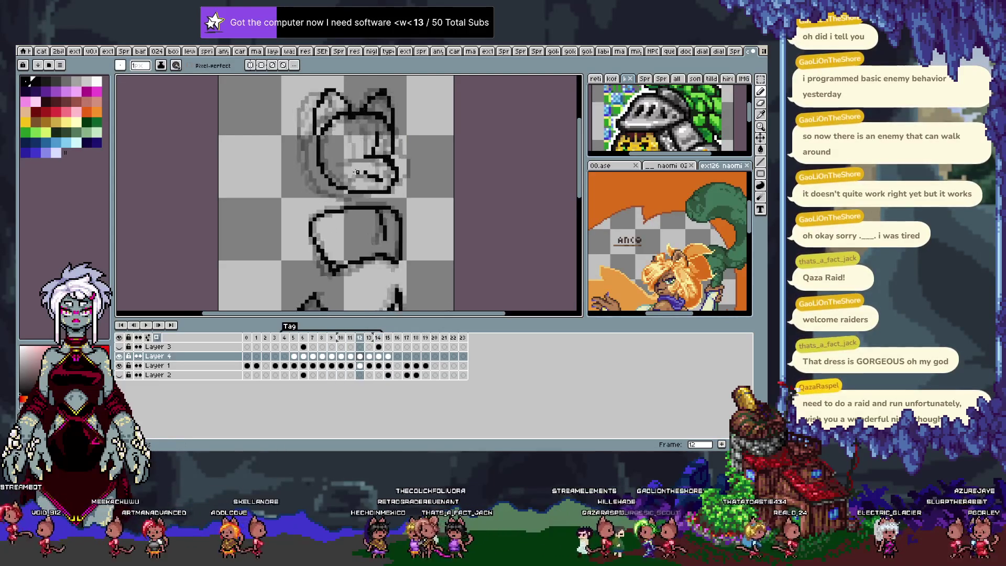
key("Left")
key("Right")
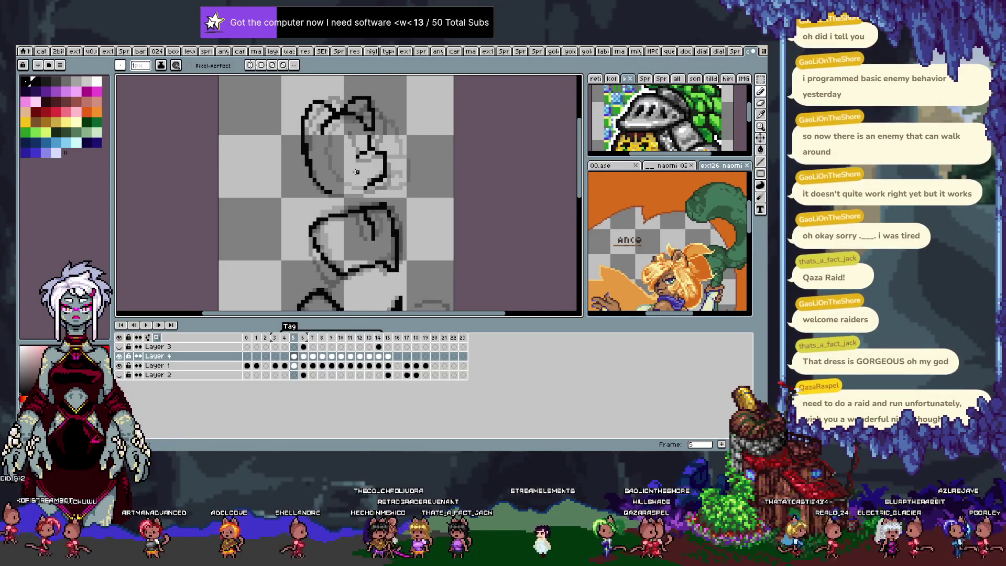
key("Right")
key("Right")
key("Right")
key("Right")
key("Right")
key("Right")
key("Right")
key("Right")
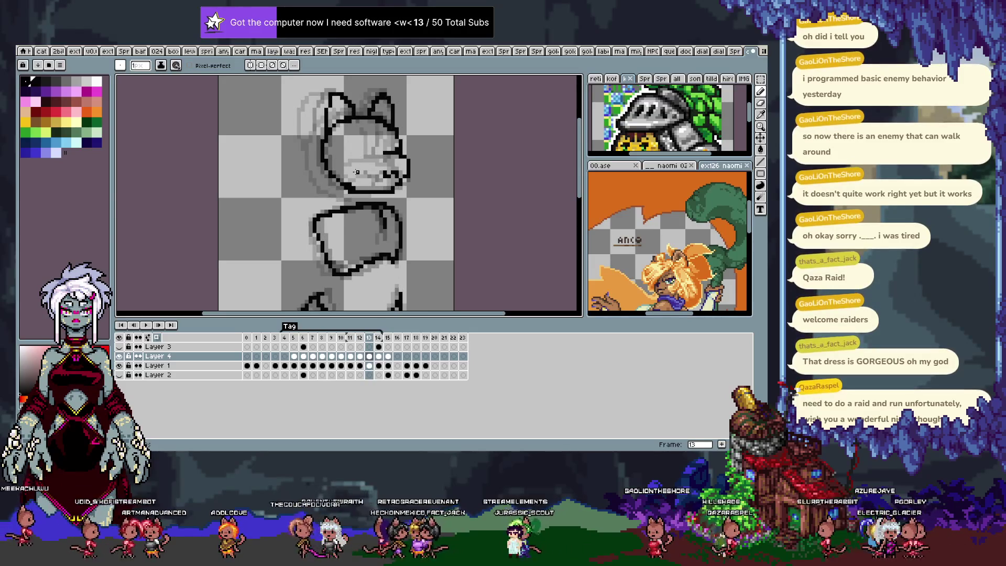
key("Right")
key("Right")
key("Right")
key("Right")
key("Left")
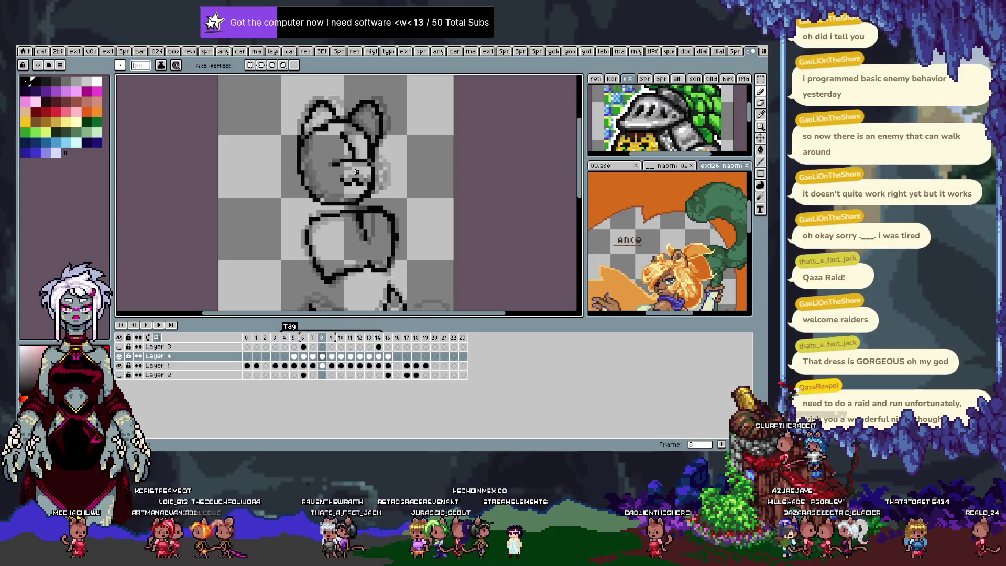
key("Right")
key("Left")
key("Left")
key("Right")
key("Left")
key("Right")
key("Left")
key("Right")
key("Right")
key("Right")
key("Left")
key("Right")
key("Right")
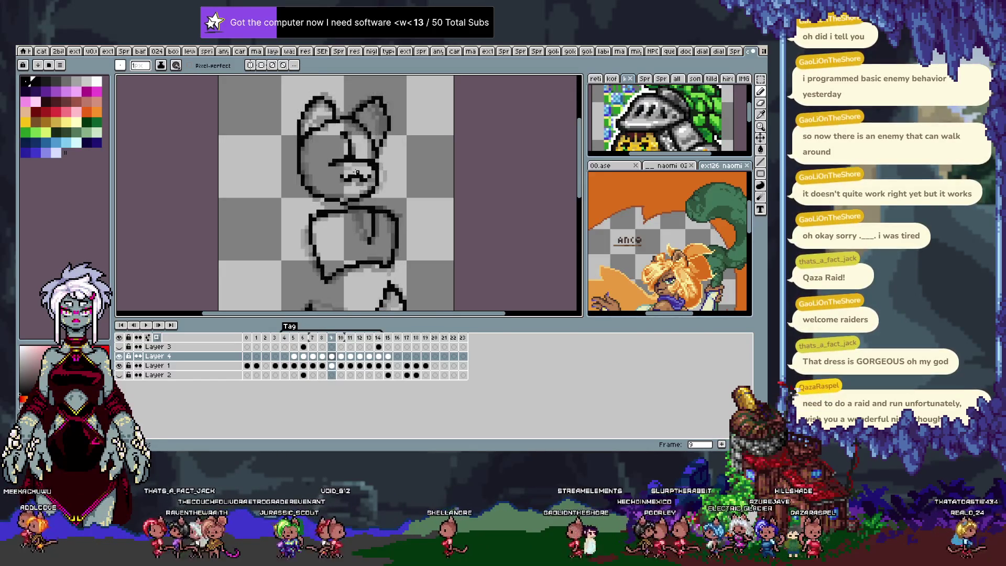
key("Right")
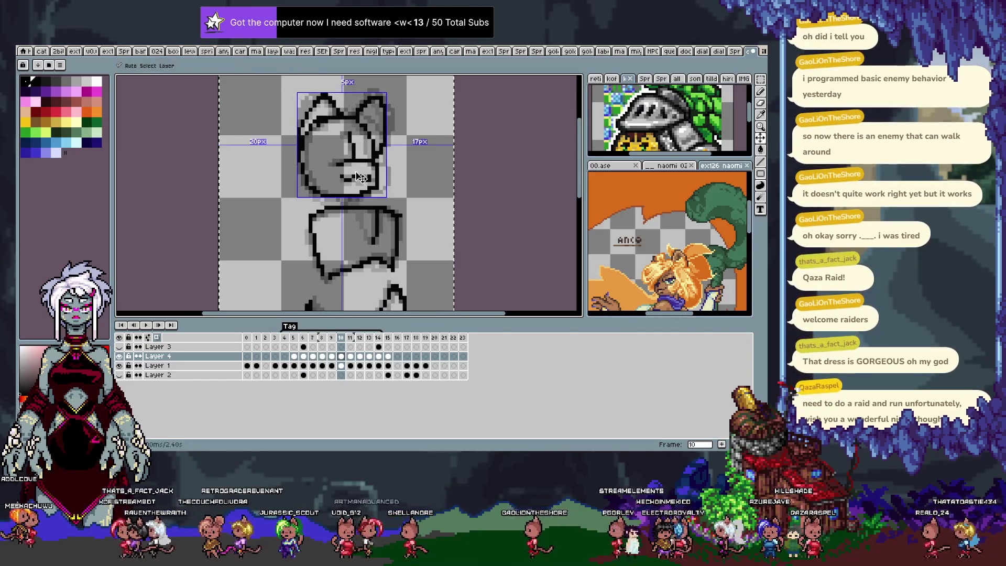
key("Up")
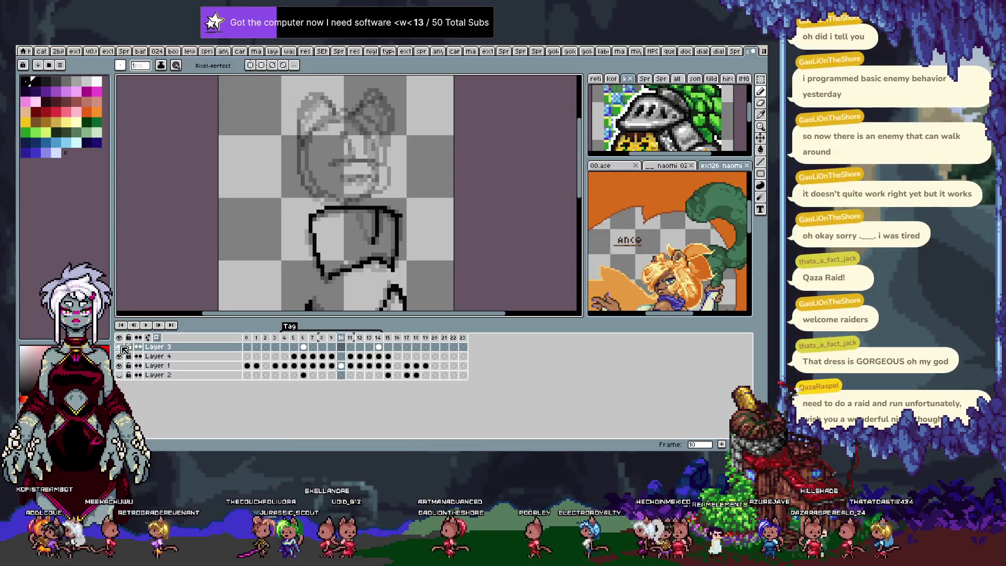
key("ctrl+a")
key("ctrl+d")
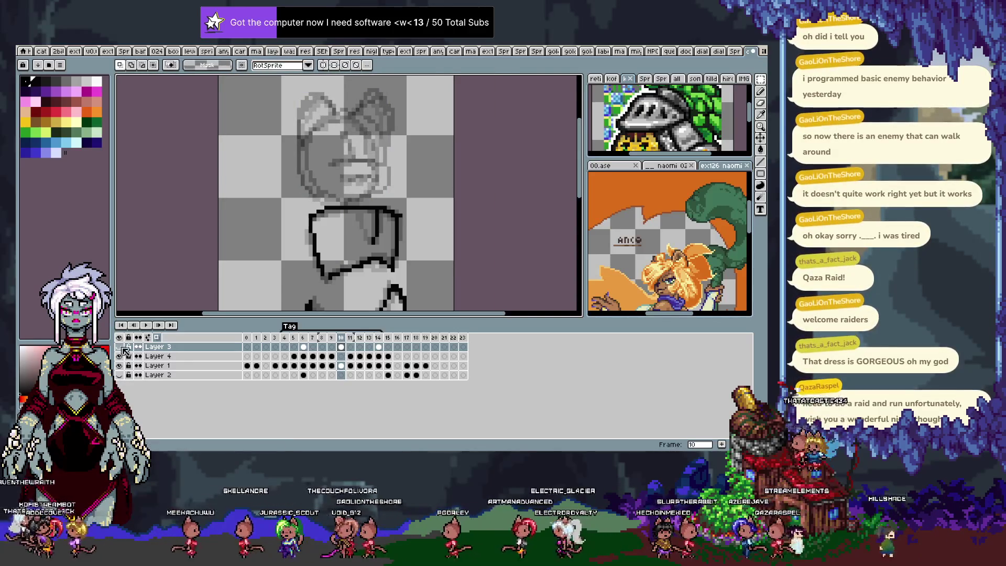
left_click(119, 355)
key("Left")
key("Left")
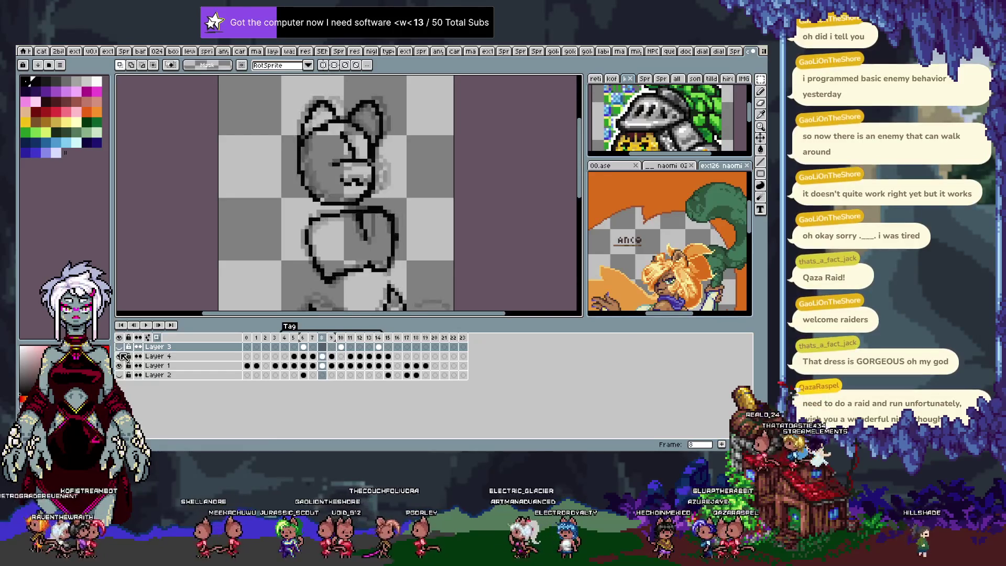
key("Left")
key("Left")
key("Left")
key("Left")
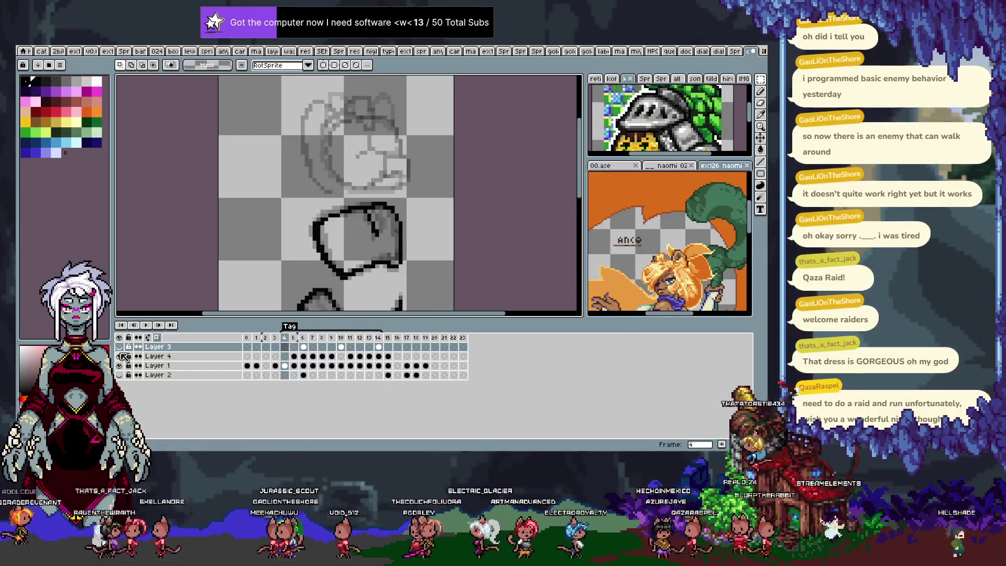
key("Right")
key("Right")
key("Right")
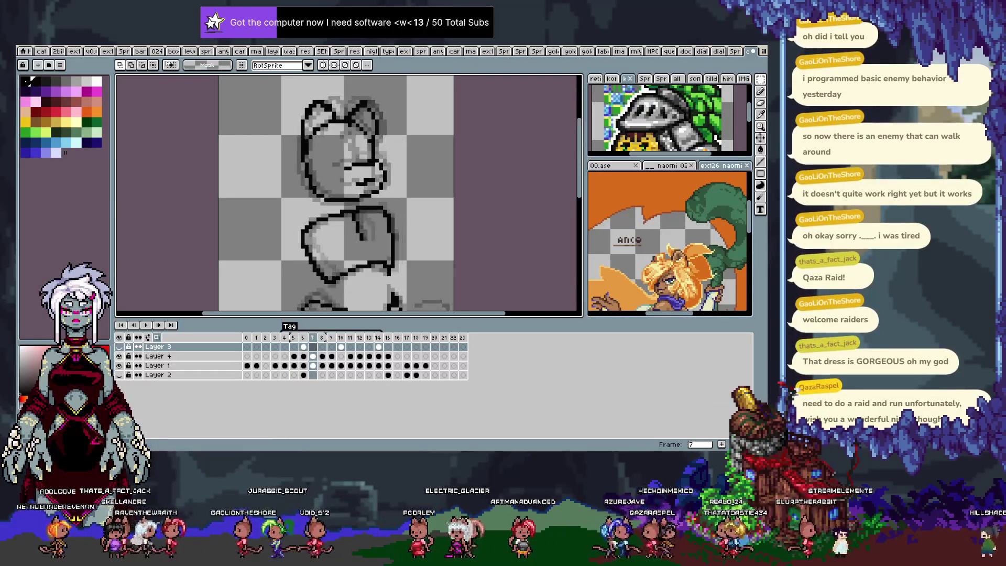
key("Right")
key("Right")
key("Right")
key("Right")
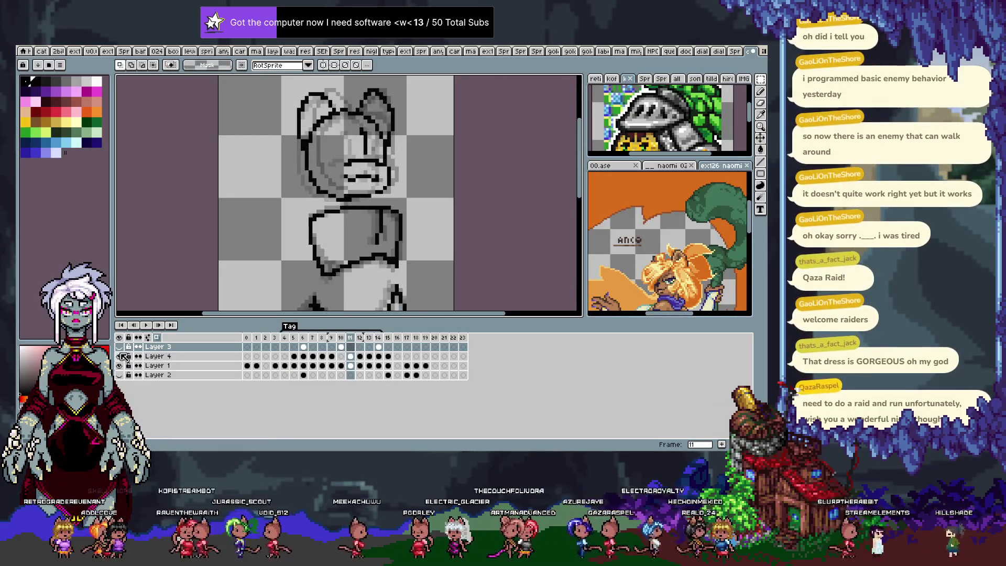
key("Right")
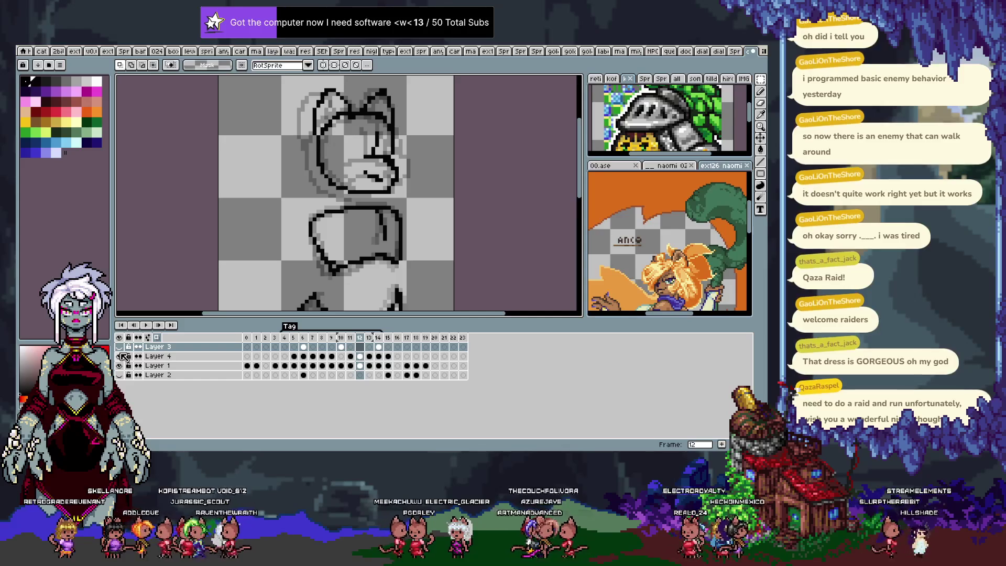
key("Return")
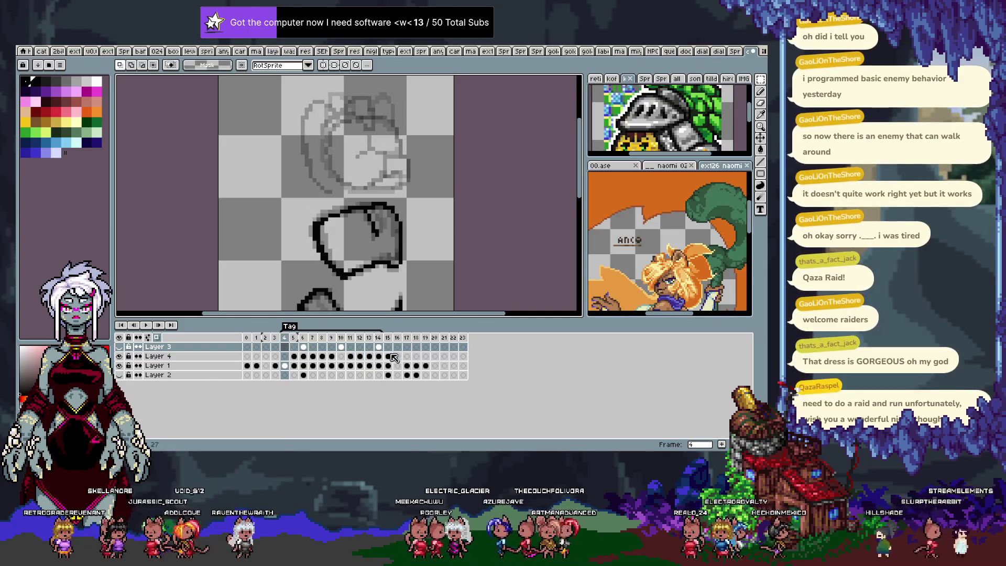
left_click(388, 355)
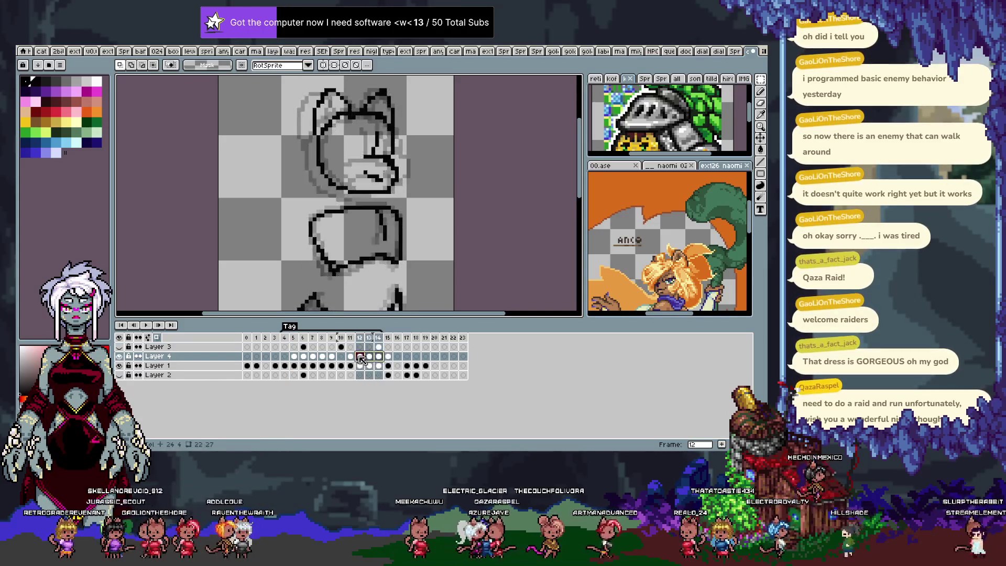
left_click_drag(369, 356, 342, 356)
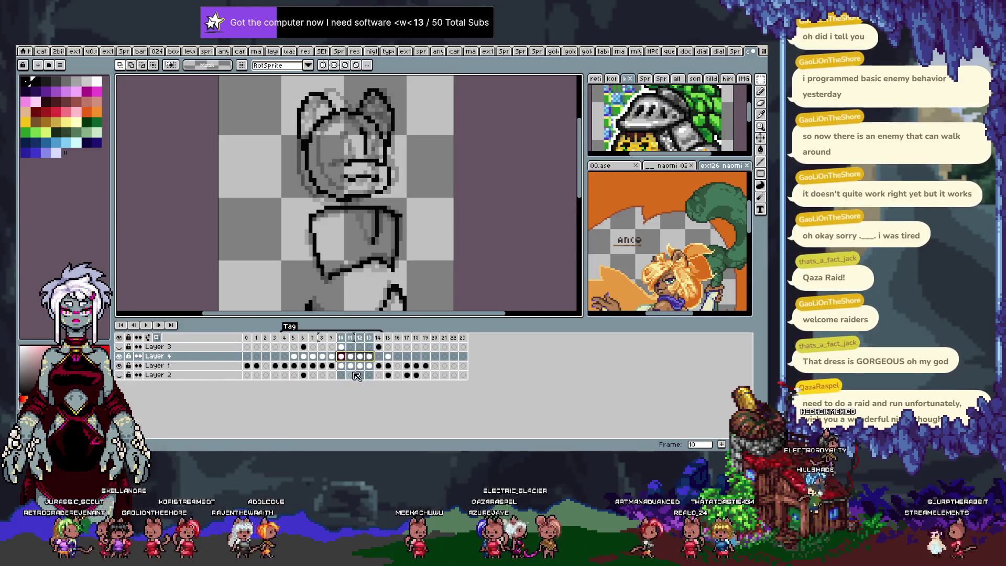
key("Left")
key("Right")
key("Right")
key("Right")
key("Right")
key("Right")
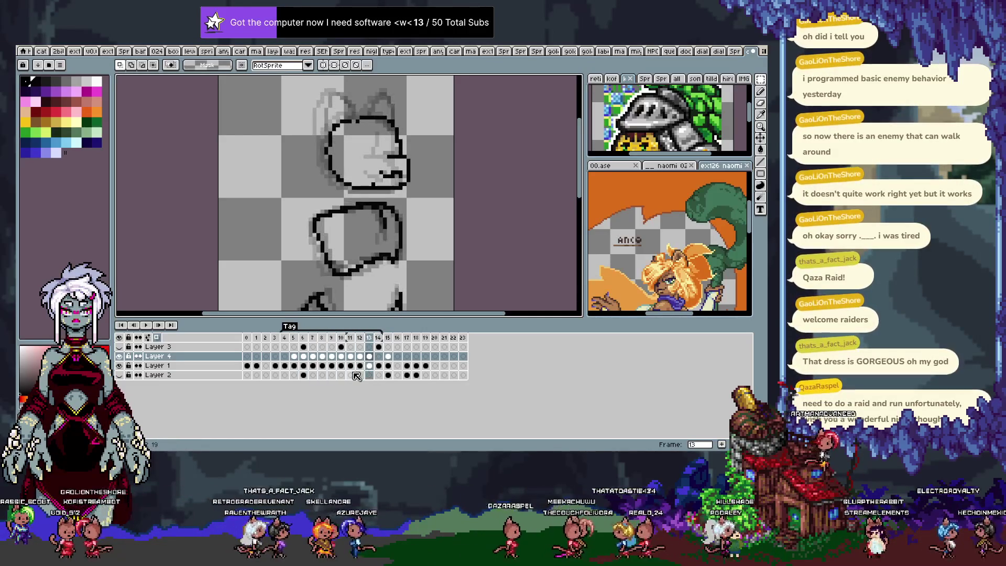
key("Right")
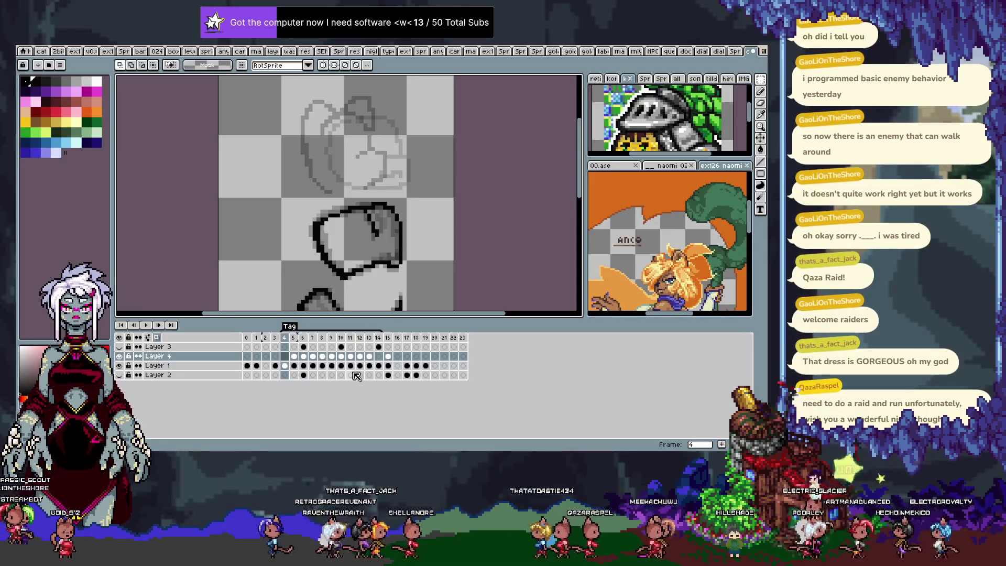
key("Right")
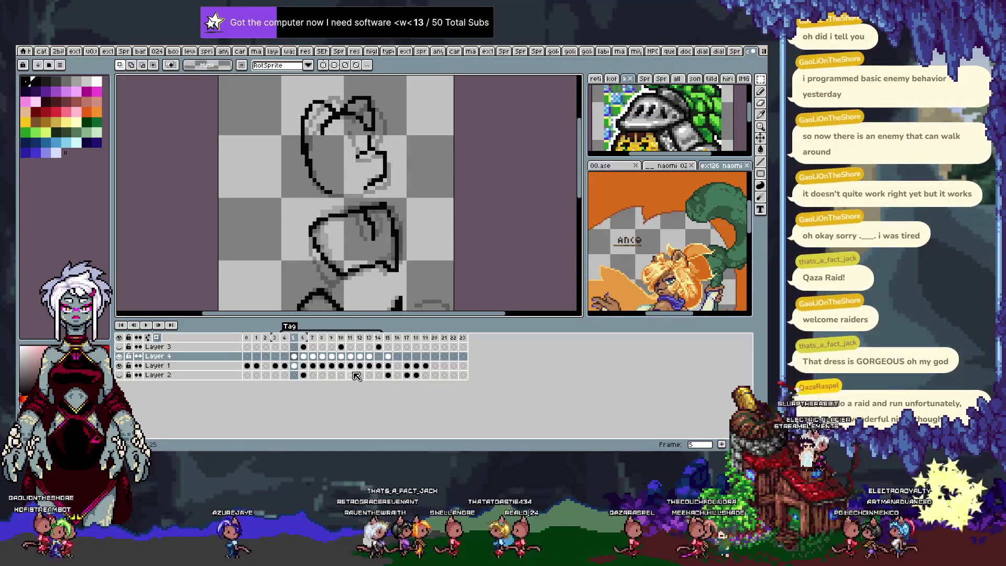
key("Right")
key("Left")
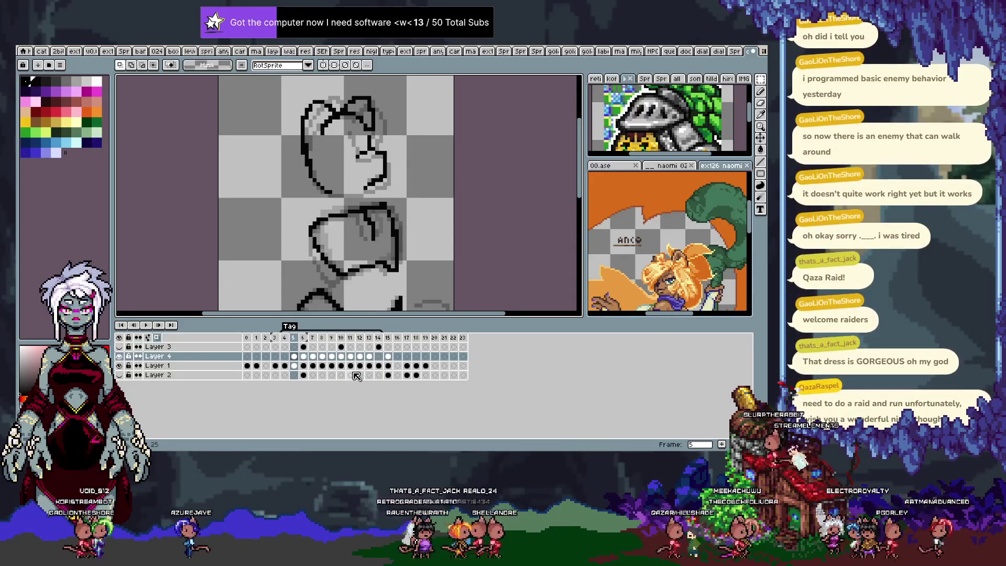
Step: Shift the head sketch right and down, then flip between frames 6 and 7 to compare
left_click_drag(354, 167, 368, 188)
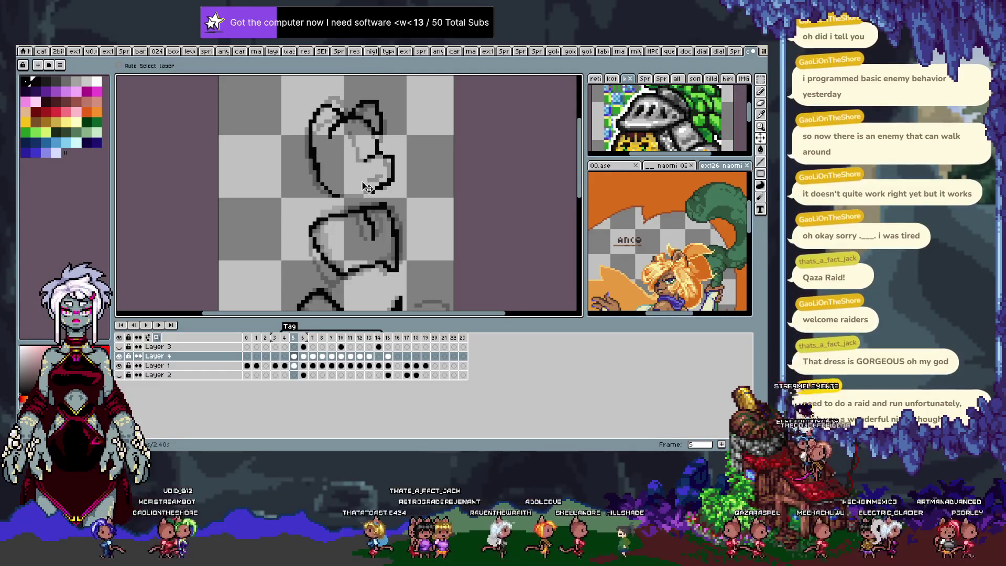
key("Left")
key("Right")
key("Right")
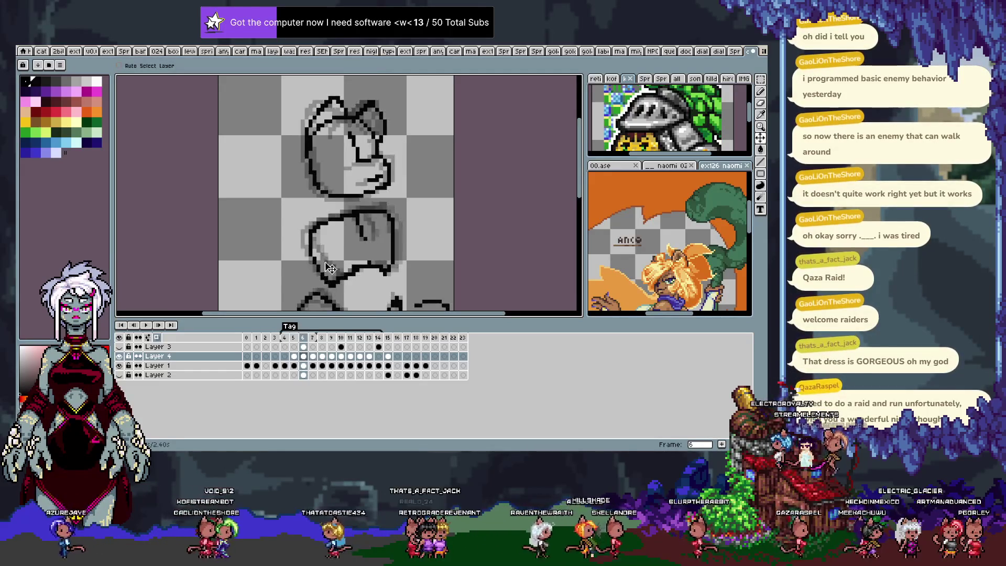
key("Right")
key("Left")
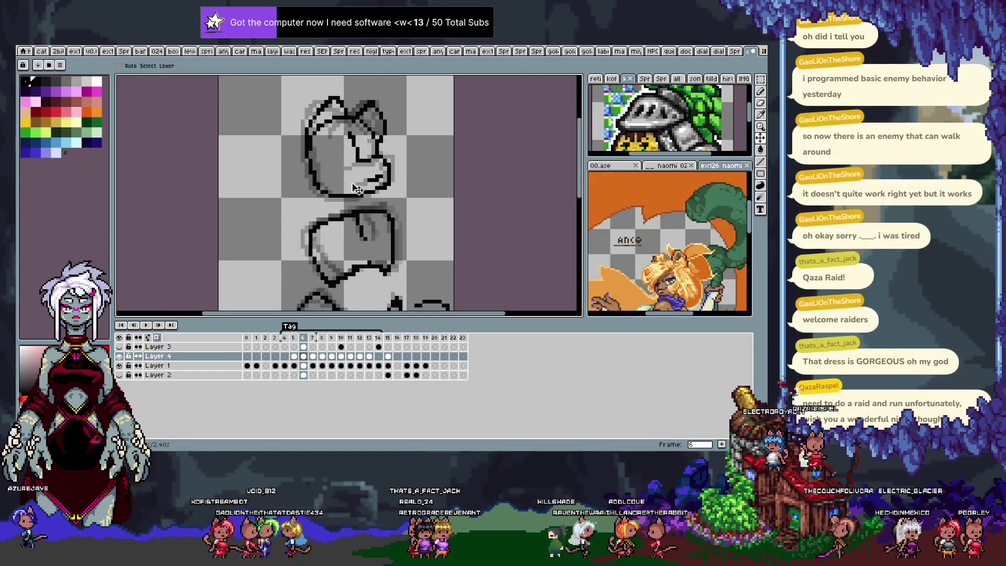
key("Right")
key("Left")
key("Right")
key("Left")
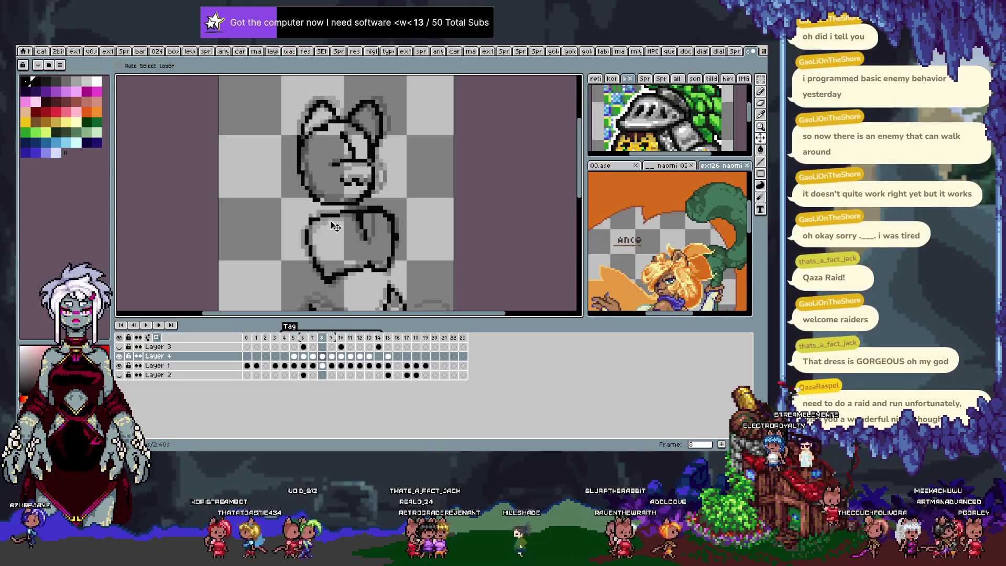
key("Right")
Step: Step forward through frames 9, 10 and 12 to reach frame 14
key("Right")
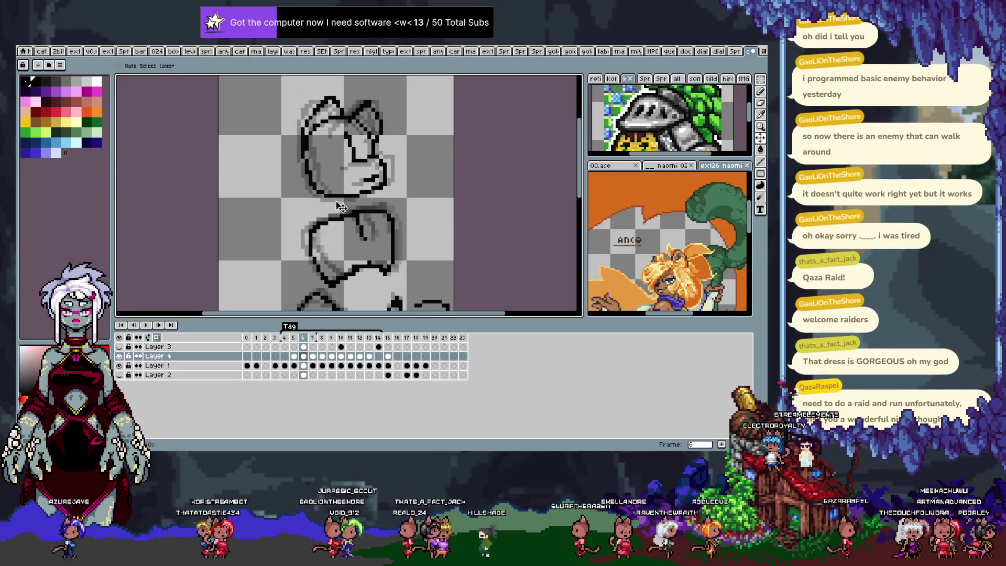
key("Right")
key("Right")
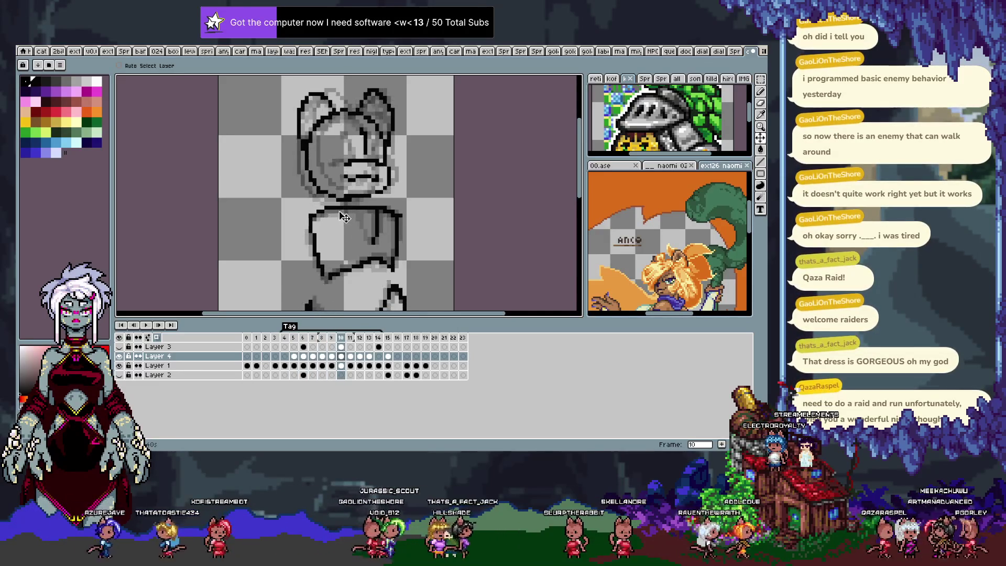
key("Right")
key("Right")
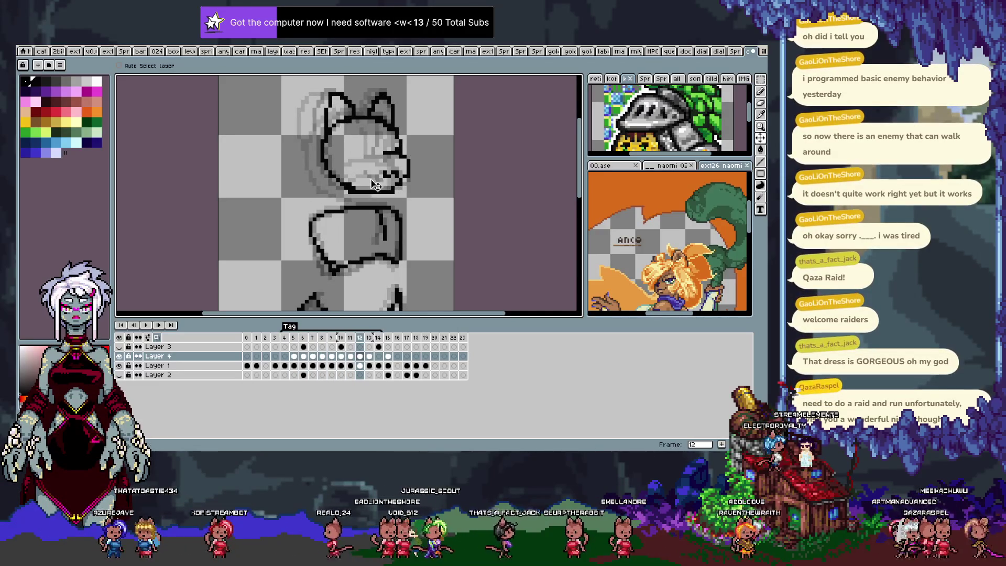
key("Right")
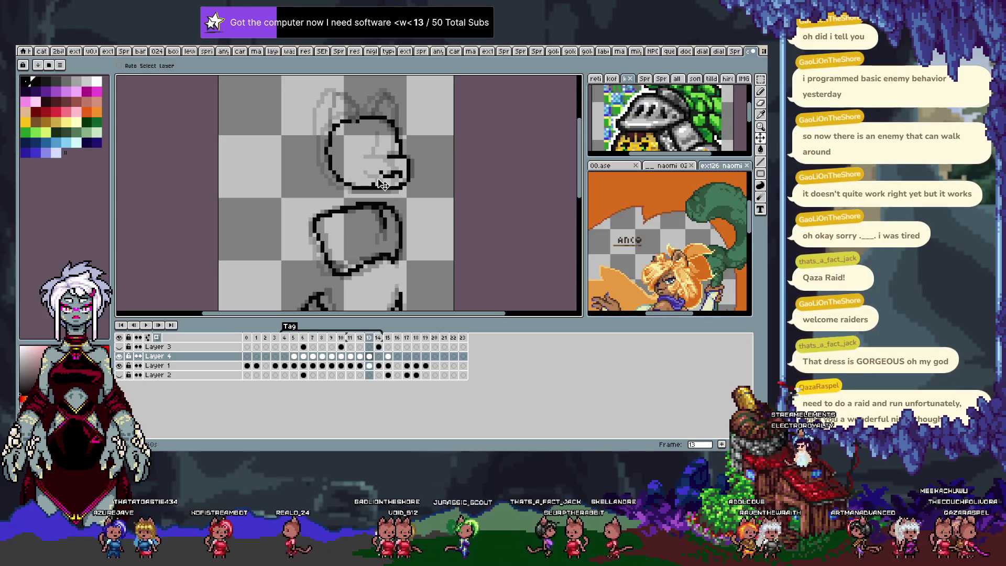
key("Right")
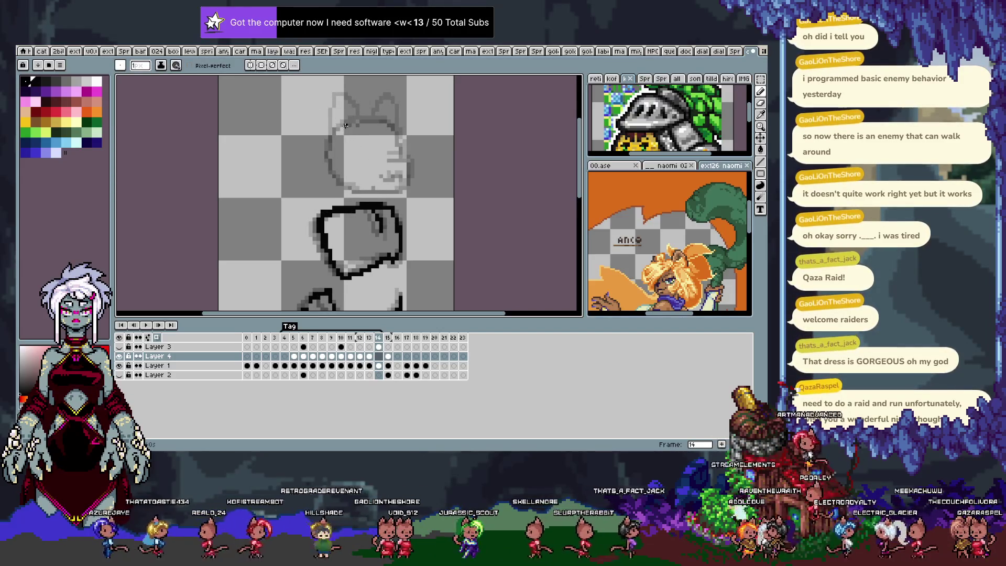
Step: Rework frame 14's head, drawing its left side into a pointed ear, and compare earlier frames
mouse_move(399, 140)
left_mouse_down()
mouse_move(354, 121)
mouse_move(390, 161)
mouse_move(393, 183)
left_mouse_up()
key("ctrl+z")
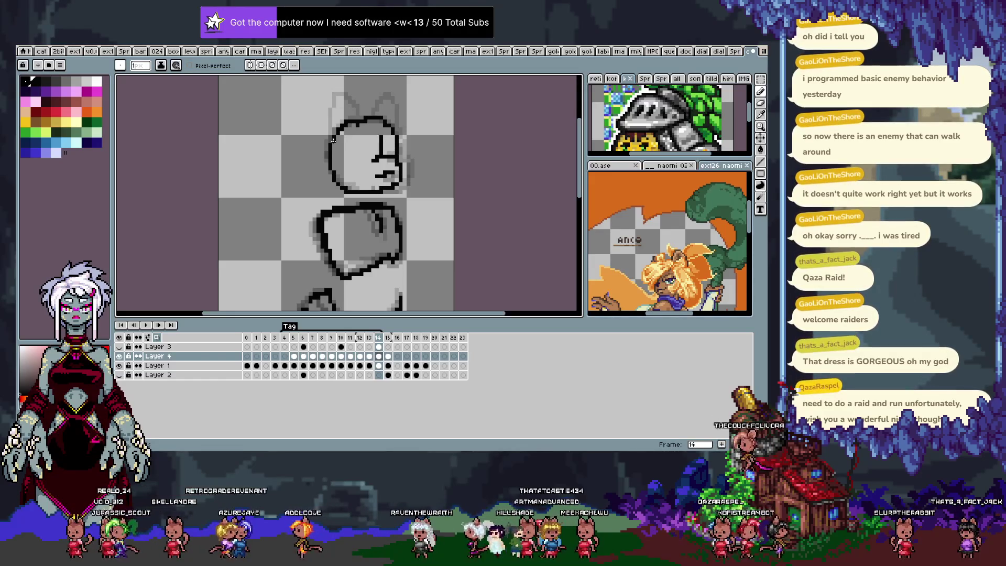
left_click_drag(327, 140, 343, 91)
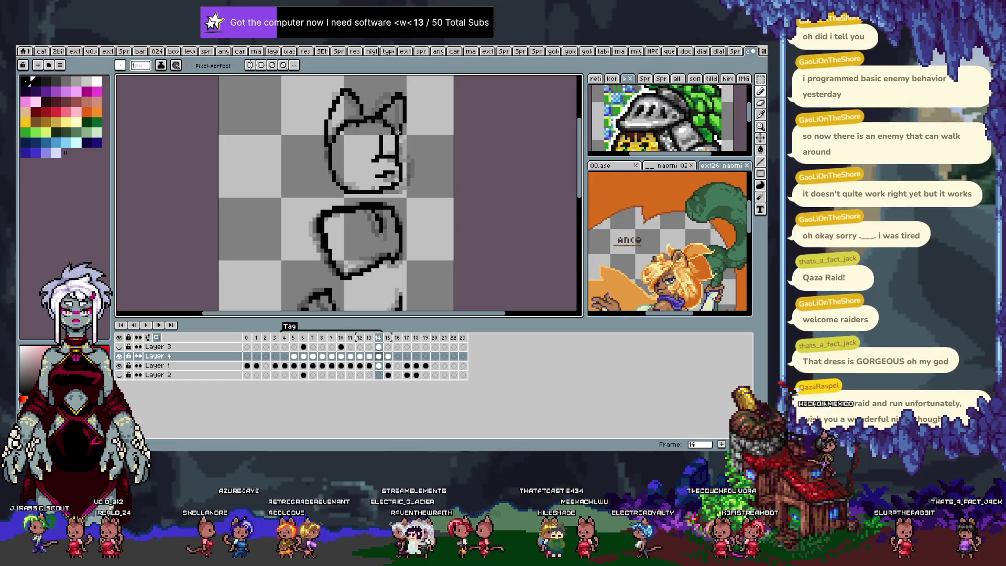
key("Left")
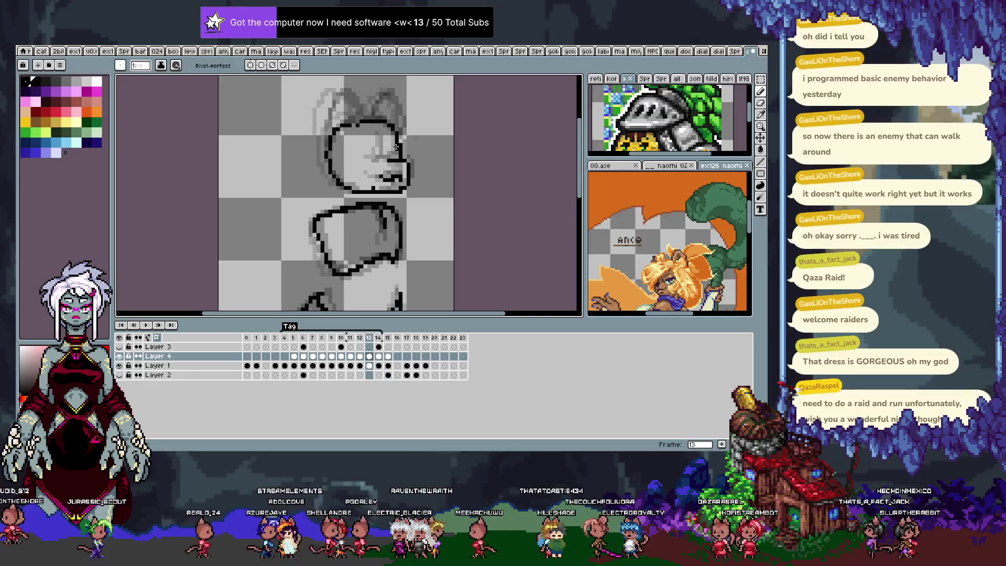
key("Right")
key("Left")
key("Left")
key("Right")
key("Left")
key("Left")
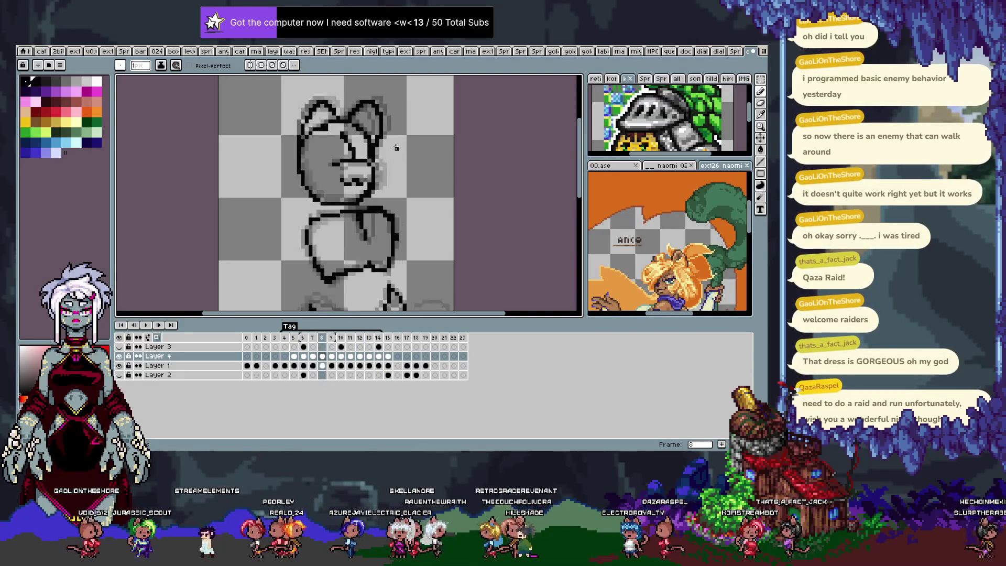
Step: Play the animation, undo the last change to restore the eye line, and play it again
key("Return")
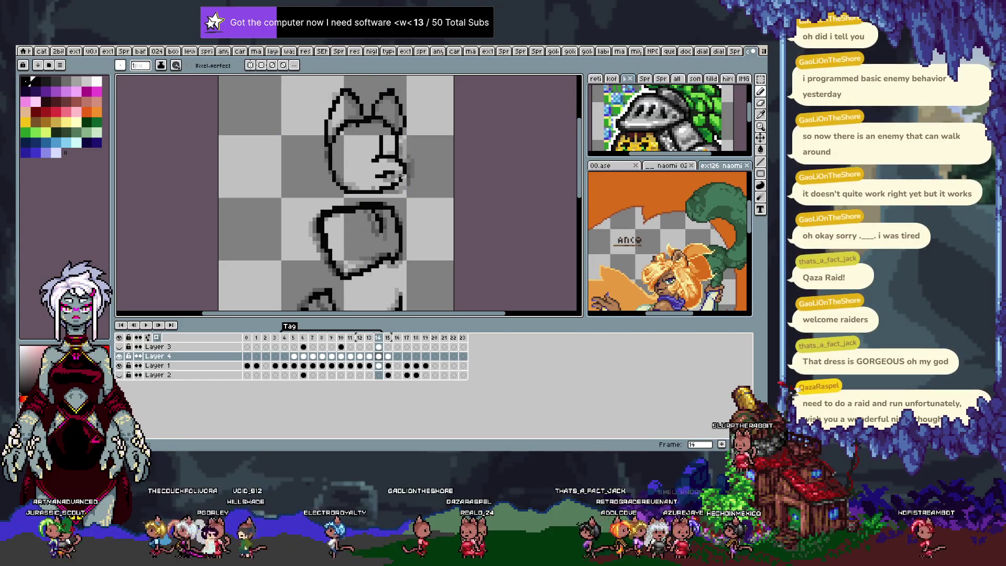
key("ctrl+z")
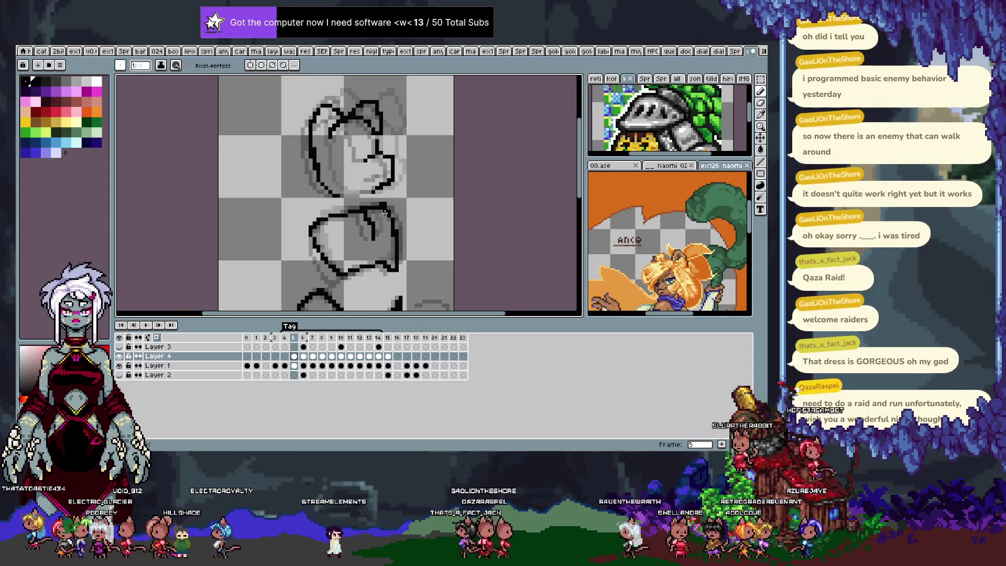
key("Return")
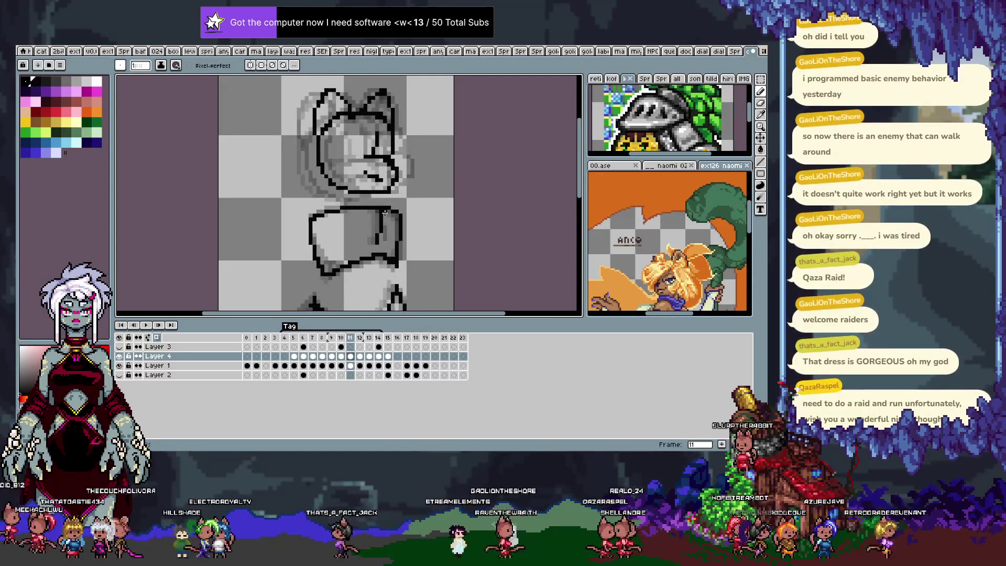
key("m")
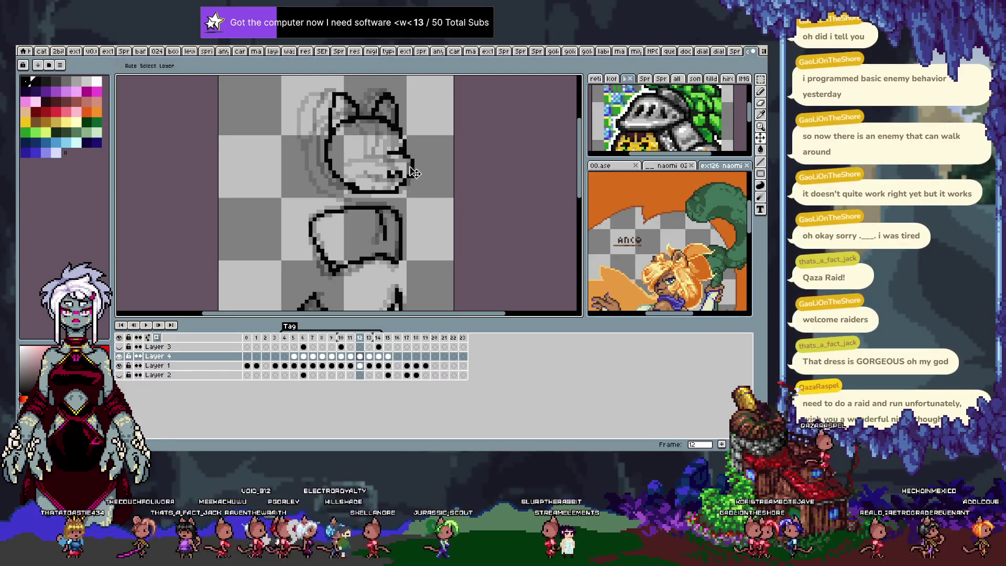
Step: Shift frame 11's cat head a few pixels right to line up with its neighbours
key("Right")
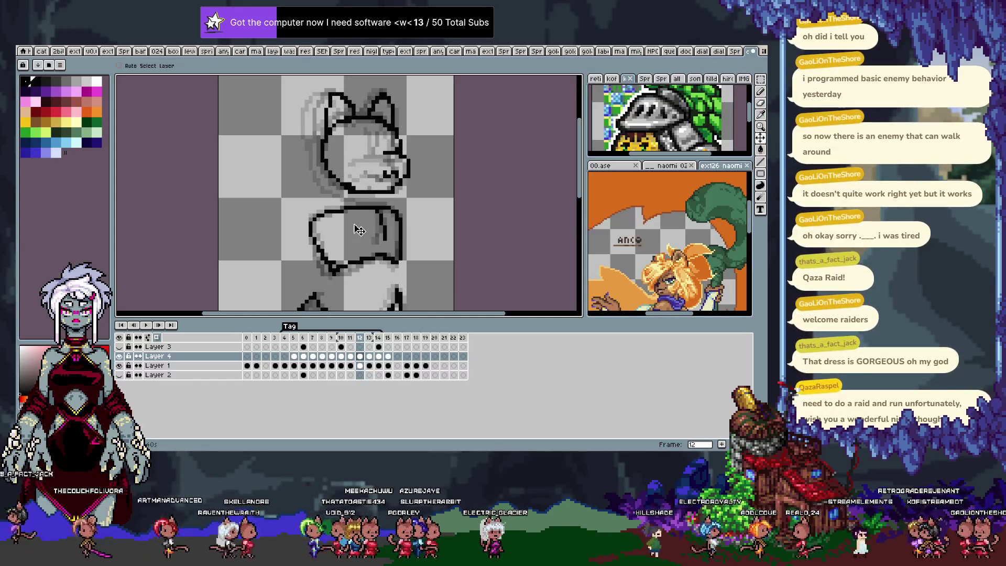
key("Left")
left_click_drag(378, 178, 380, 179)
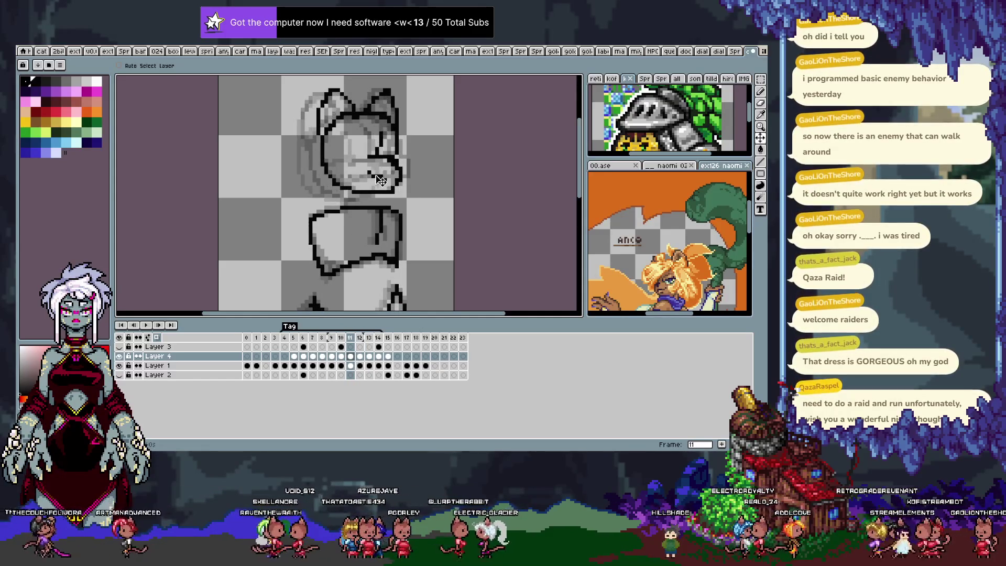
key("Right")
key("Right")
key("Right")
Step: Play the animation back to check the head and enlarge the canvas
key("Return")
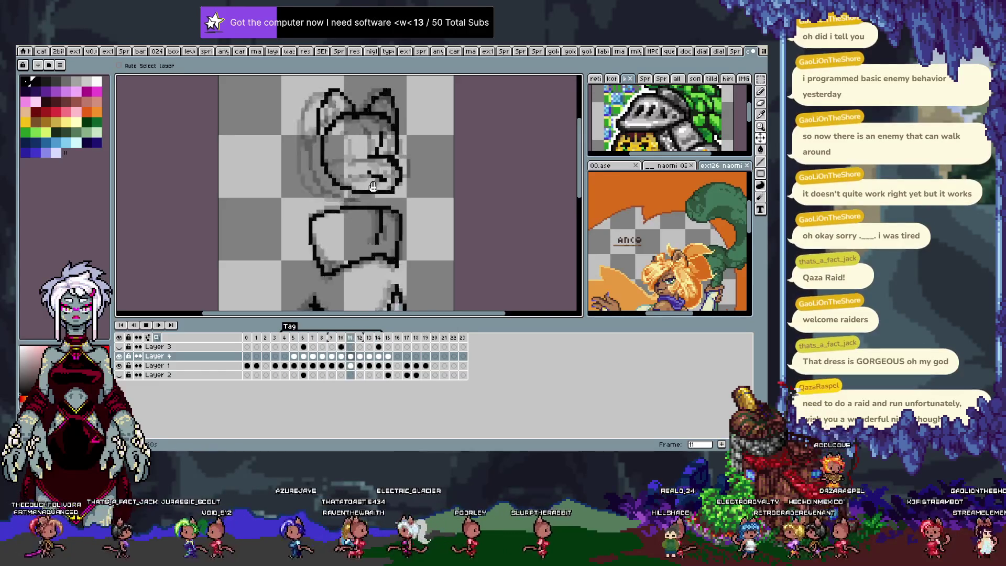
key("Right")
key("Right")
key("Right")
key("Right")
key("Right")
key("Right")
key("Right")
key("Right")
key("Left")
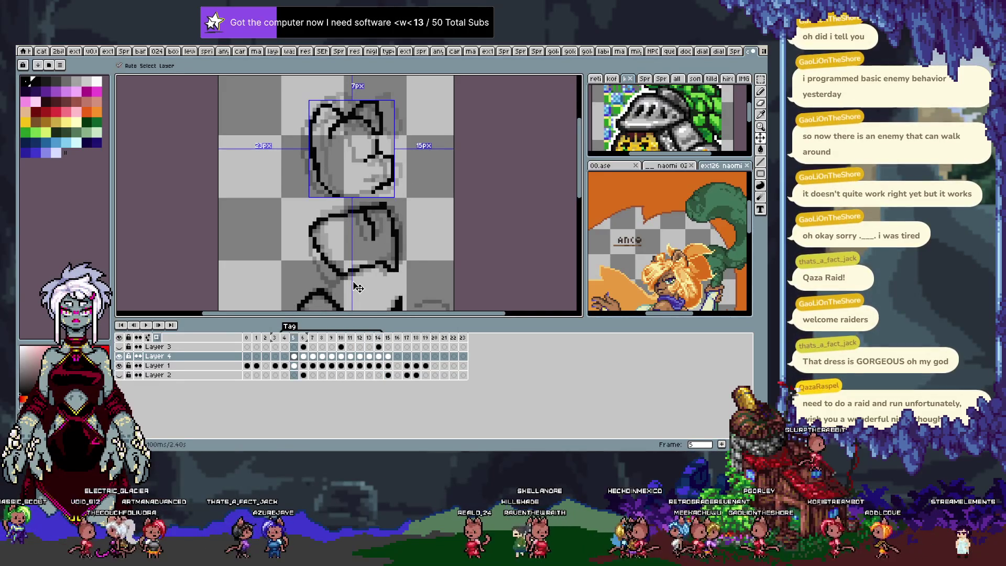
key("Tab")
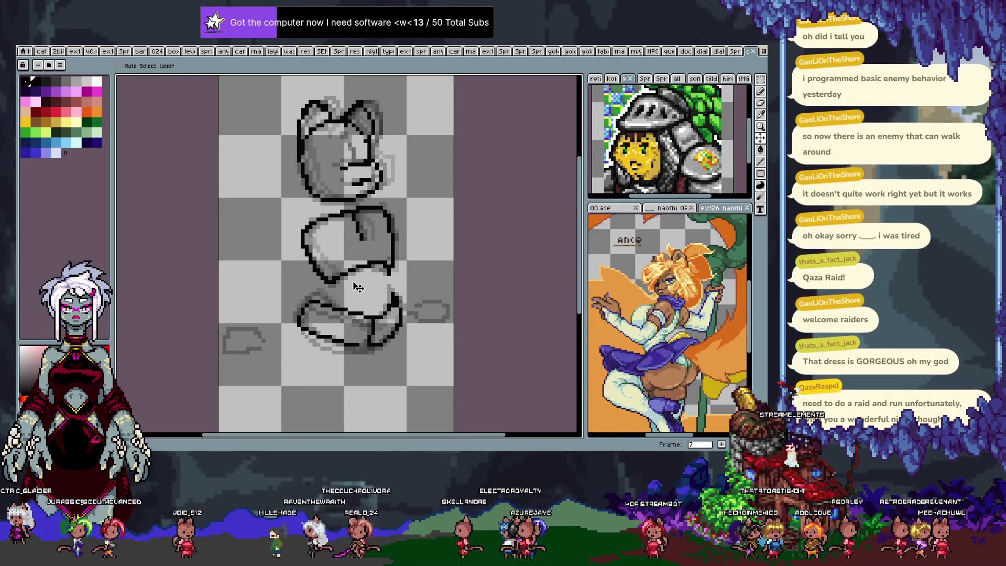
Step: Flip between frames 7, 12 and 10 and play the animation through
key("Tab")
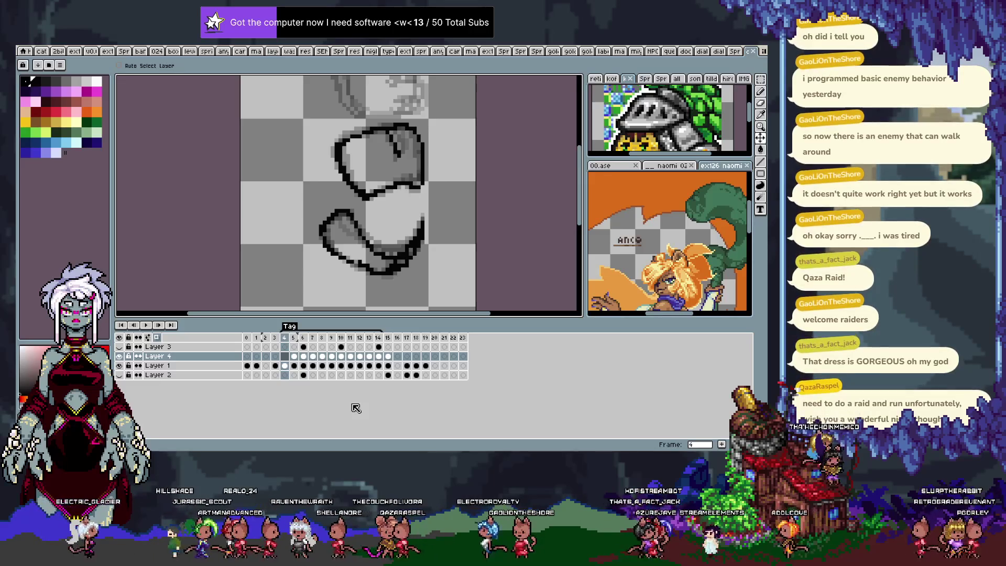
key("Right")
key("Right")
key("Right")
key("Left")
key("Left")
key("Right")
key("Right")
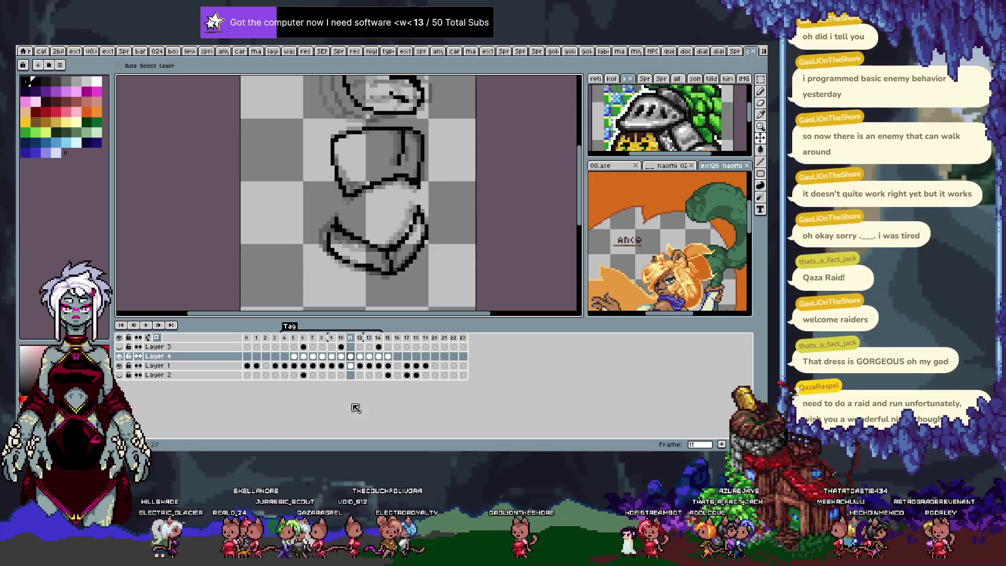
key("Left")
key("Left")
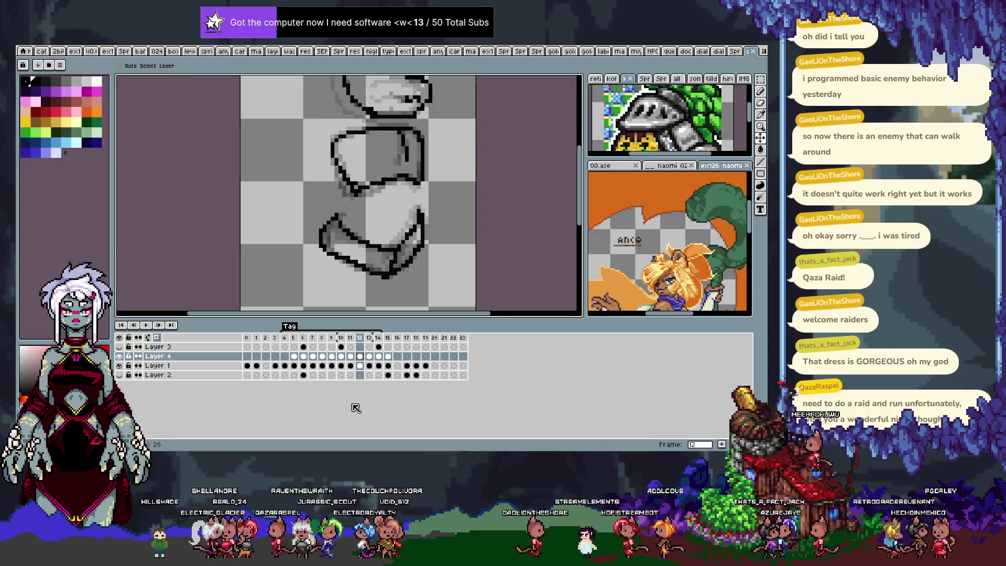
key("Left")
key("Left")
key("Right")
key("Right")
key("Right")
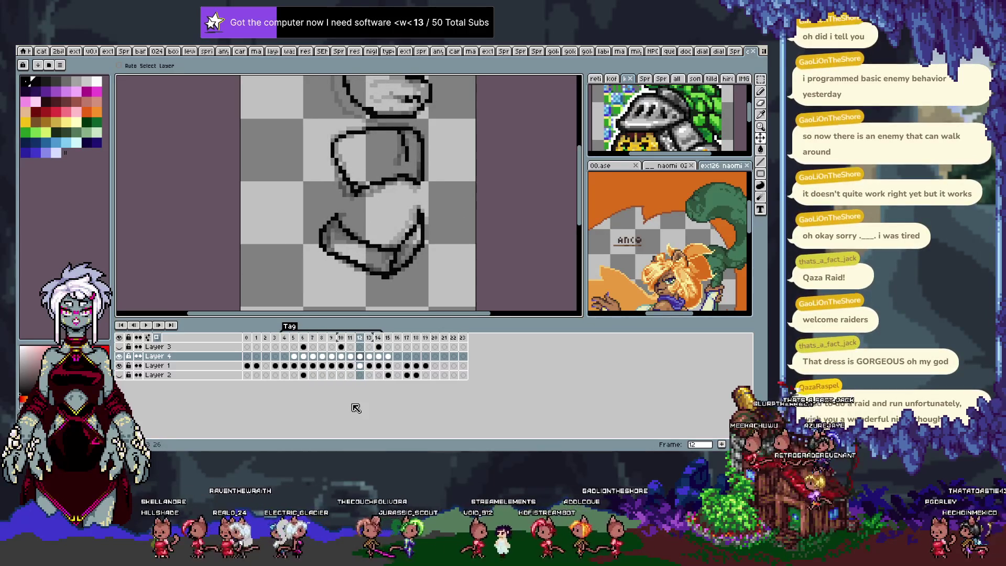
key("Left")
key("Left")
key("Left")
key("Right")
key("Right")
key("Right")
key("Right")
key("Right")
key("Return")
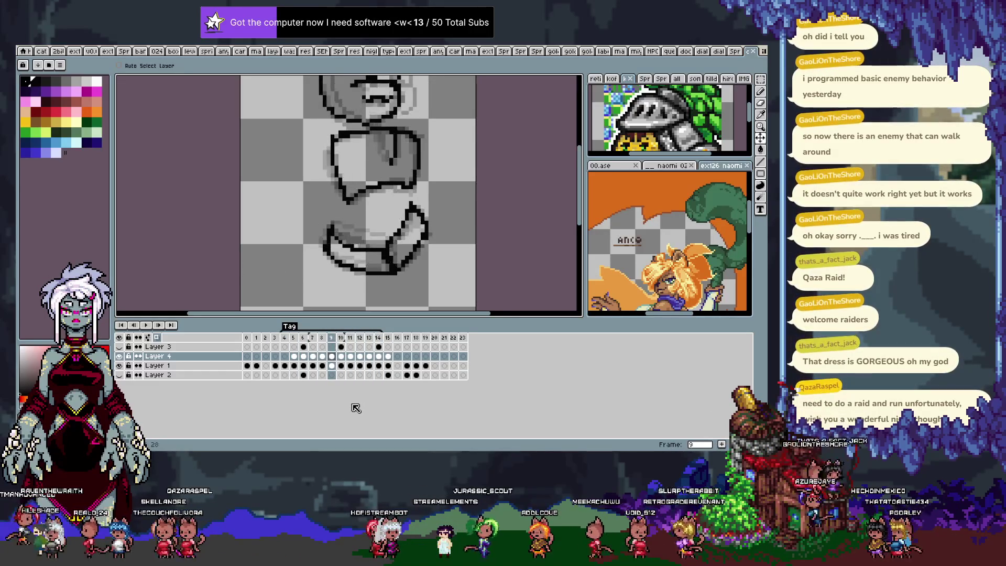
Step: Pan the canvas to show the whole head and ready the Pencil on frame 10
key("Tab")
left_click_drag(388, 252, 393, 287)
key("Tab")
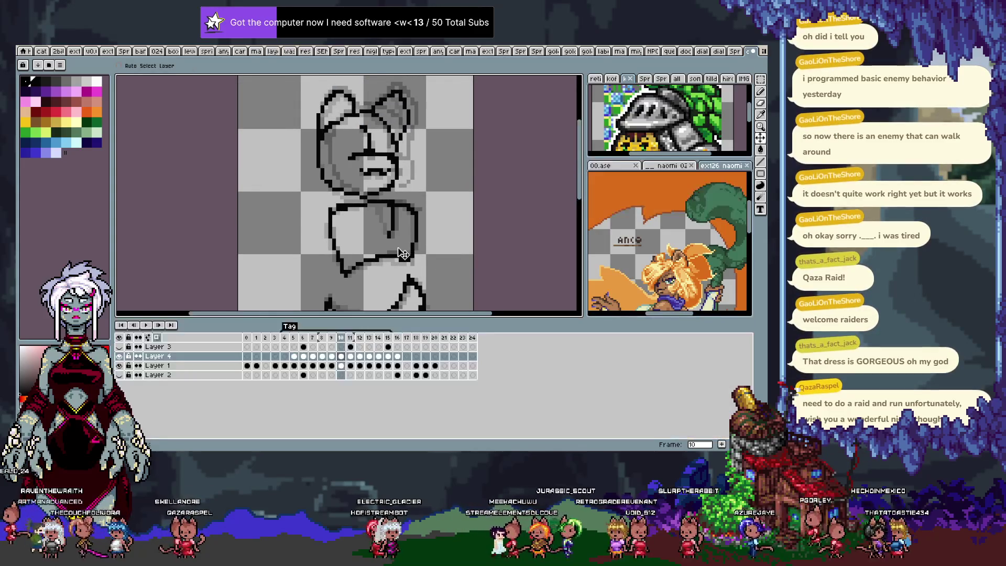
key("Right")
key("Tab")
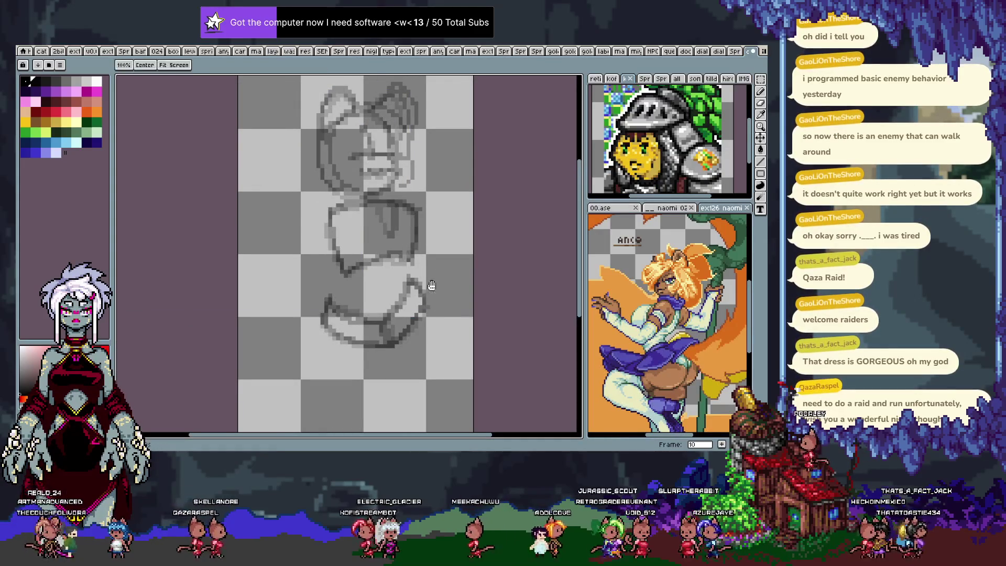
key("v")
key("b")
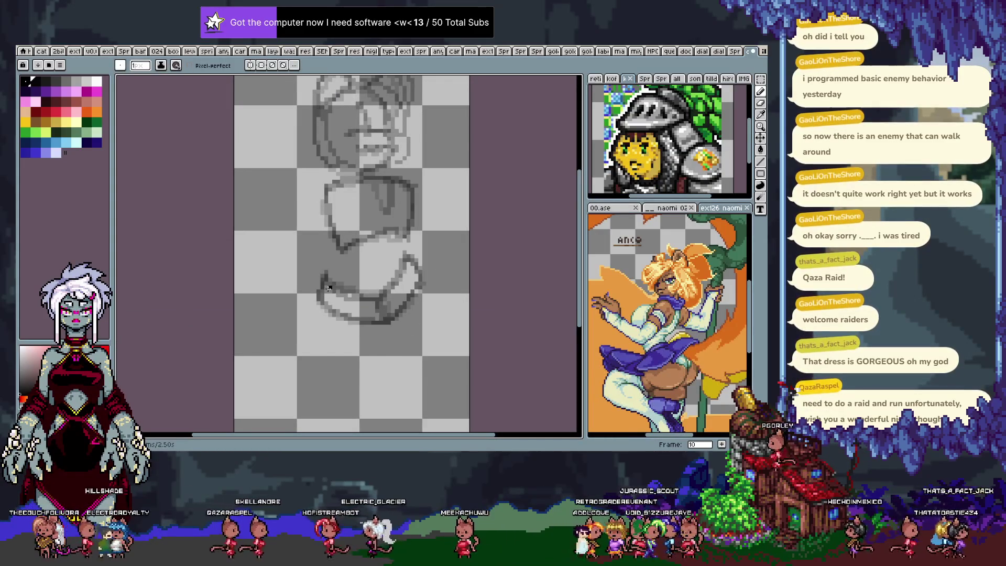
Step: Check Layer 2 on frame 9, then step back through frames 5 to 11 reviewing the head
key("Tab")
key("Left")
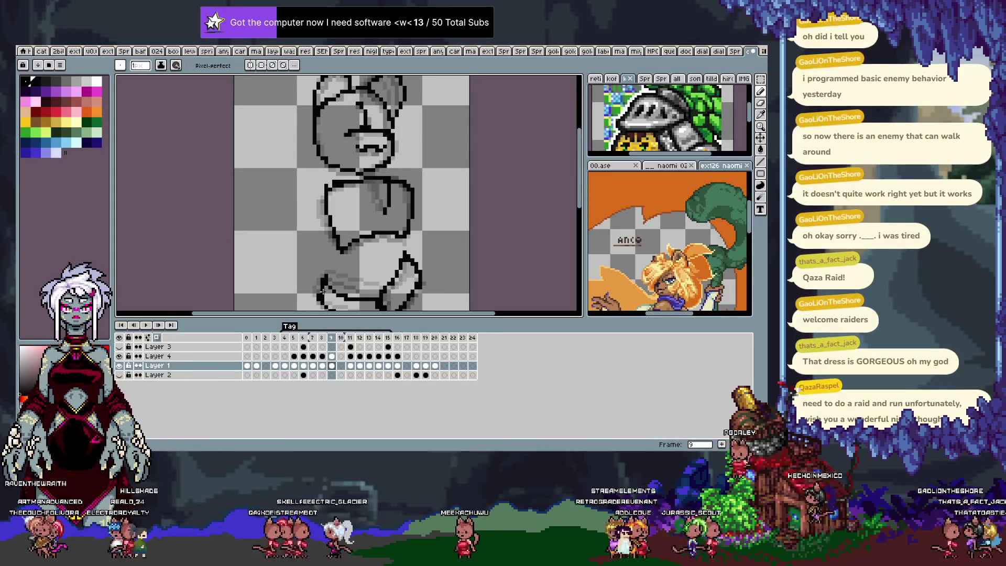
left_click(123, 374)
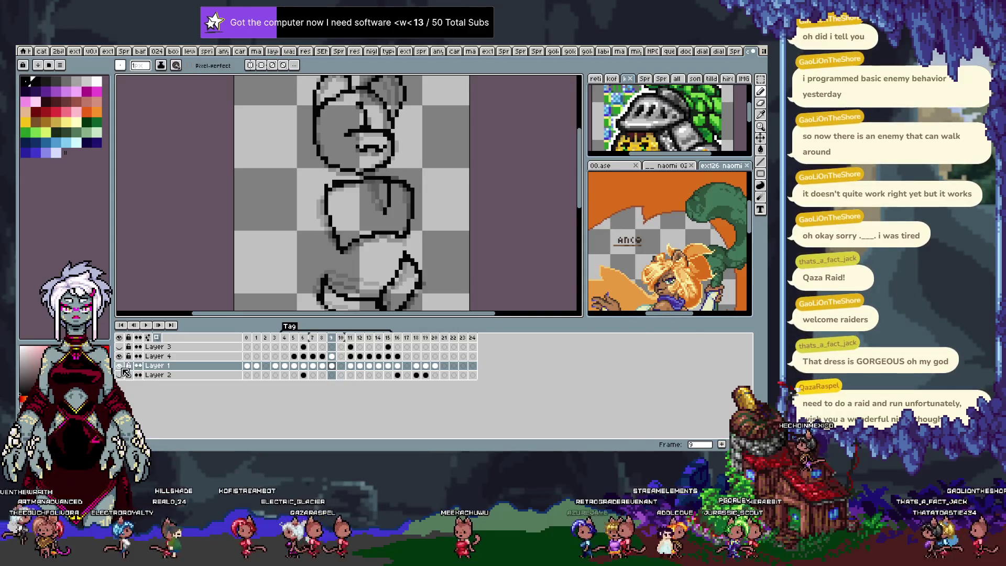
key("Tab")
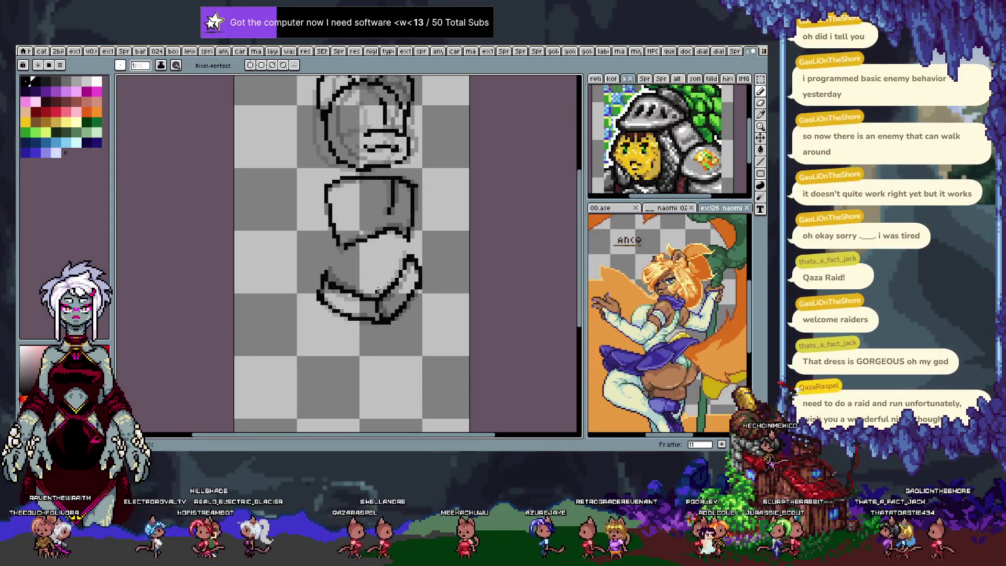
key("Left")
key("Left")
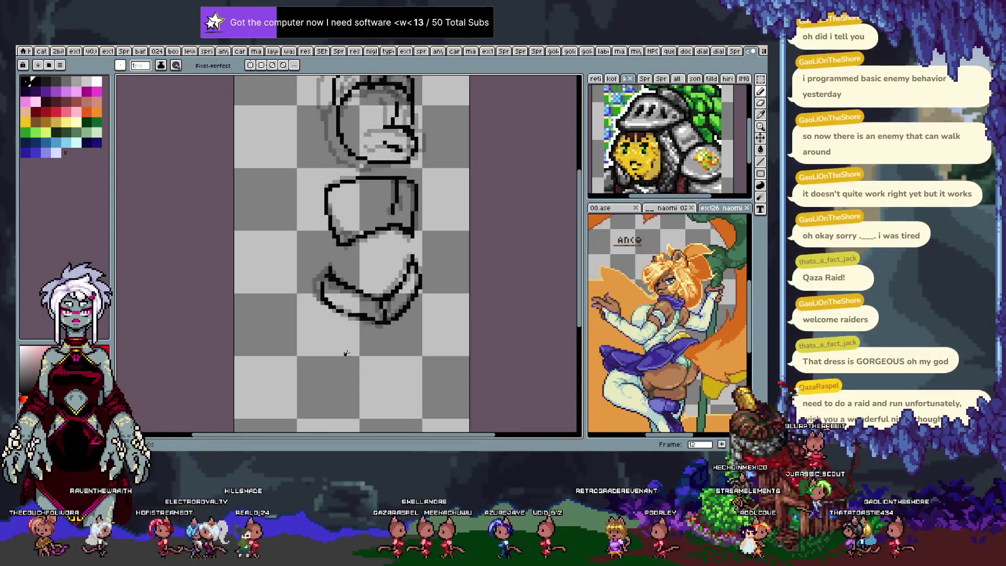
key("Left")
key("Left")
key("Left")
key("Left")
key("Left")
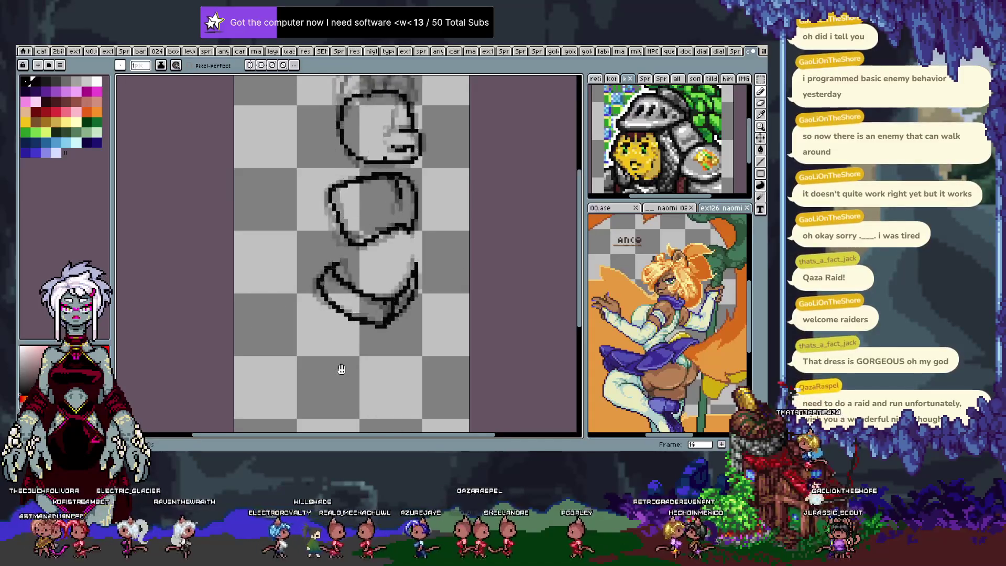
key("Left")
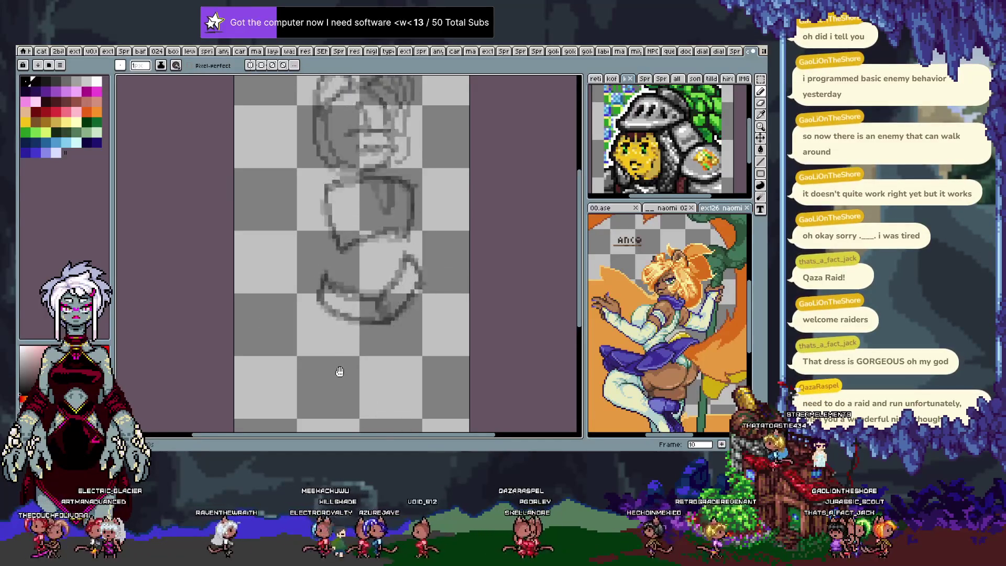
key("Left")
key("Left")
key("Left")
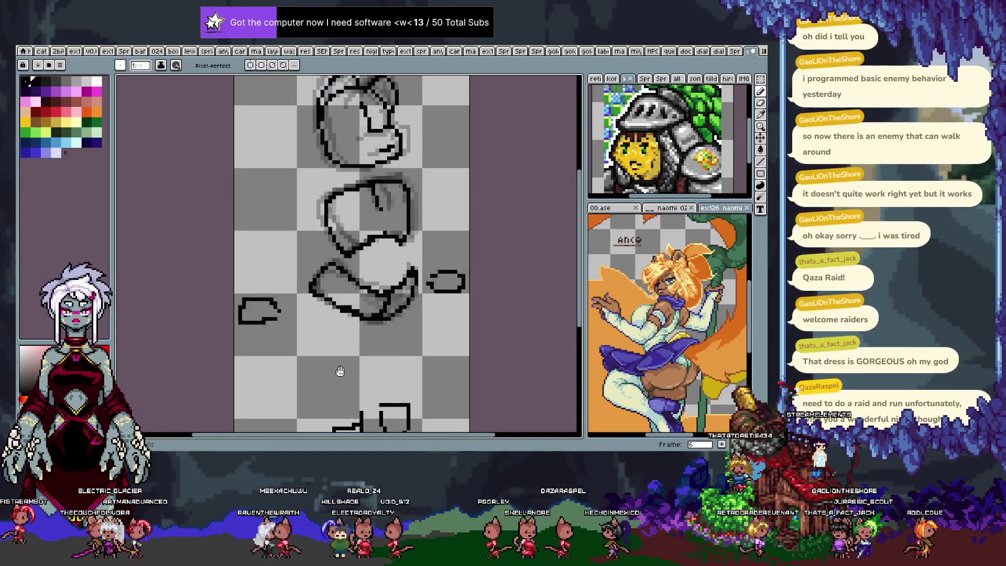
key("Left")
key("Left")
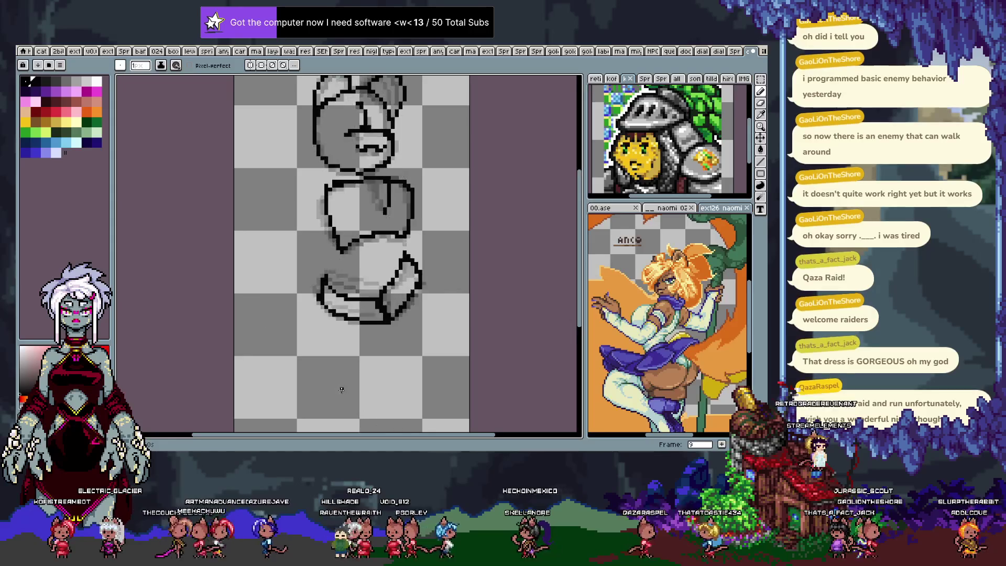
key("Left")
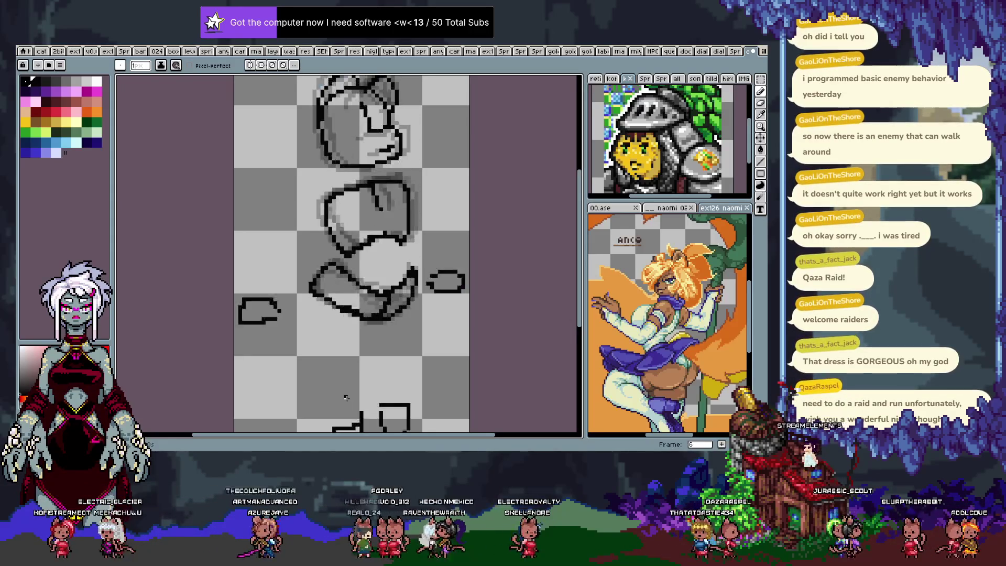
key("Left")
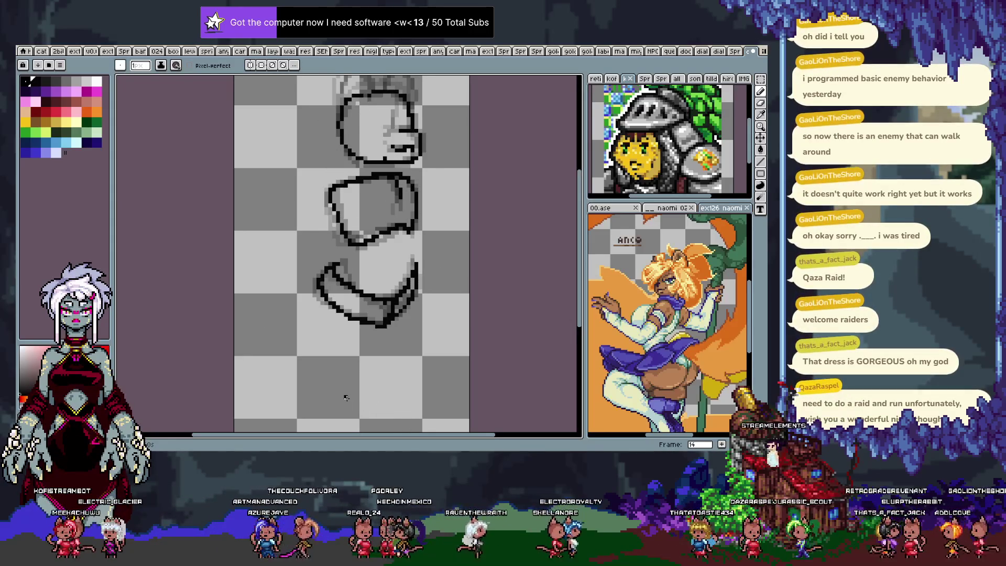
key("Left")
key("Left")
key("Left")
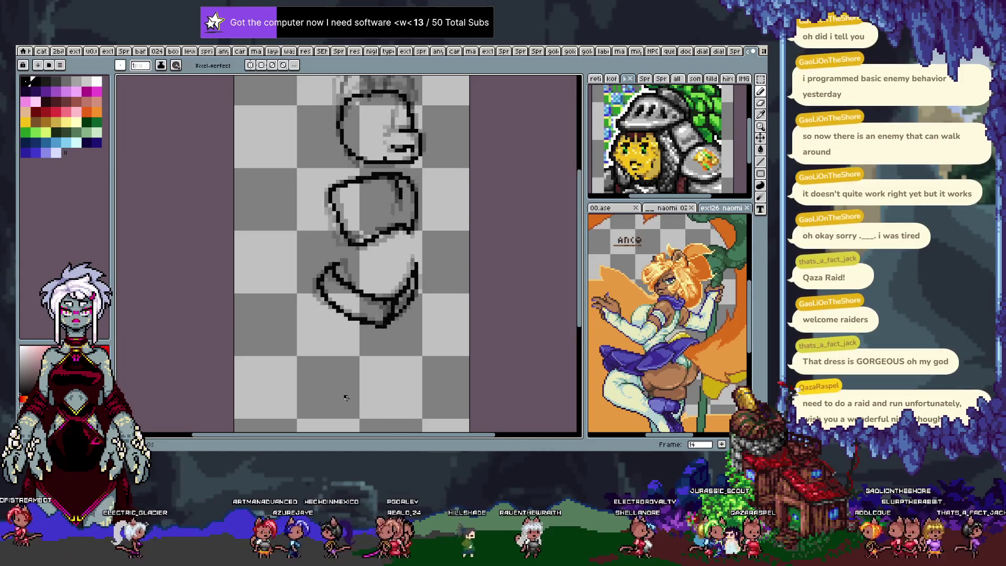
Step: Compare frame 10's faint sketch with the inked frames on either side
key("Left")
key("Left")
key("Left")
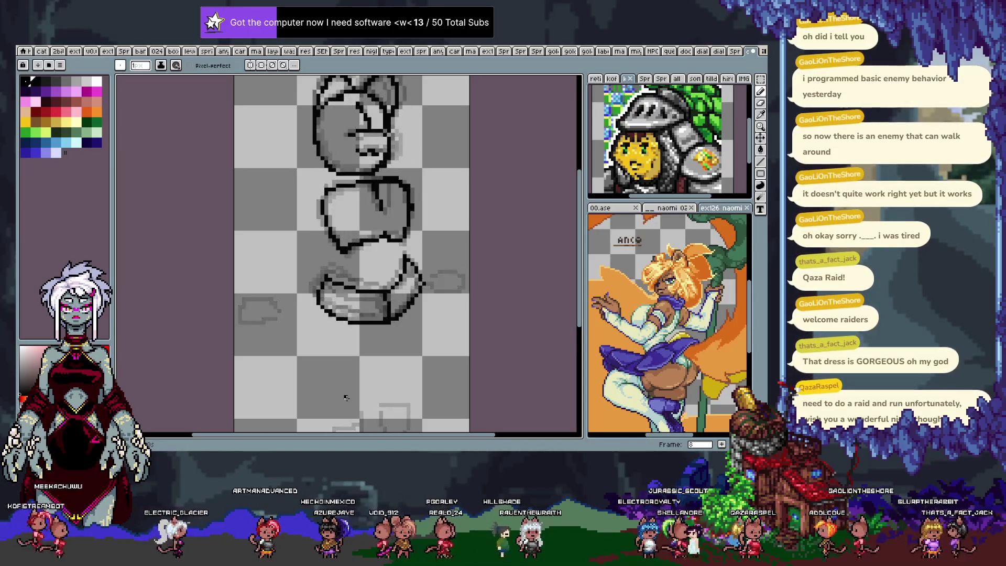
key("Right")
key("Right")
key("Right")
key("Left")
key("Right")
key("Left")
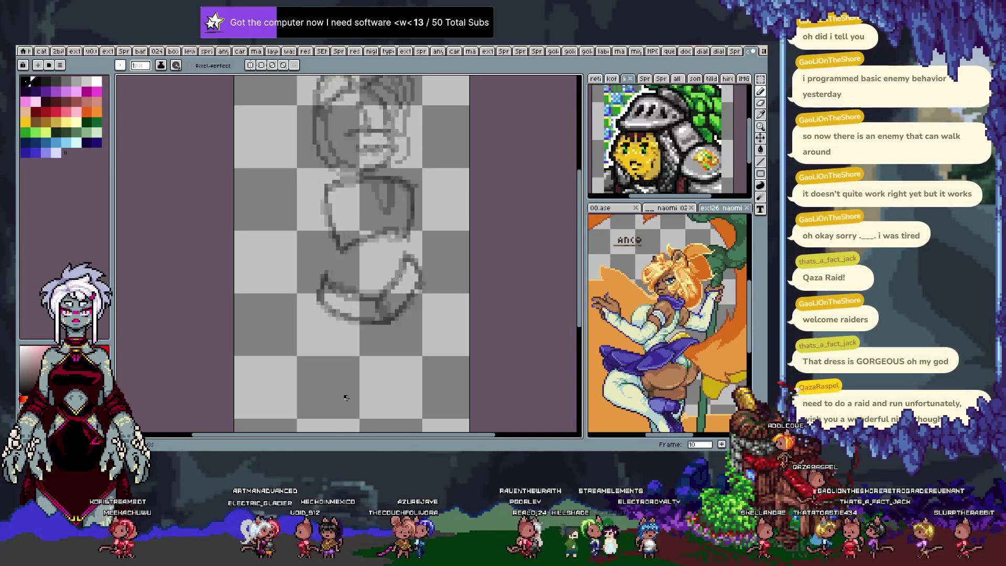
key("Right")
key("Left")
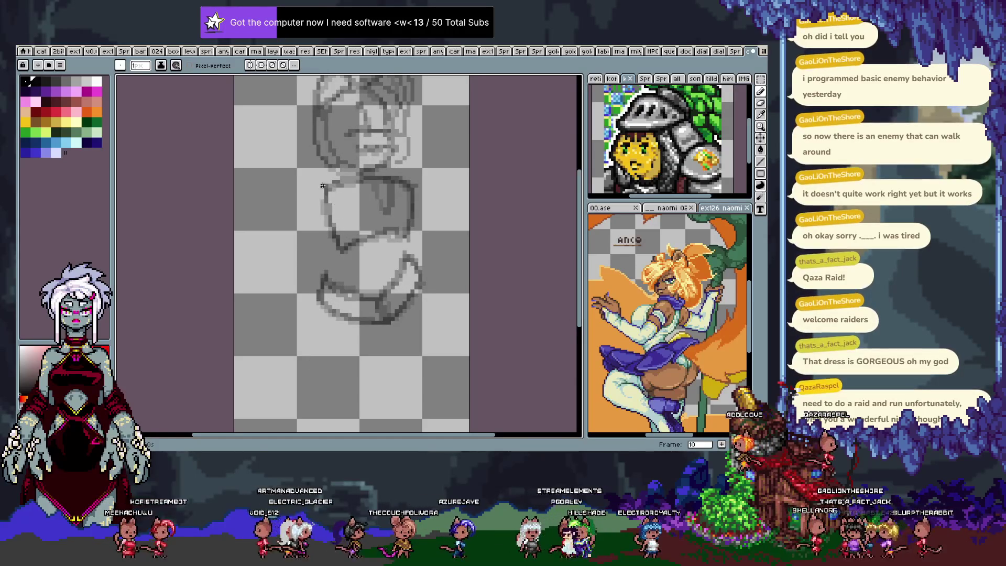
key("Right")
key("Left")
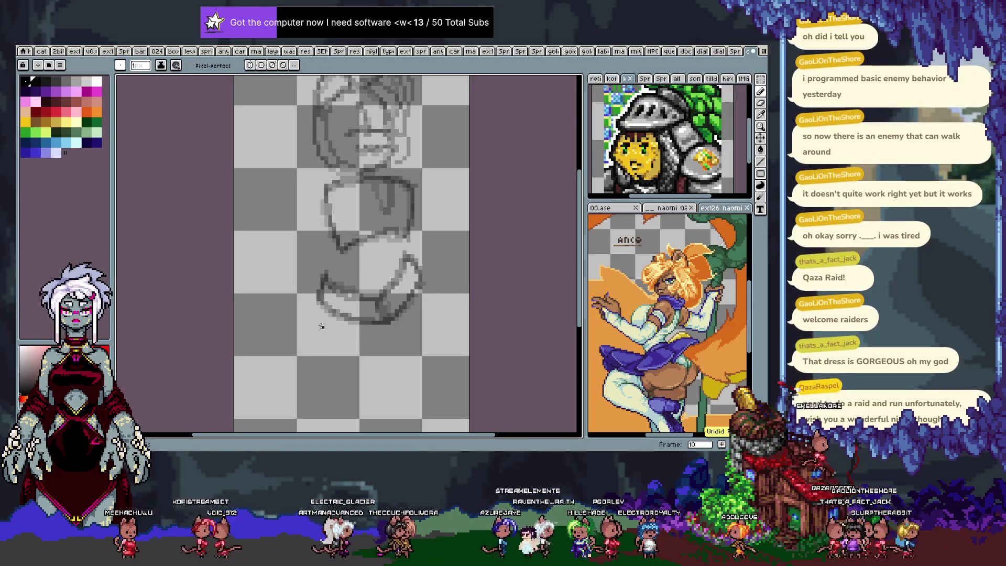
key("Right")
key("Left")
key("Right")
key("Right")
key("Right")
Step: Flip between frames 7-9 to compare, then paste the bold torso outline into frame 9
key("Left")
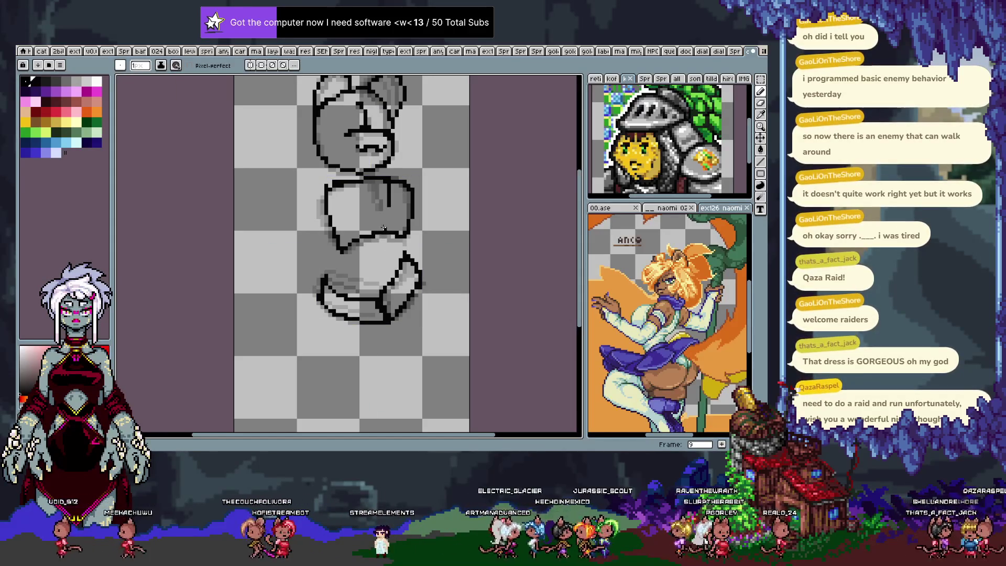
key("Left")
key("Left")
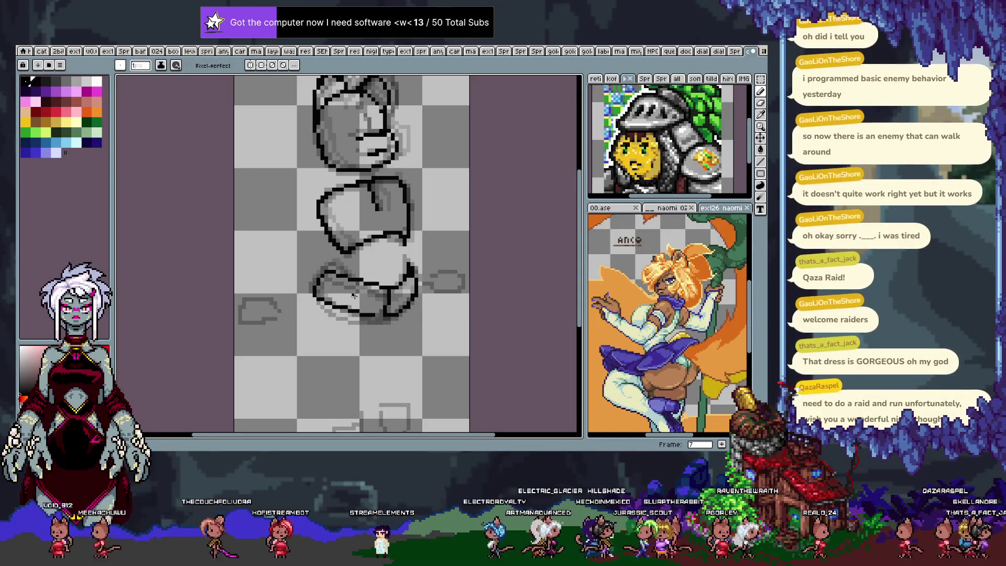
key("Right")
key("Right")
key("Right")
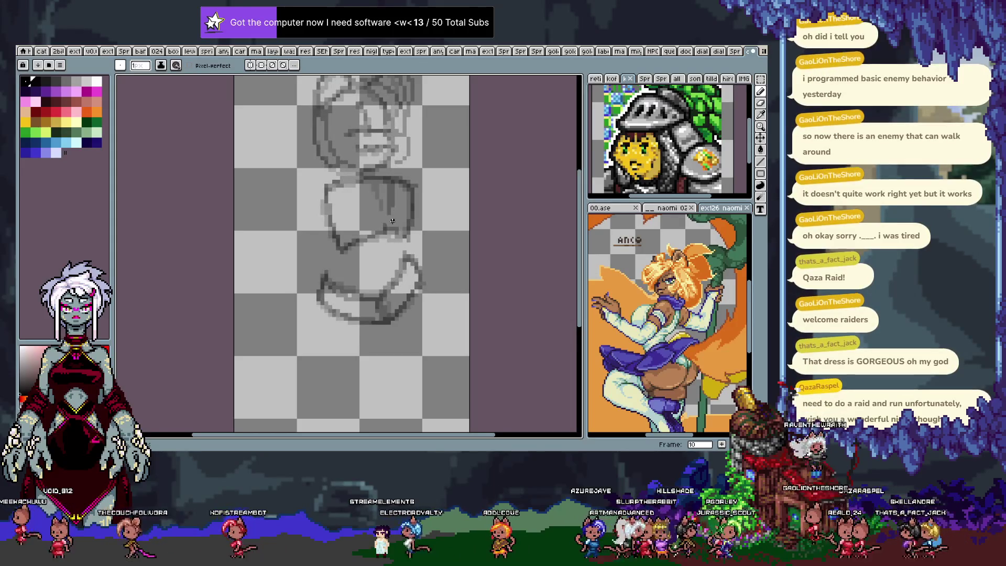
key("Left")
key("Right")
key("Left")
key("Right")
key("Left")
key("Right")
key("Right")
key("Right")
key("Right")
key("Right")
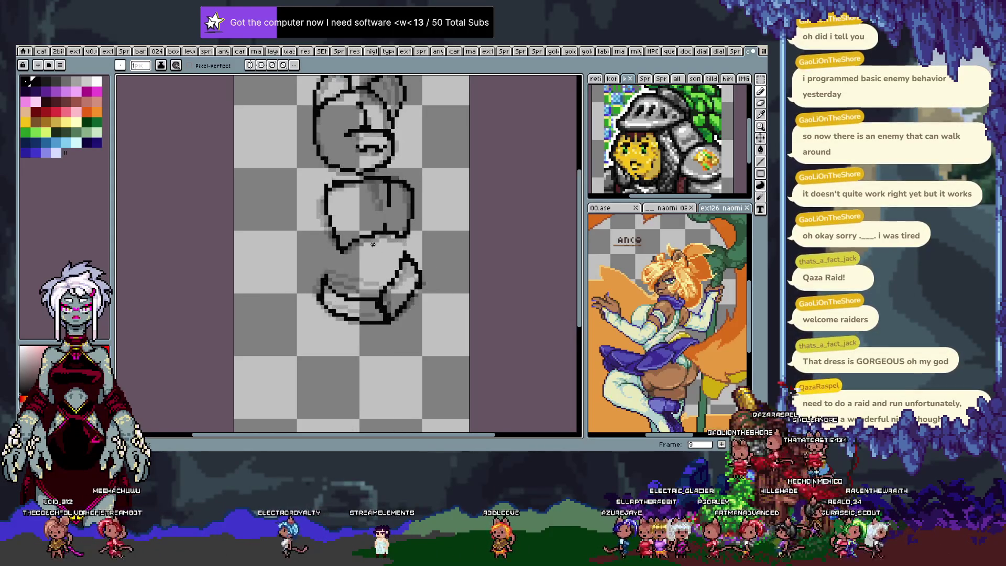
key("Left")
key("Right")
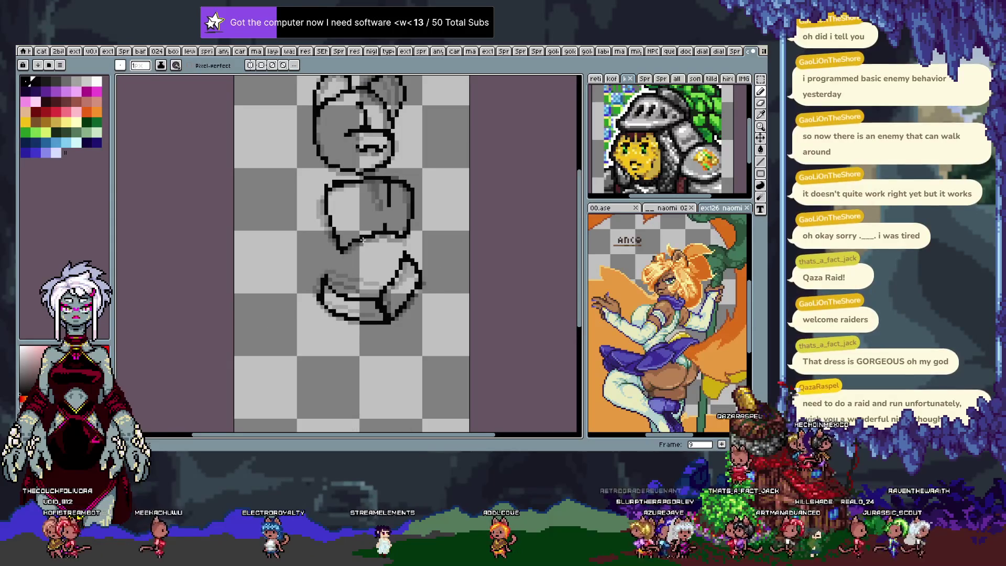
key("ctrl+v")
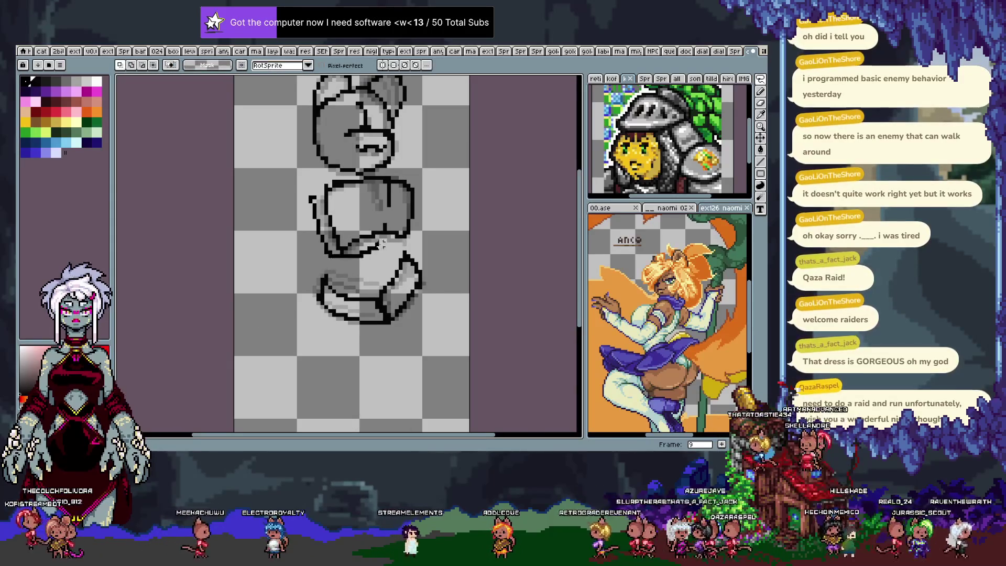
Step: Remove the torso pasted into frame 9, paste it into frame 10 and commit it
key("ctrl+z")
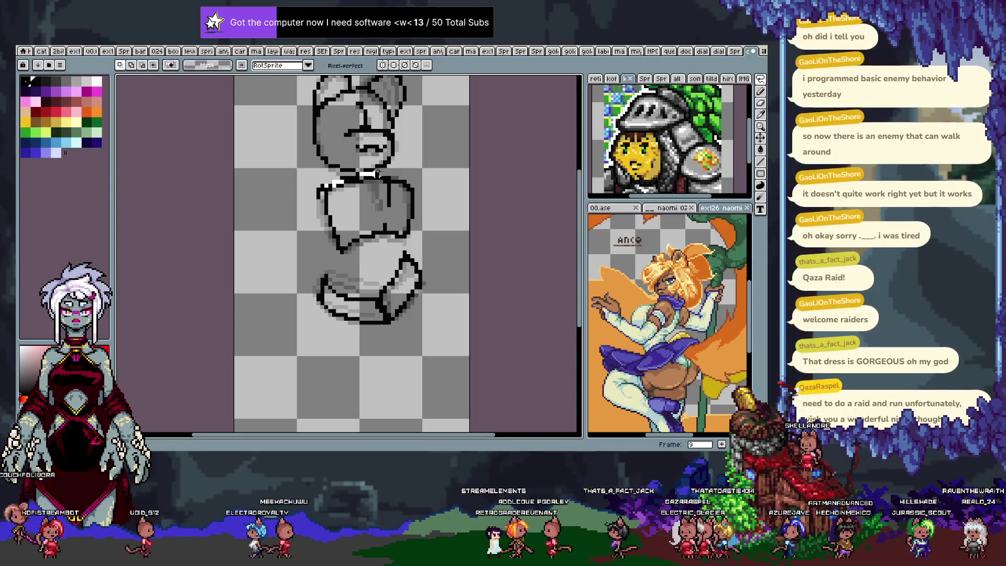
key("Delete")
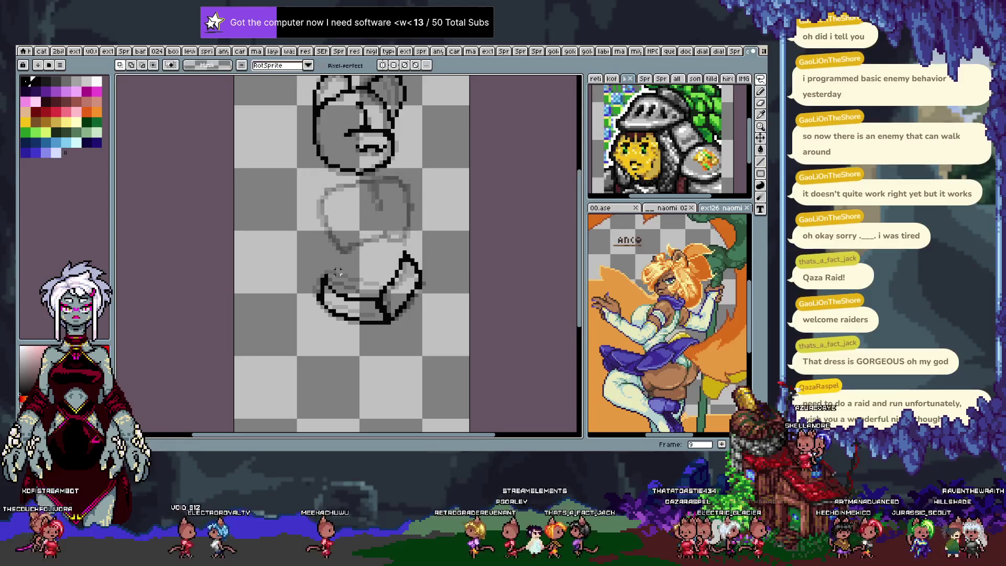
key("Right")
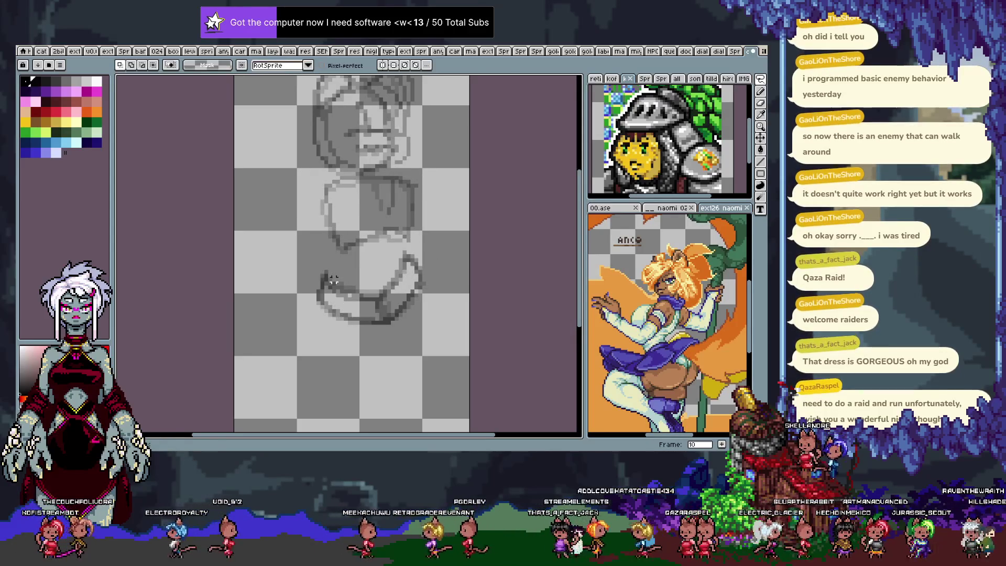
key("ctrl+v")
key("Return")
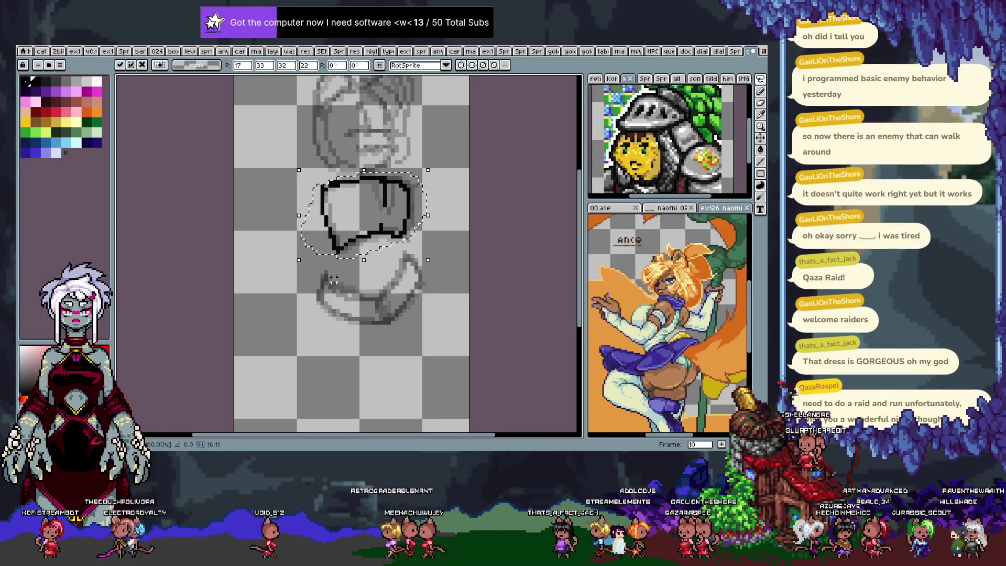
key("Return")
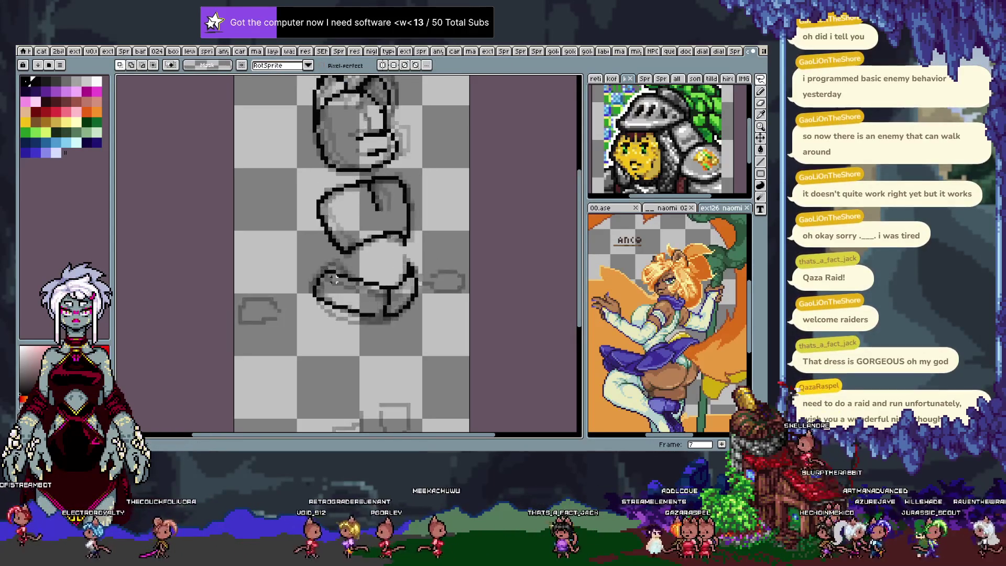
key("Return")
key("Return")
key("Return")
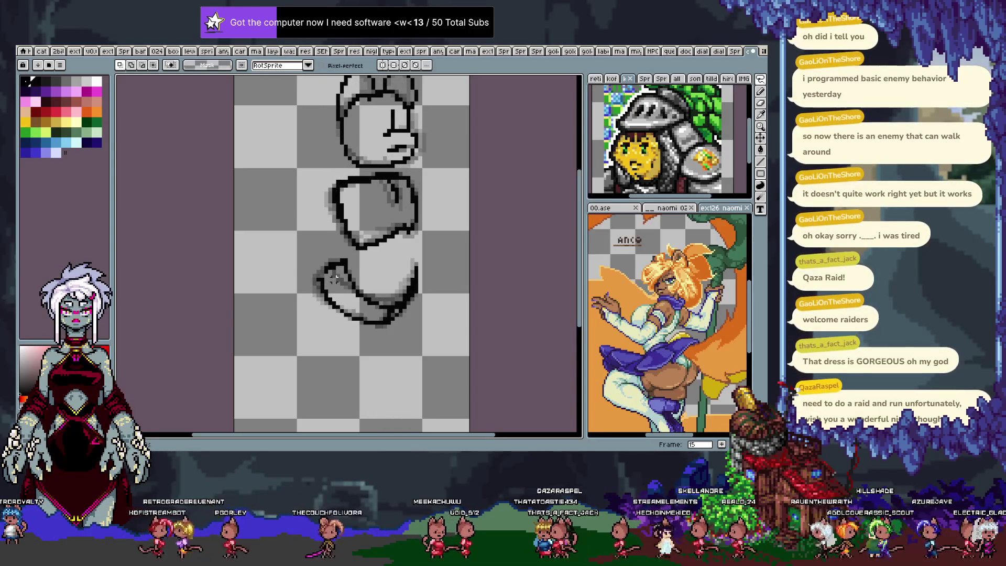
key("b")
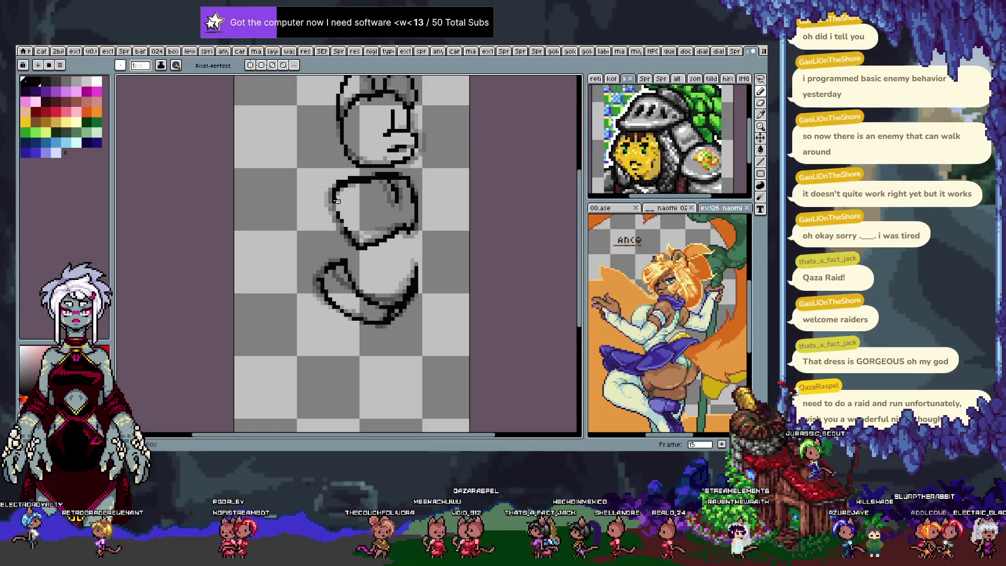
Step: Compare frames 14 and 15, then move frame 14's torso slightly right and drop it
key("Left")
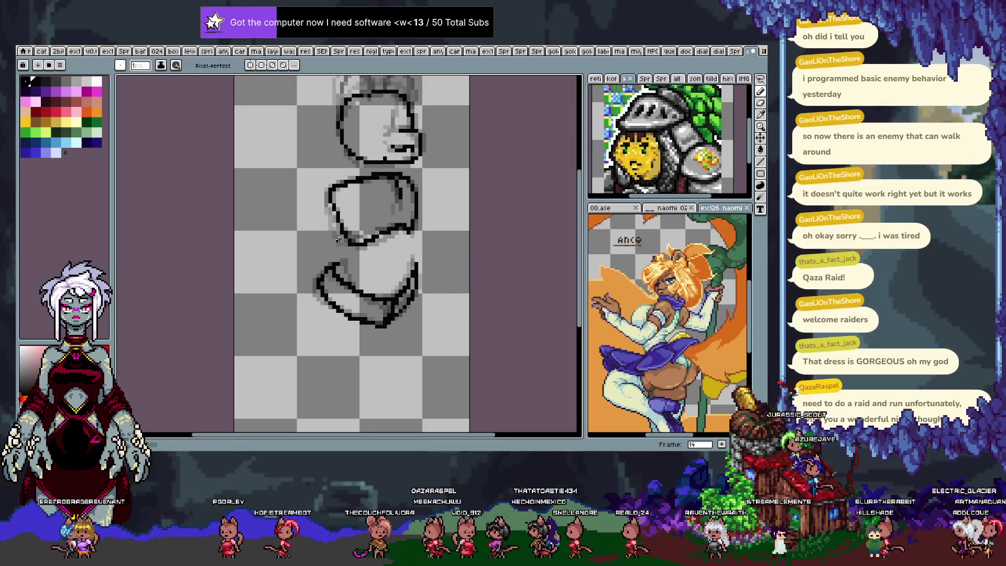
key("Right")
key("Left")
key("Right")
key("Left")
key("Right")
key("Left")
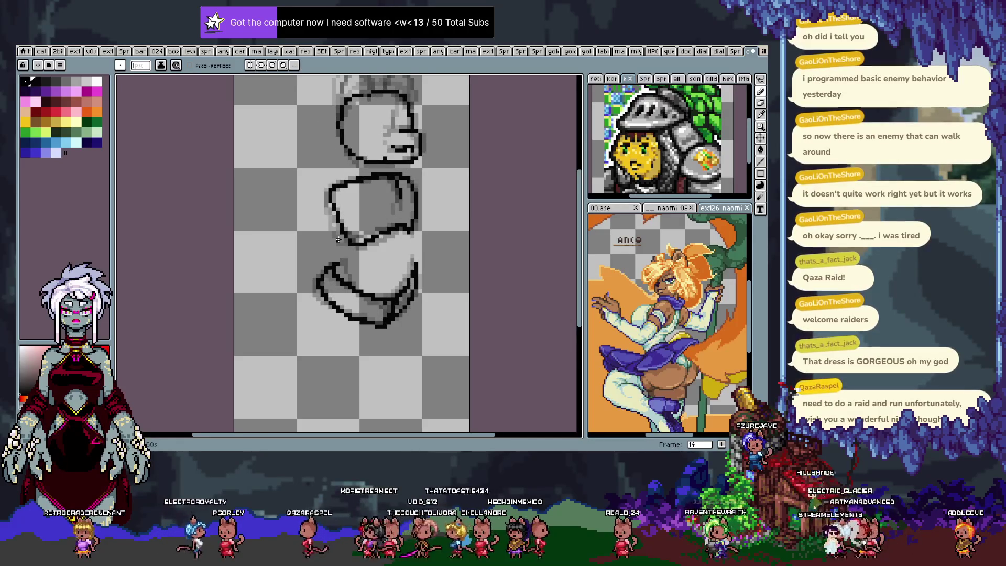
key("m")
left_click_drag(335, 236, 352, 216)
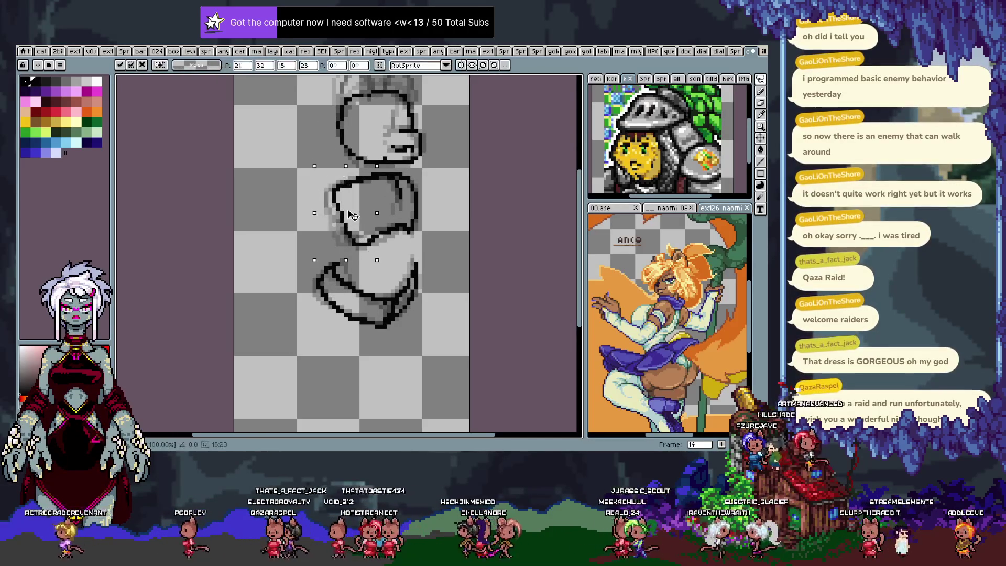
key("ctrl+d")
Step: Step back through frames 10 to 12 to review the torso placement
key("Left")
key("Left")
key("Left")
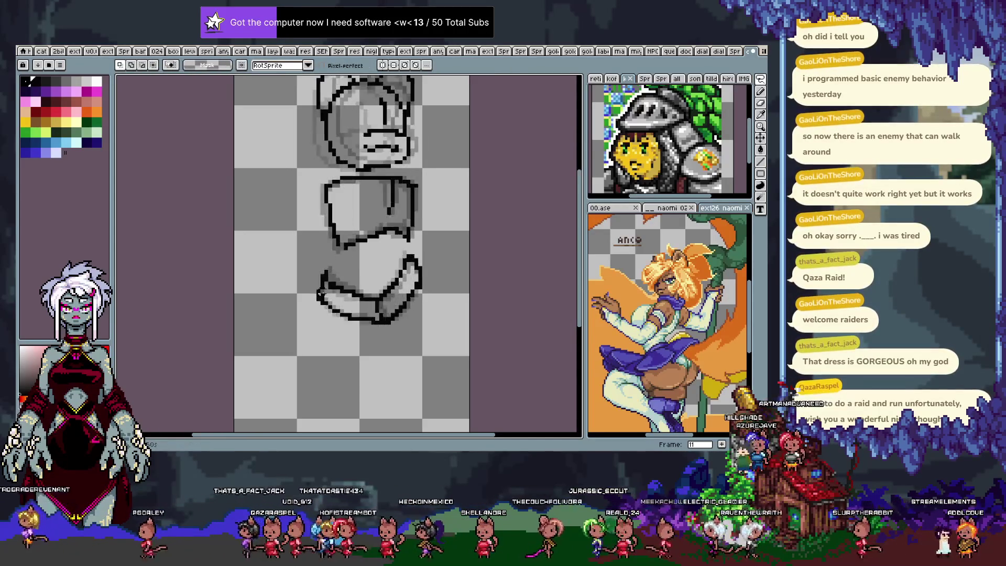
key("Left")
key("Right")
key("Right")
key("Left")
key("Right")
key("Left")
key("Left")
key("Right")
key("Right")
Step: Flip rapidly between frames 12 and 13, then step back to frame 7
key("b")
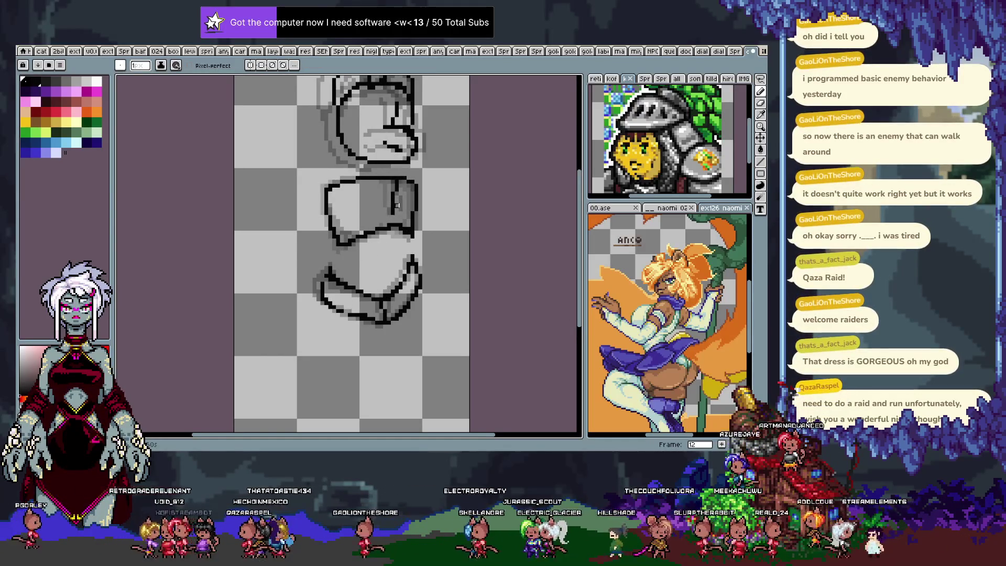
key("Right")
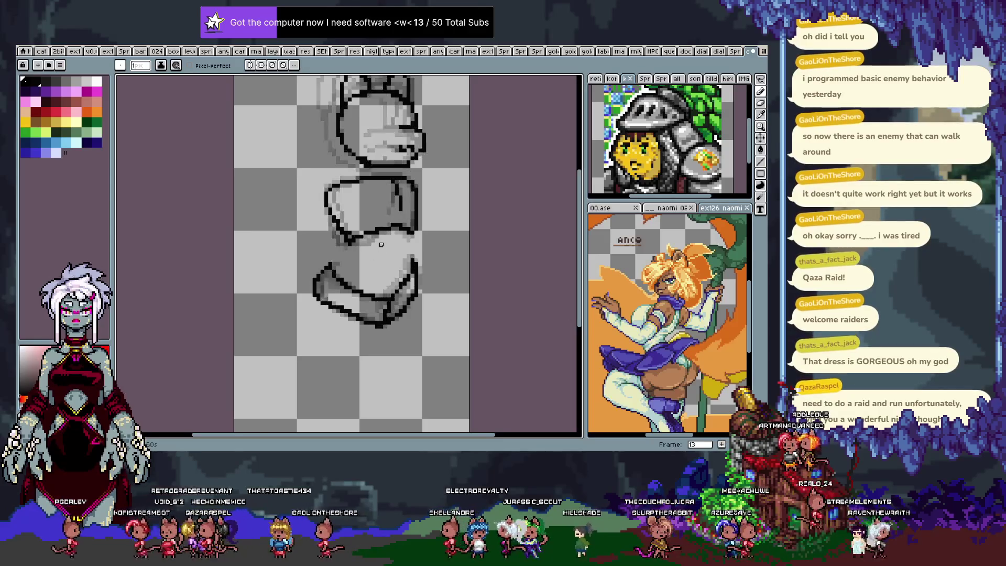
key("Left")
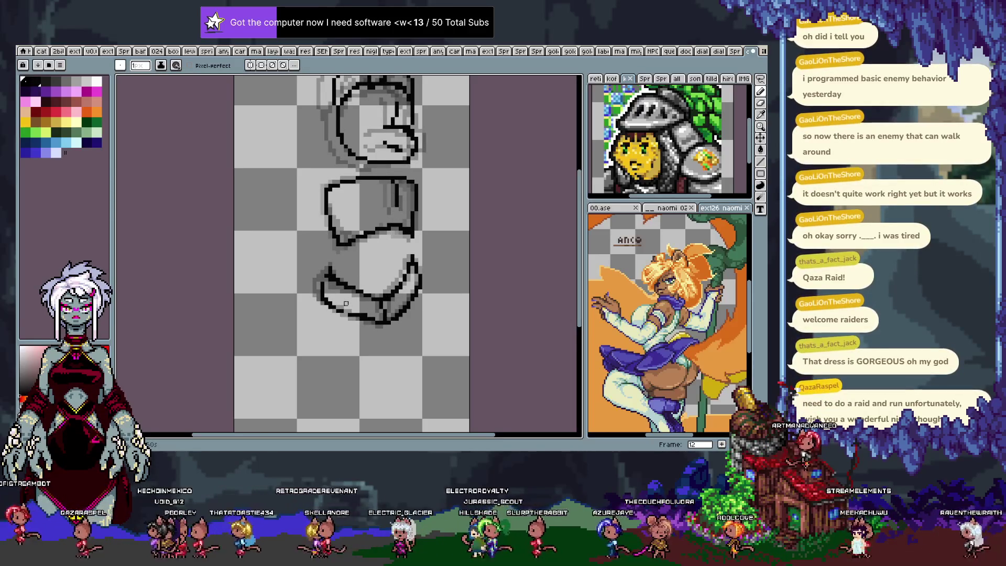
key("Right")
key("Left")
key("Right")
key("Left")
key("Right")
key("Left")
key("Right")
key("Left")
key("Left")
key("Left")
key("Left")
key("Left")
key("Left")
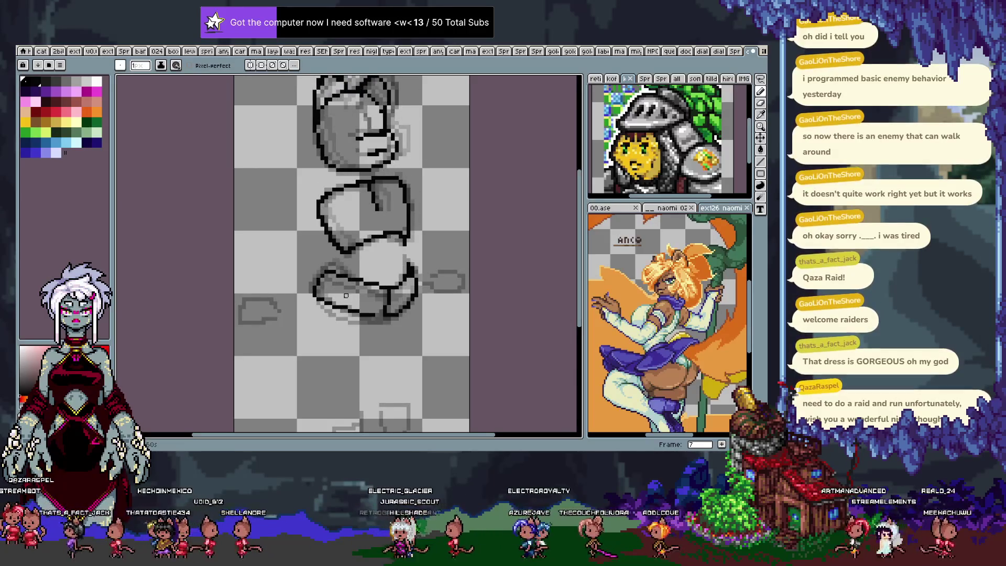
key("Left")
key("Left")
key("Left")
Step: Play the animation through and undo the last two torso strokes on frame 9
key("Right")
key("Right")
key("Right")
key("Right")
key("Right")
key("Right")
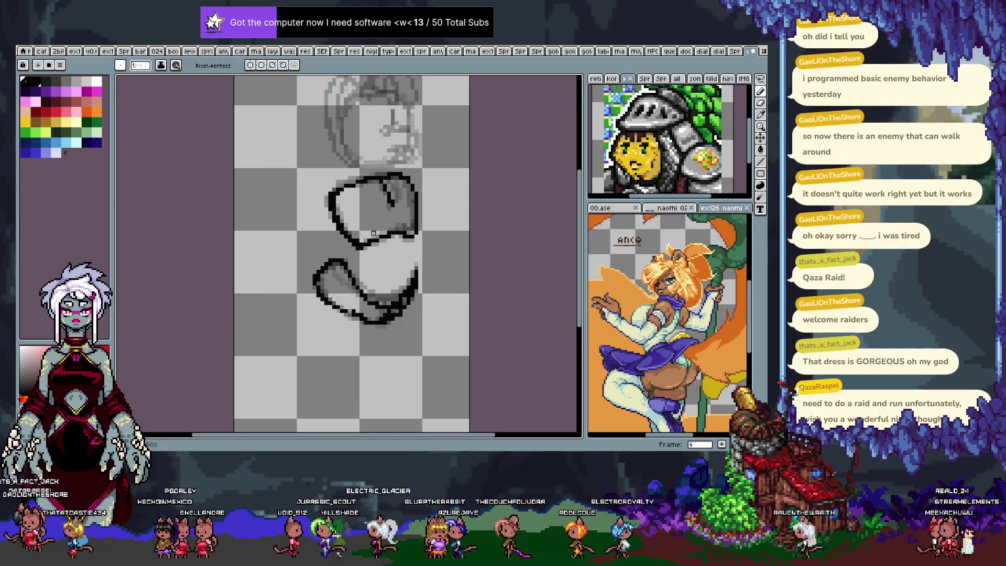
key("Right")
key("Right")
key("Right")
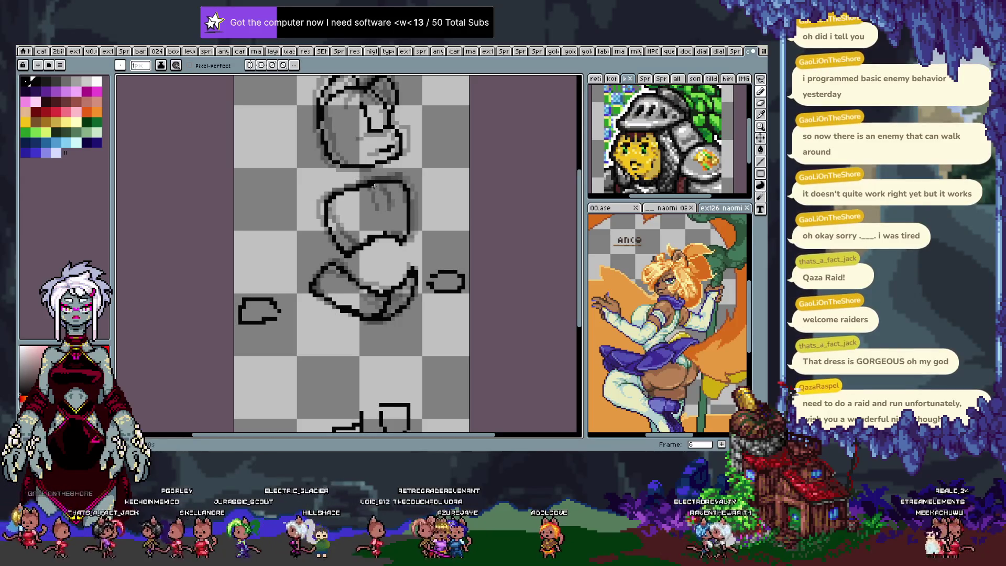
key("Return")
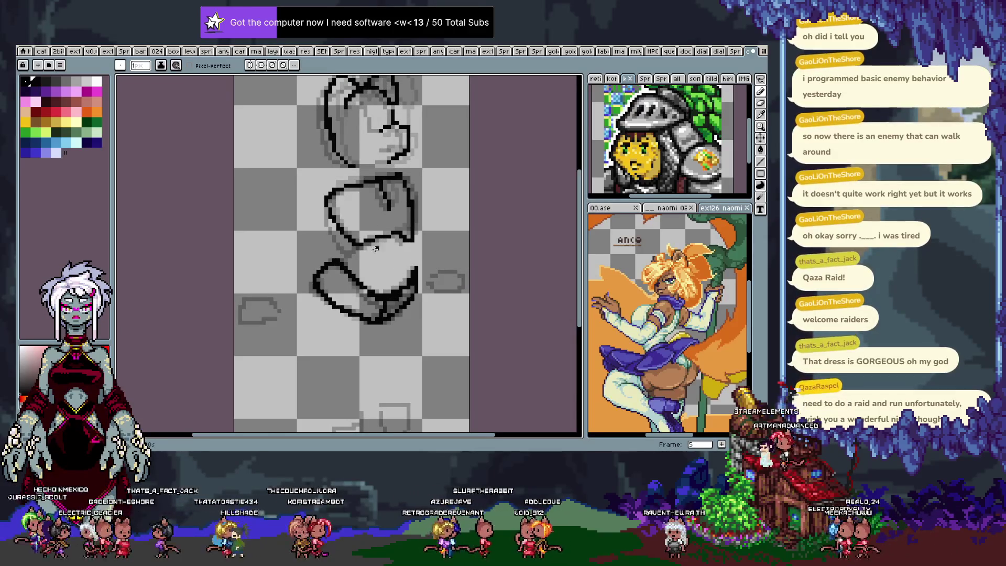
key("Right")
key("Right")
key("Right")
key("Right")
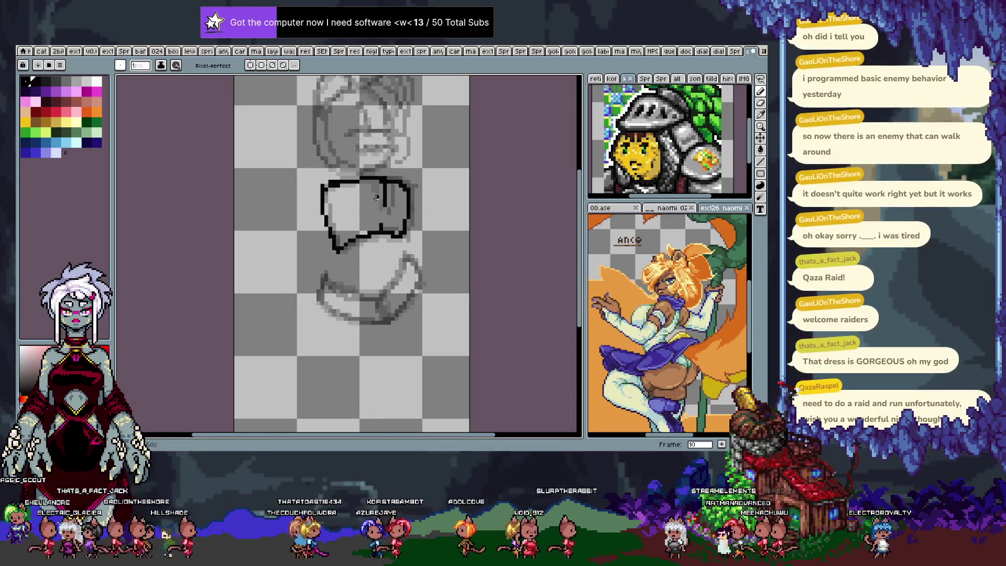
key("Right")
key("Right")
key("Right")
key("Right")
key("Right")
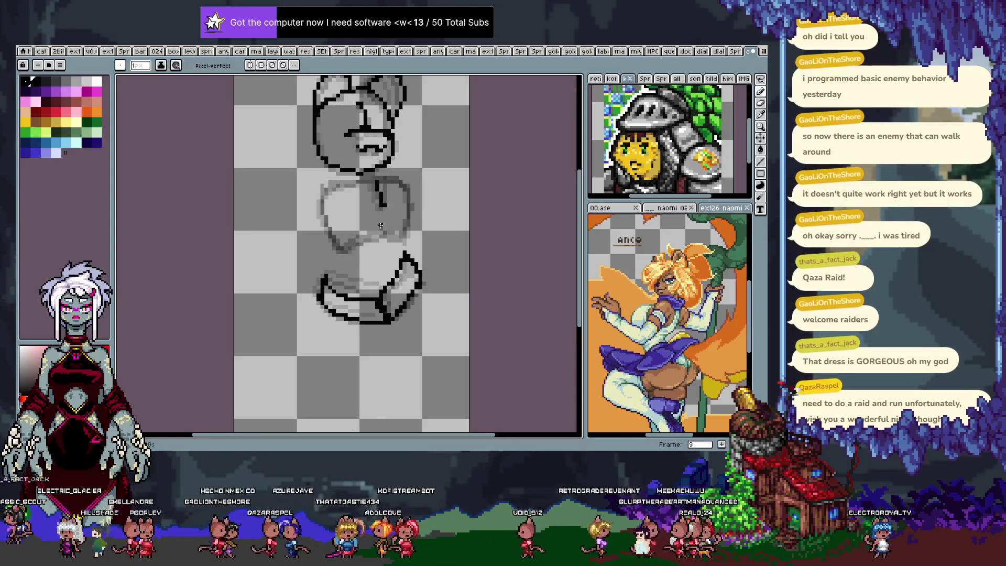
key("Right")
key("Right")
key("Right")
key("Right")
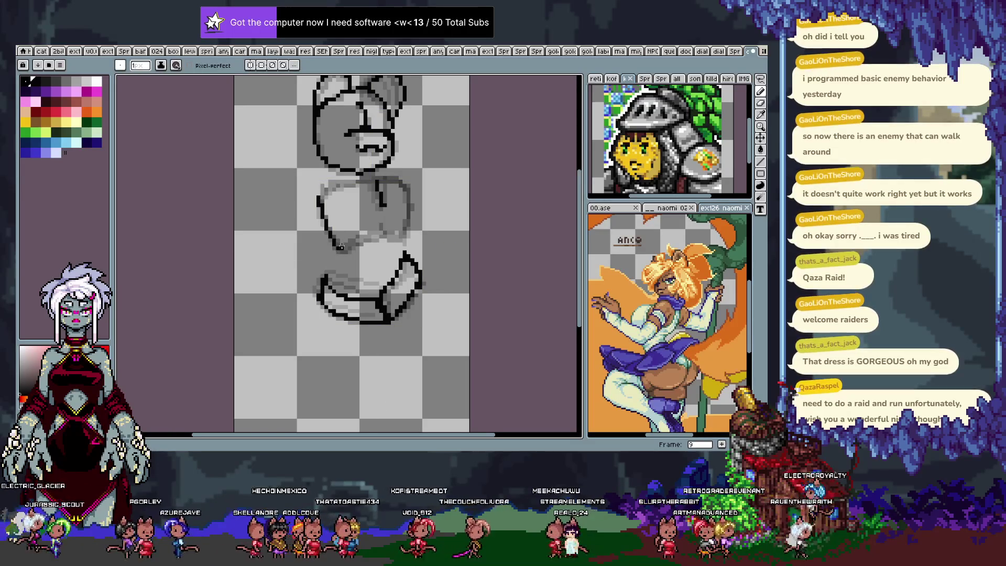
key("Right")
key("Right")
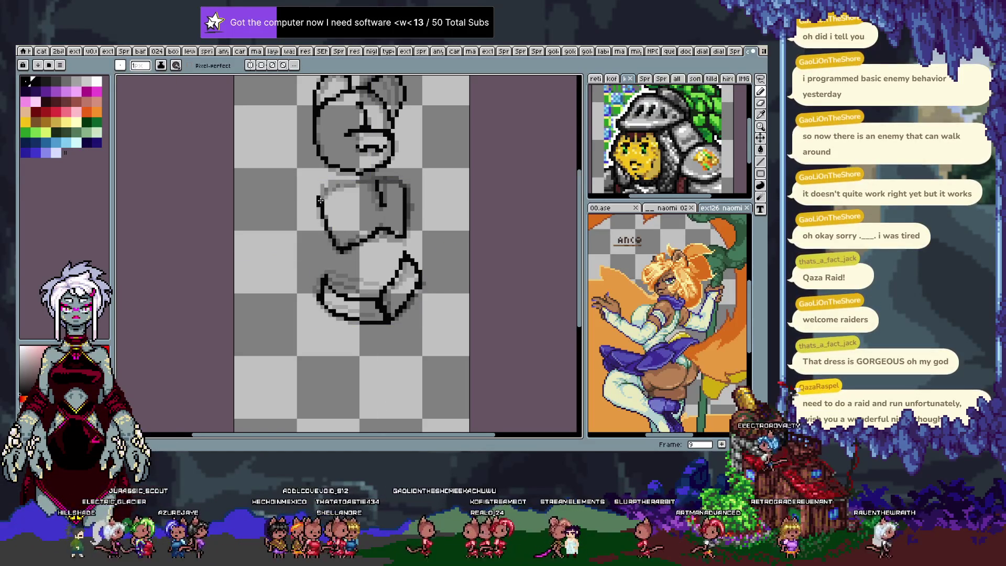
key("ctrl+z")
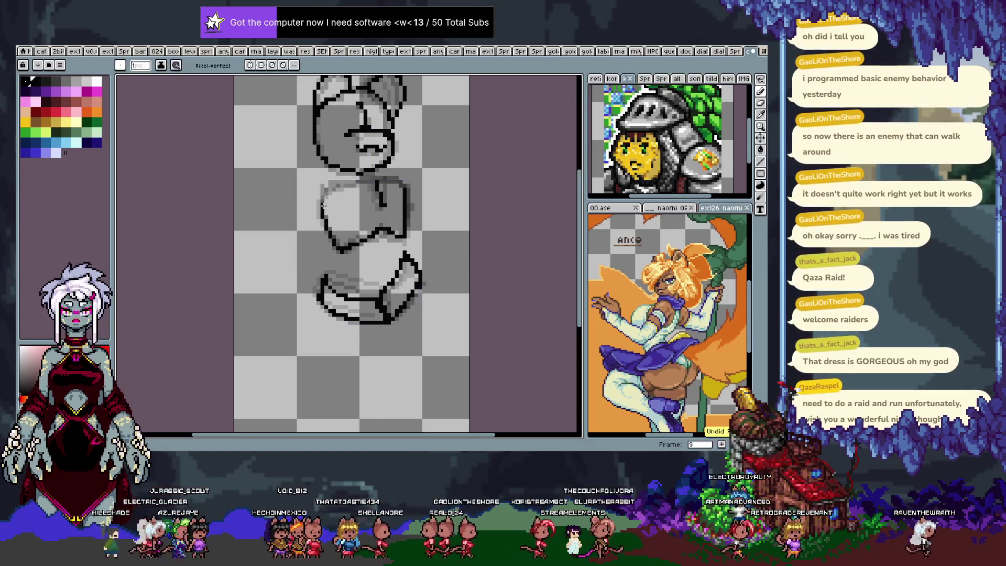
key("ctrl+z")
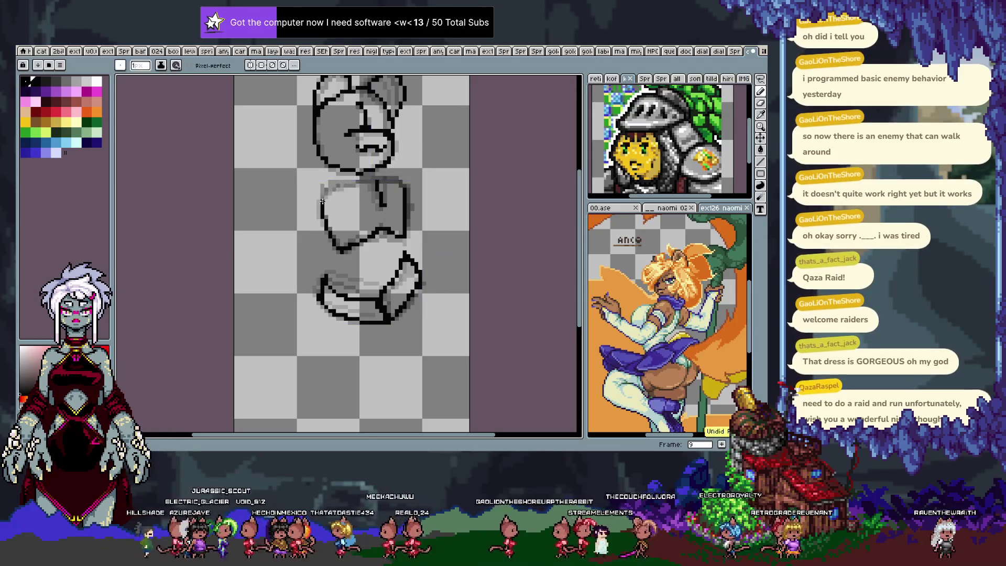
right_click(388, 221)
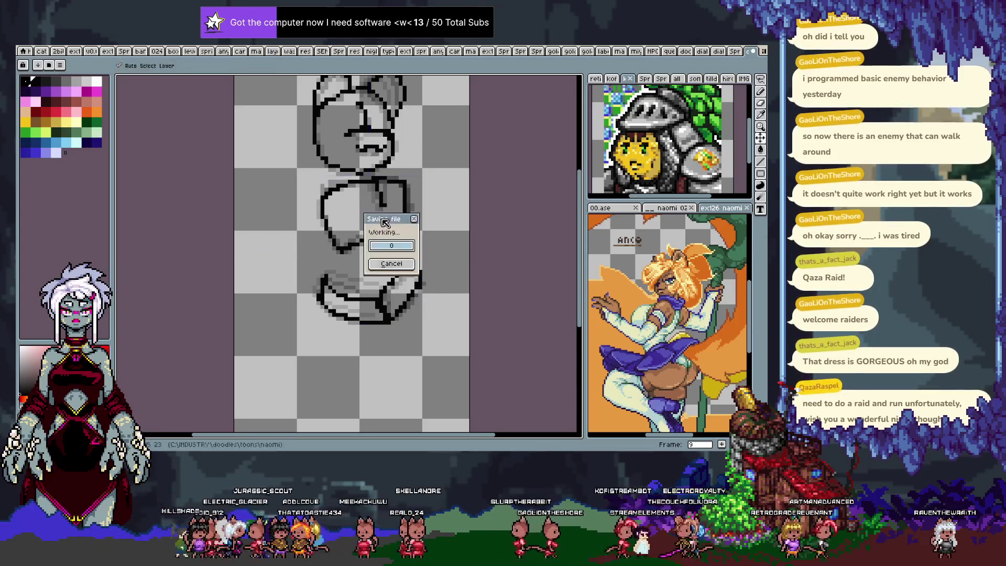
Step: Marquee-select a small area of the torso on frame 9
key("Right")
key("Right")
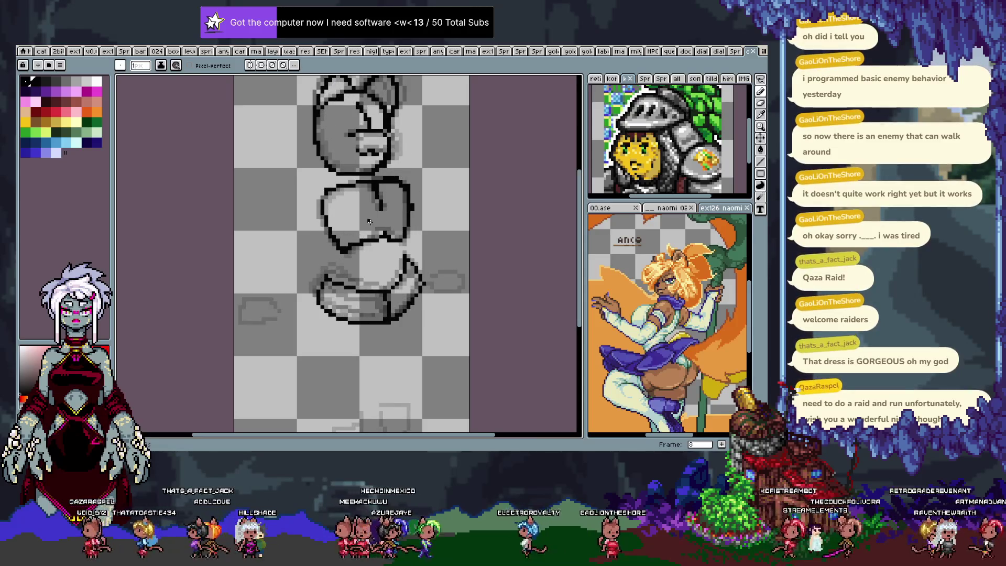
key("m")
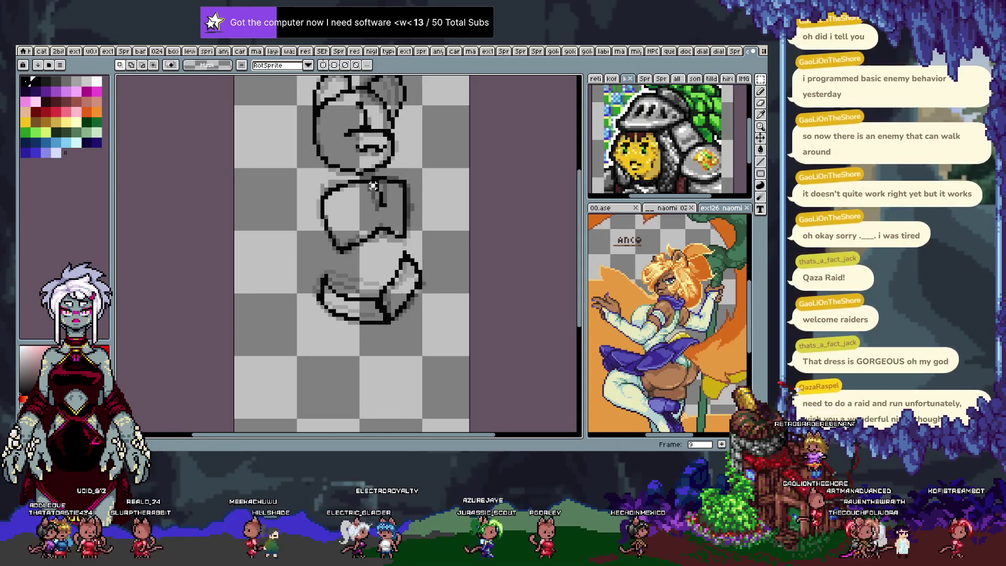
key("m")
left_click_drag(365, 182, 398, 222)
Step: Drop the torso selection and play the animation to review the motion
key("b")
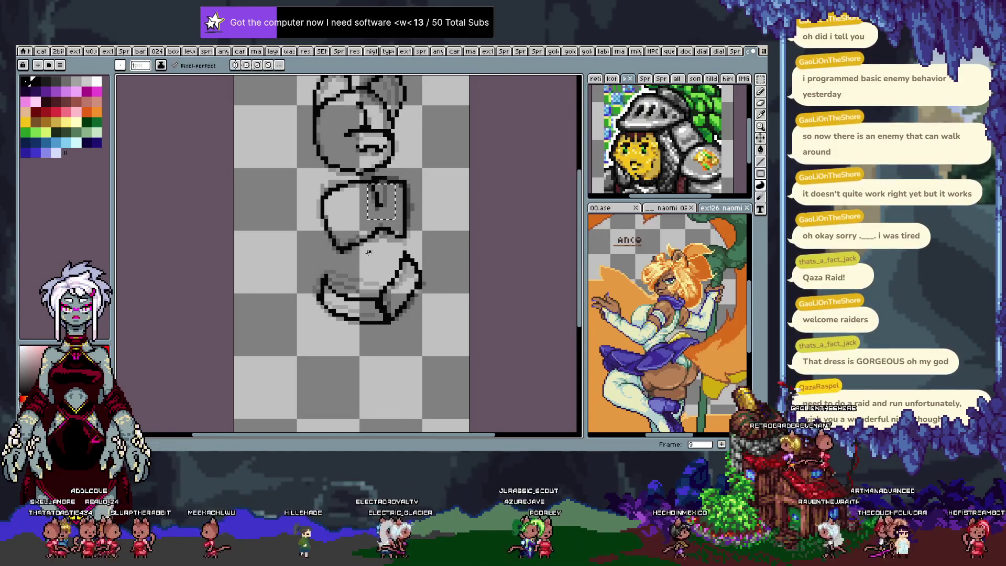
key("ctrl+d")
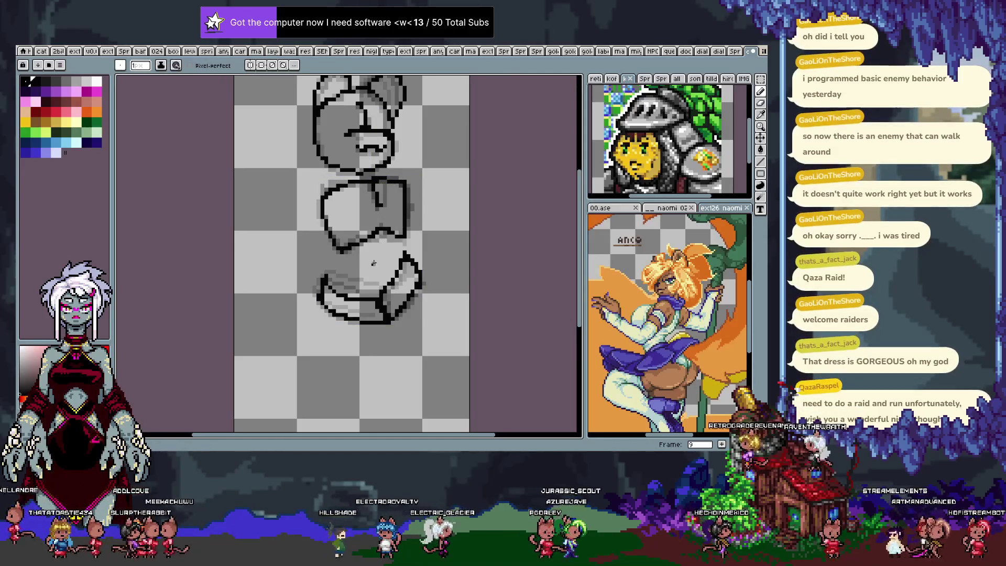
key("Return")
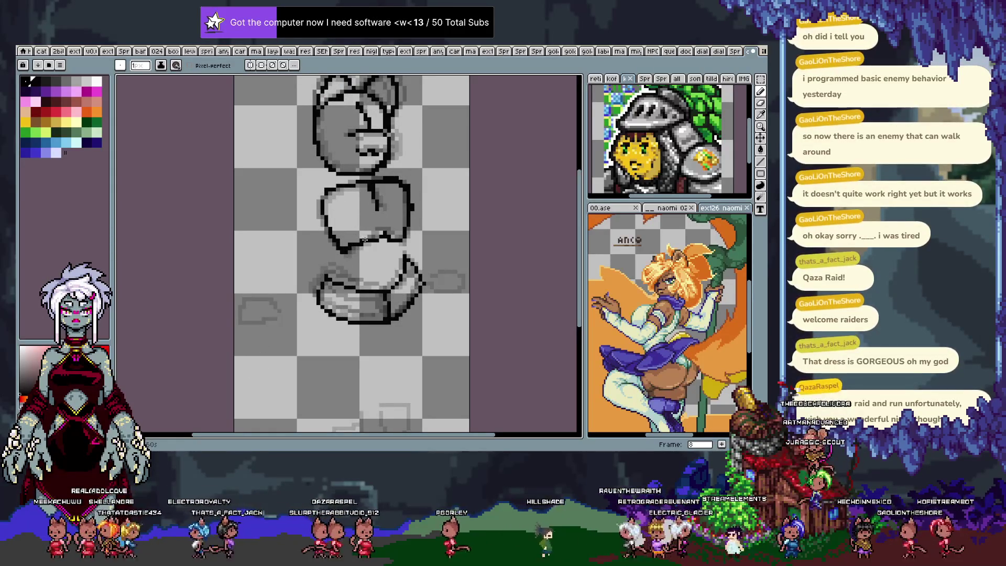
Step: Marquee-select the torso area, clear the selection and bring back the timeline
key("m")
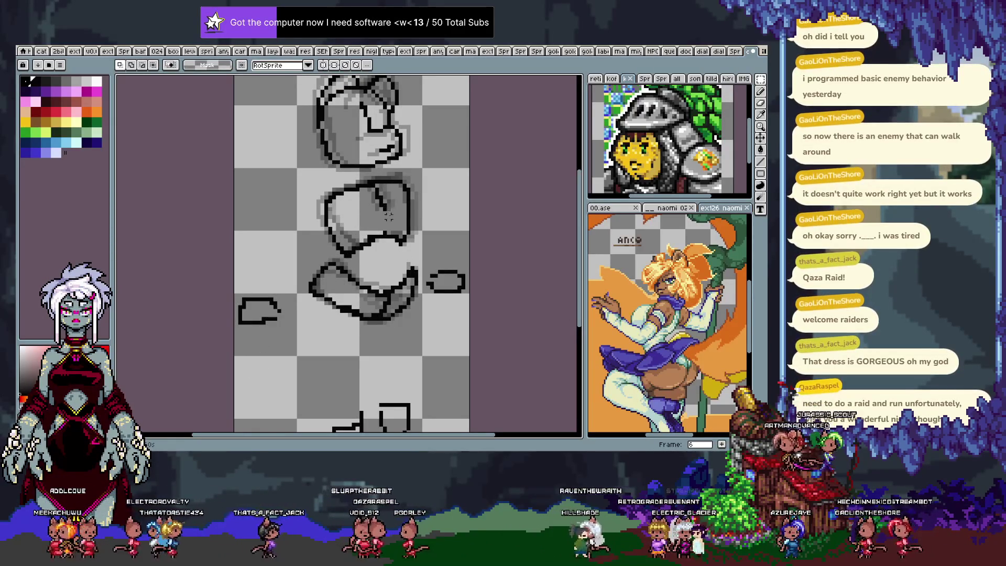
left_click_drag(368, 182, 389, 217)
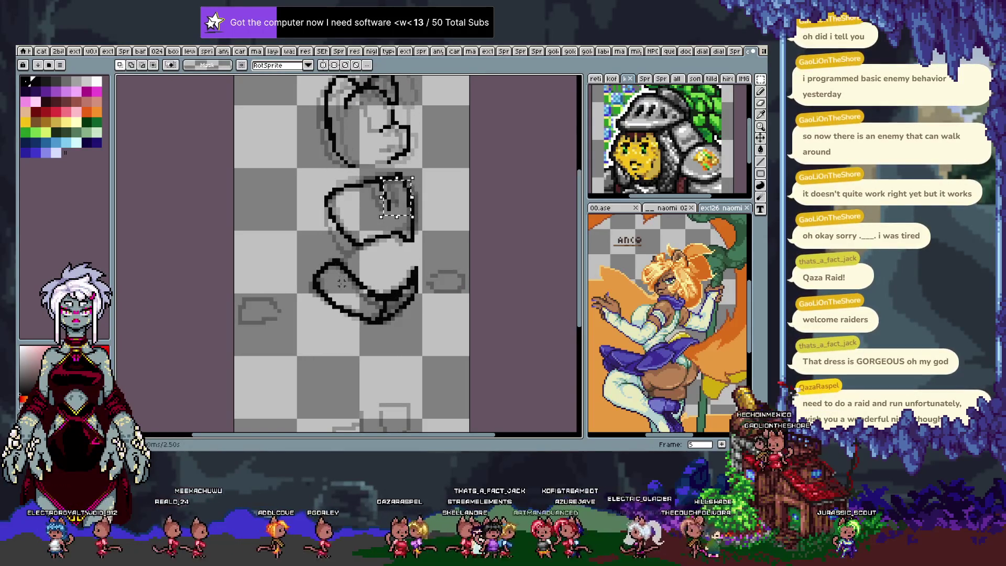
key("ctrl+d")
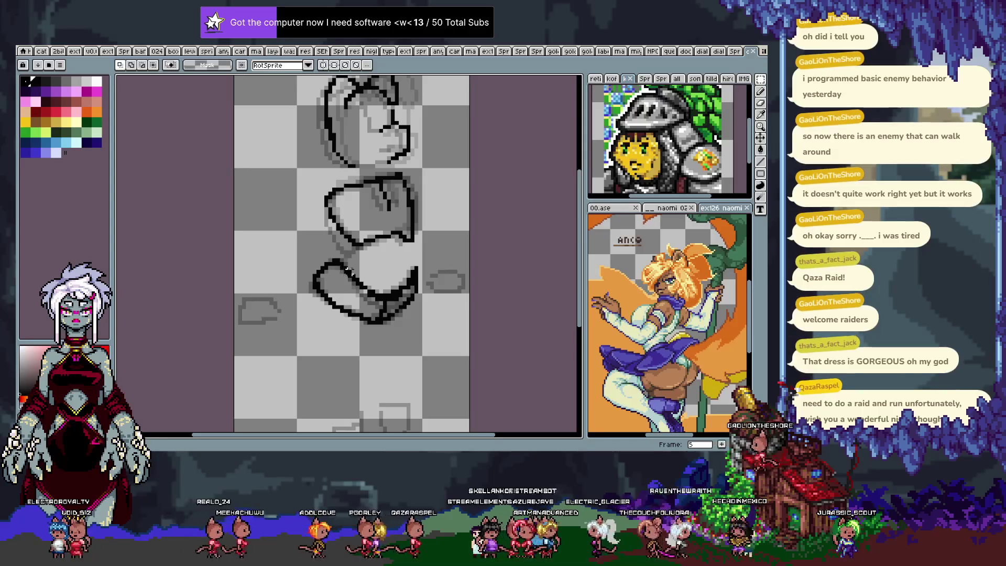
key("Tab")
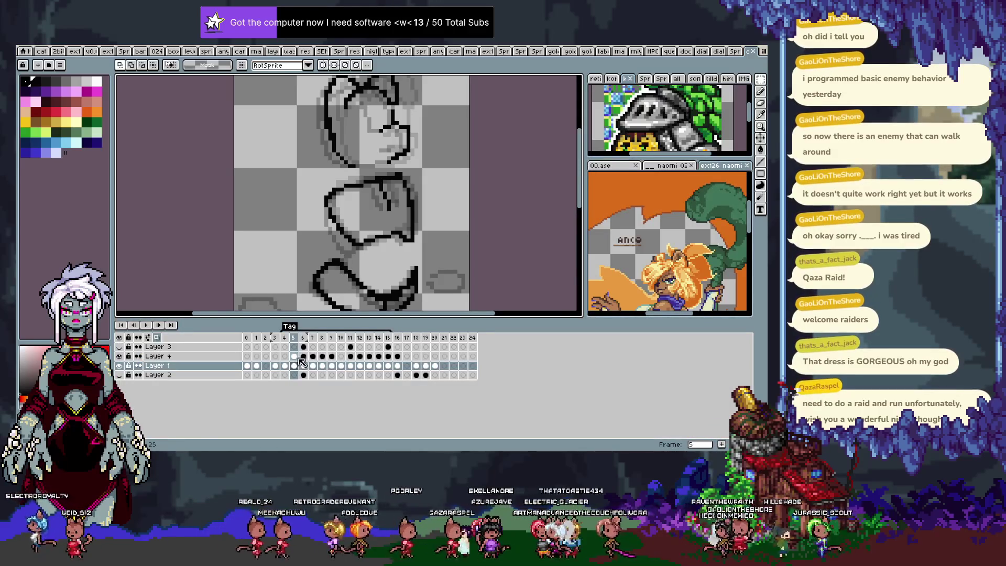
Step: Select Layer 4's cels, undo a stray move of the frame 16 cel, and add an empty frame after it
left_click_drag(301, 358, 407, 358)
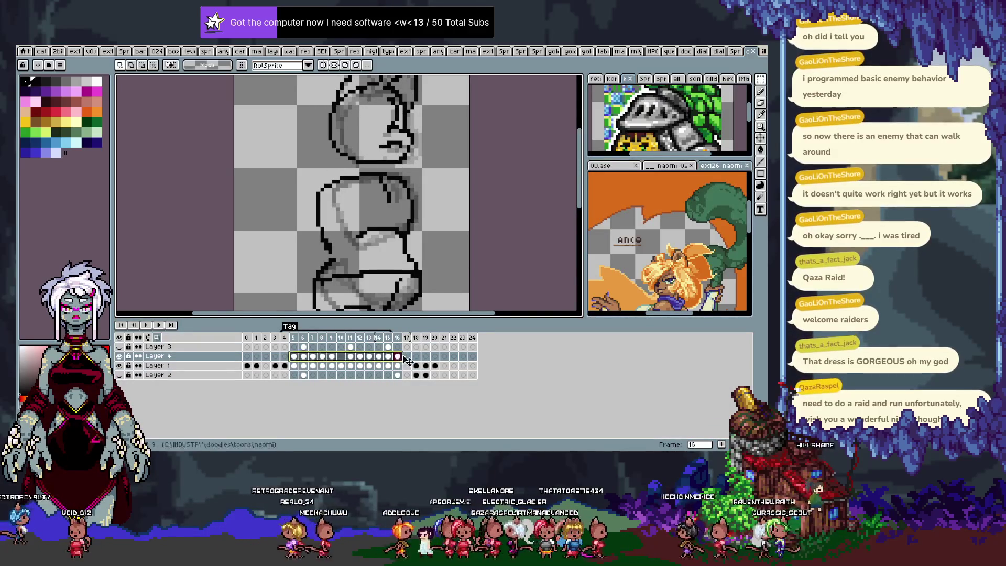
left_click(399, 355)
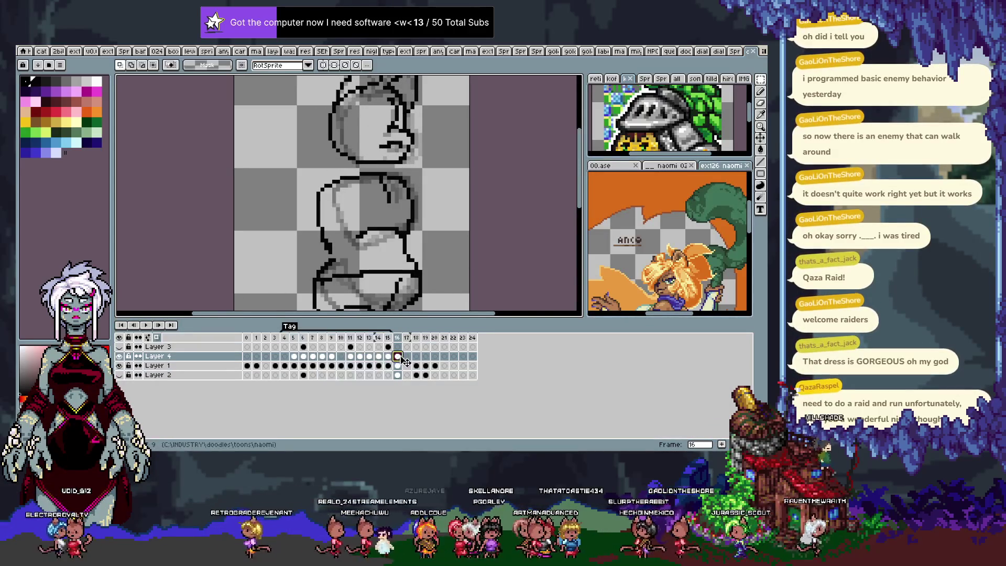
left_click_drag(400, 358, 397, 346)
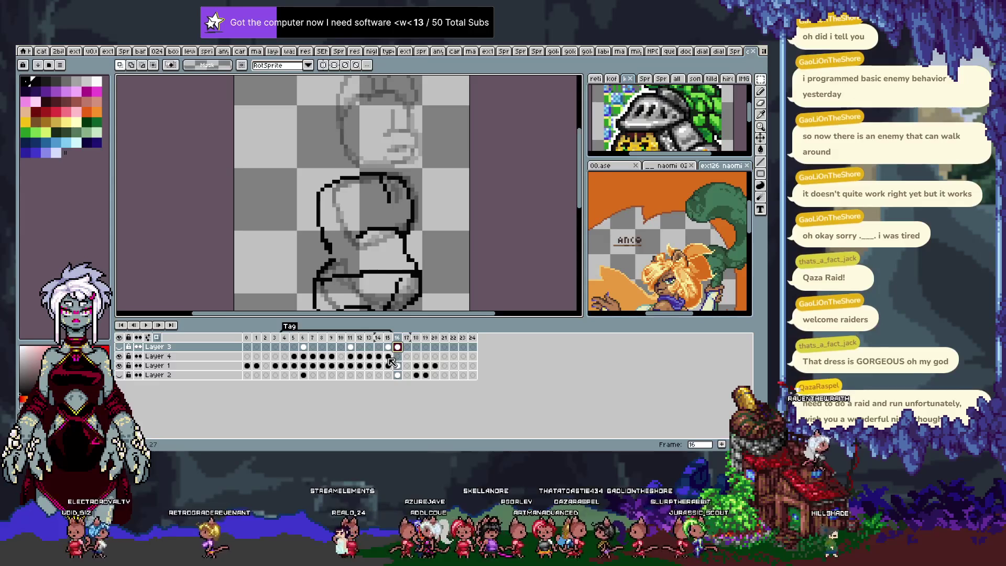
key("ctrl+z")
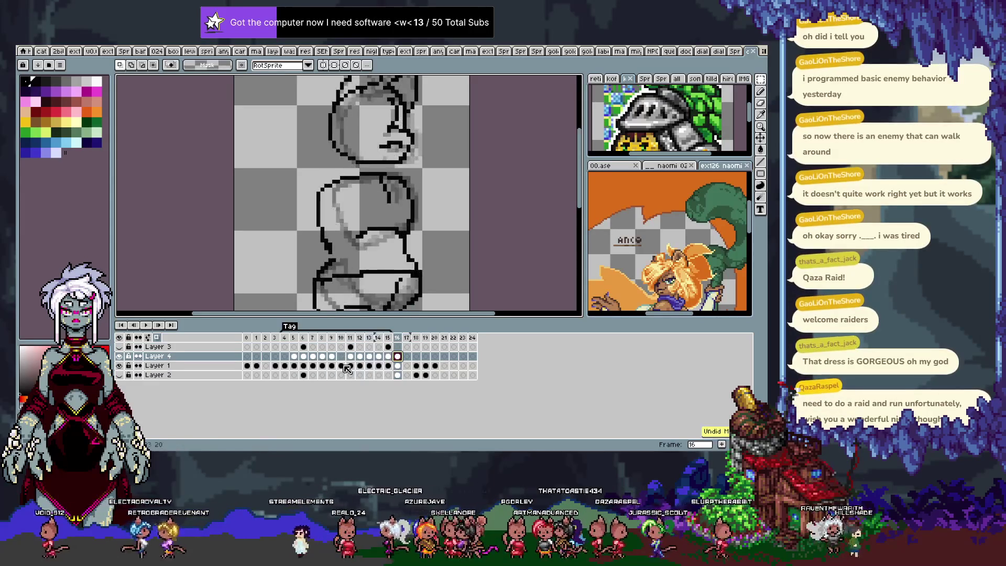
key("Left")
key("Right")
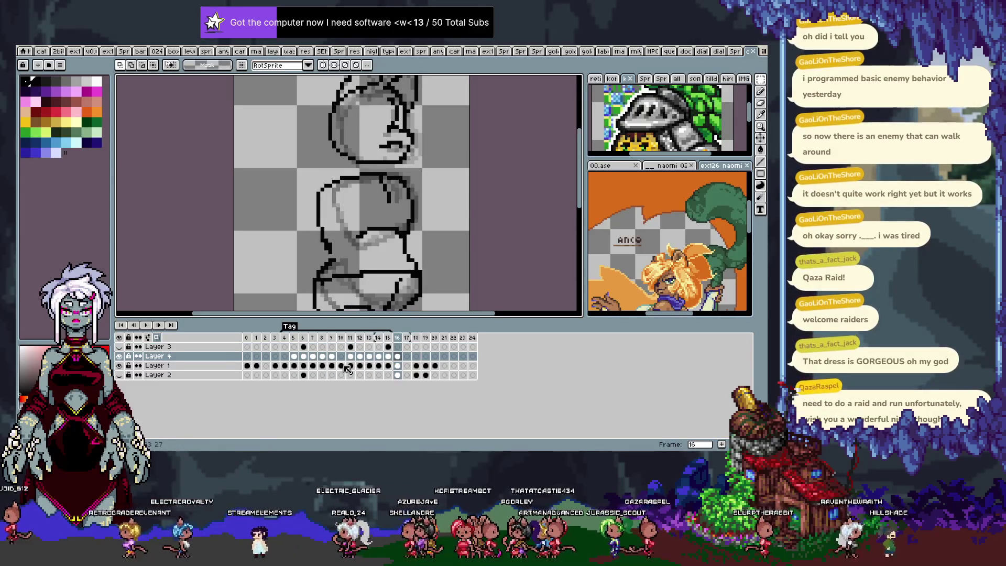
key("alt+n")
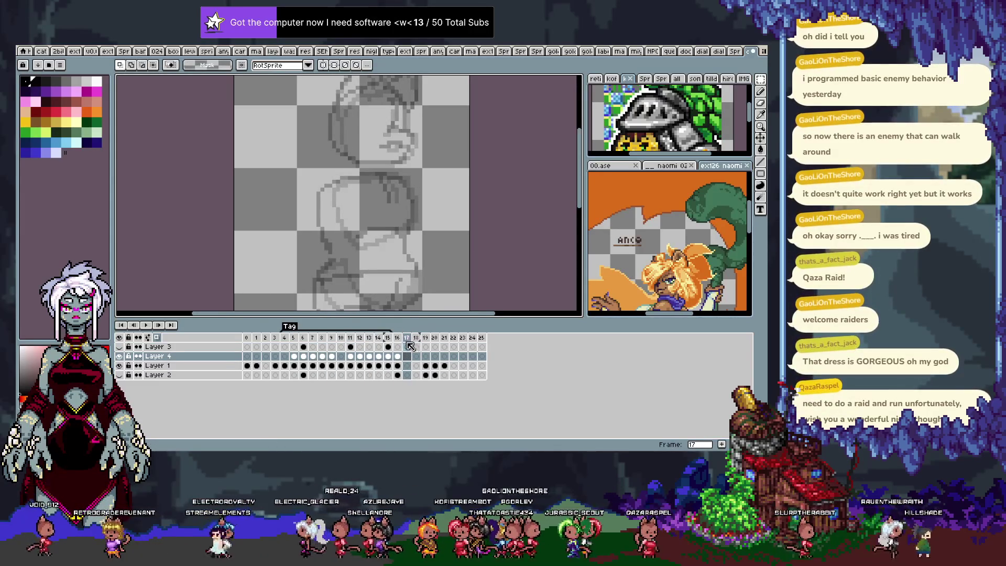
left_click(402, 338)
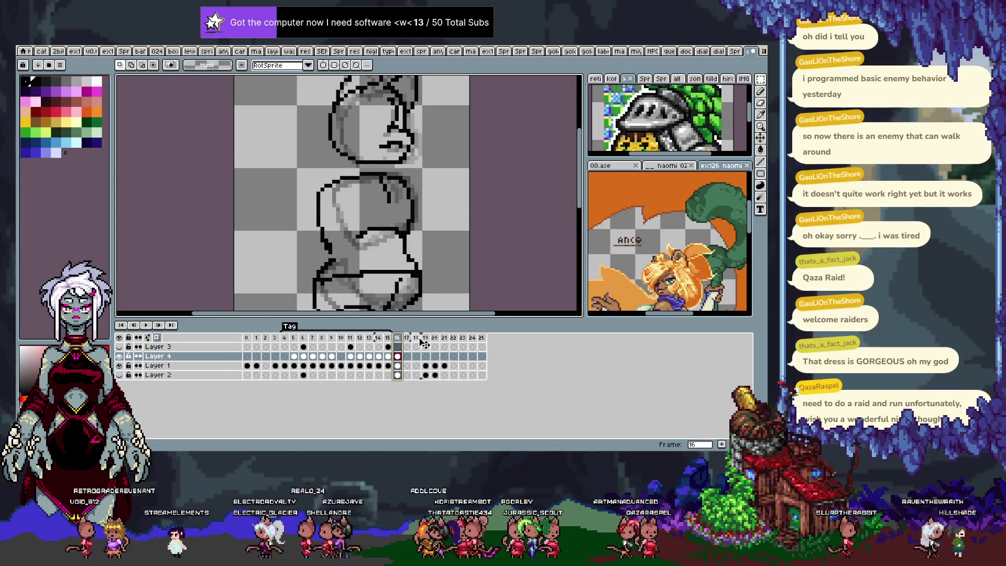
left_click(416, 338)
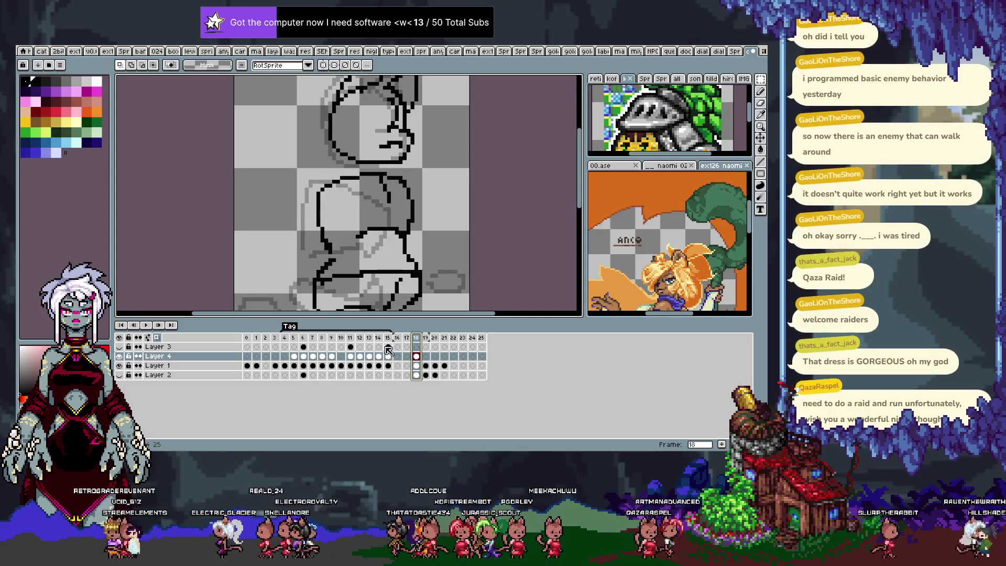
Step: Play the animation from frame 4 twice to review the head, body and legs frames
left_click_drag(389, 348, 293, 356)
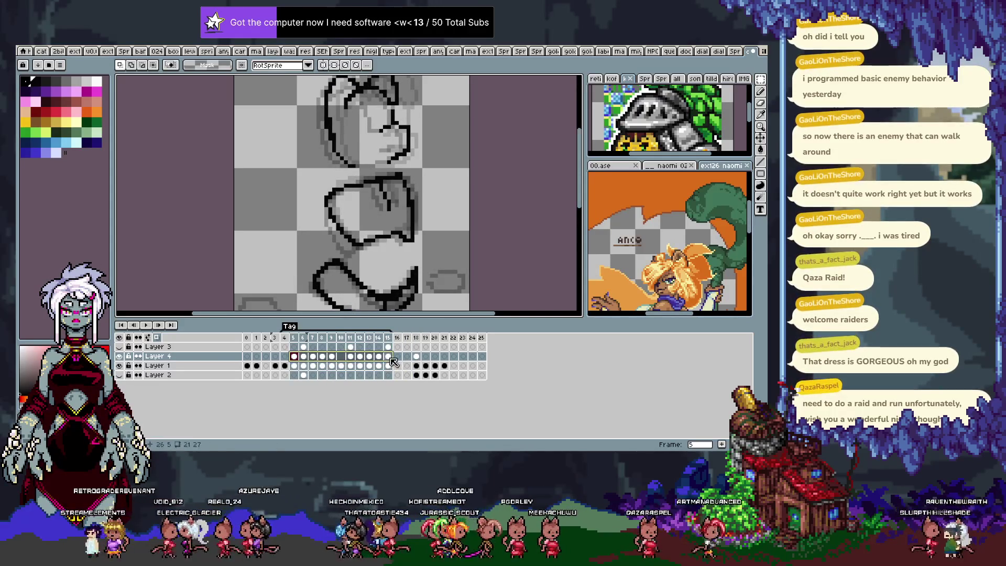
left_click(395, 357)
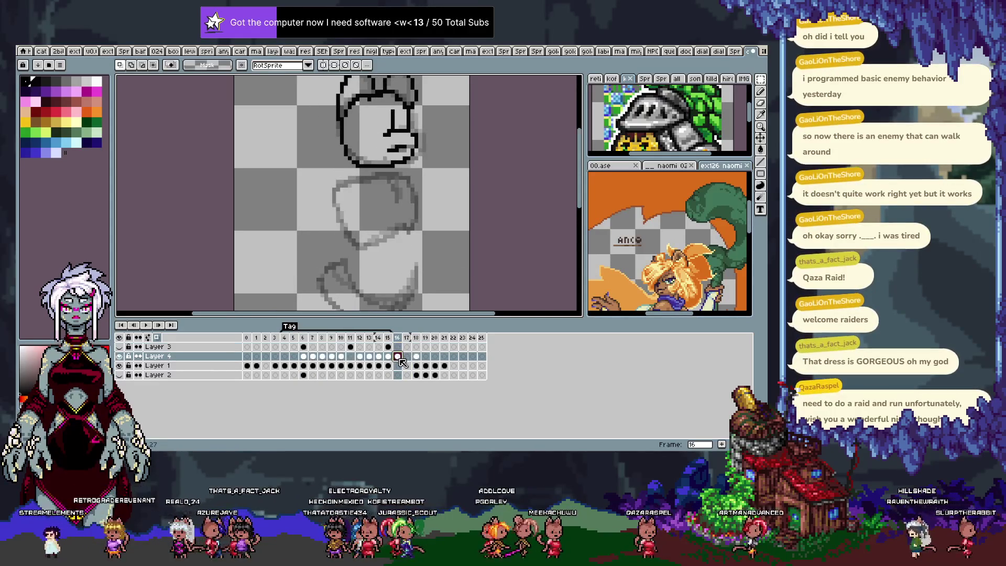
left_click(285, 357)
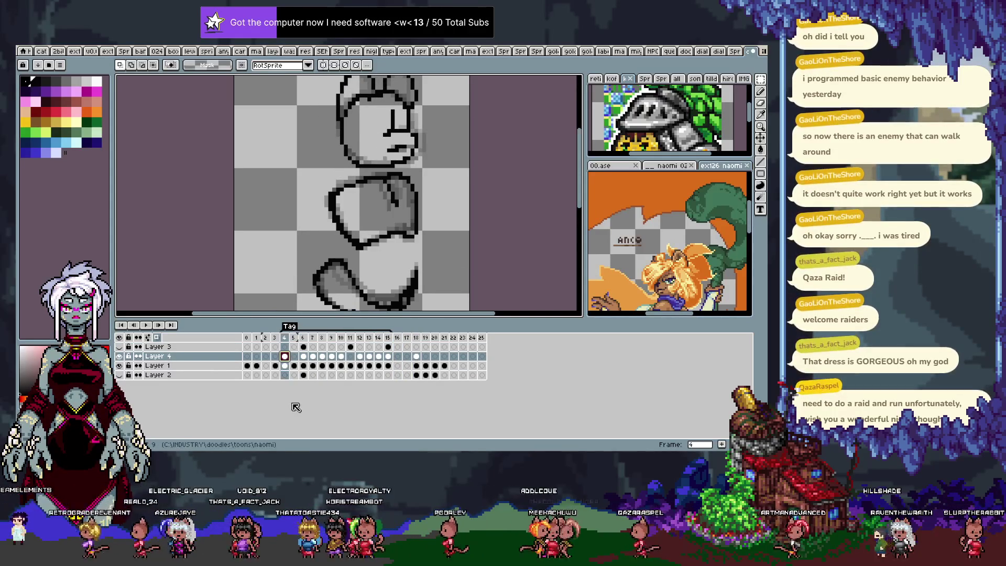
key("Return")
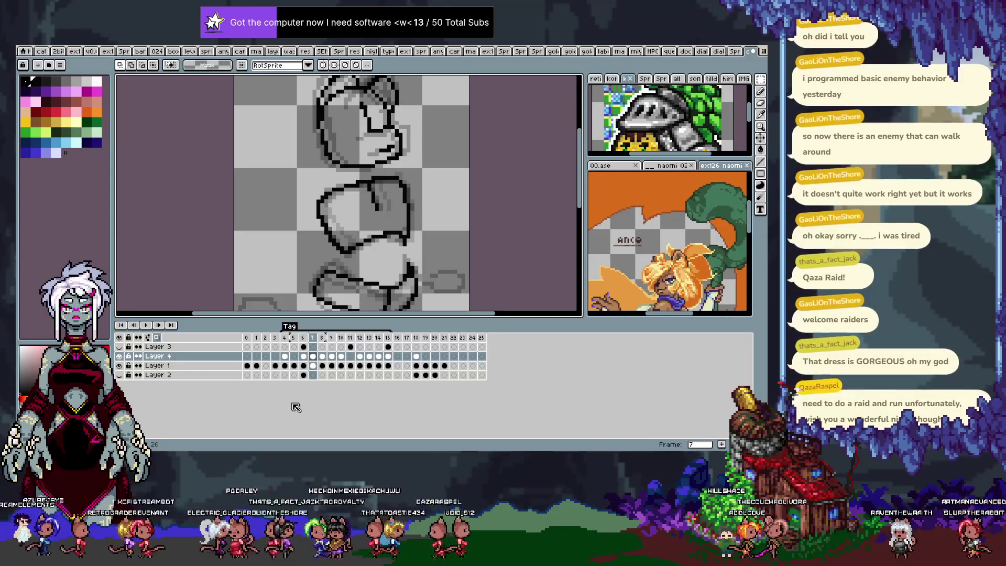
left_click_drag(288, 358, 391, 358)
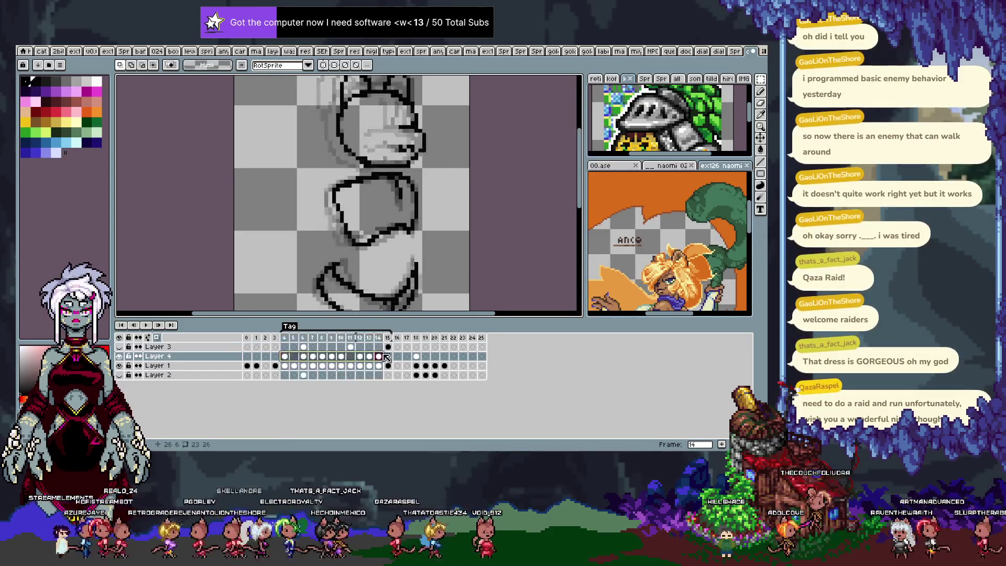
left_click(398, 356)
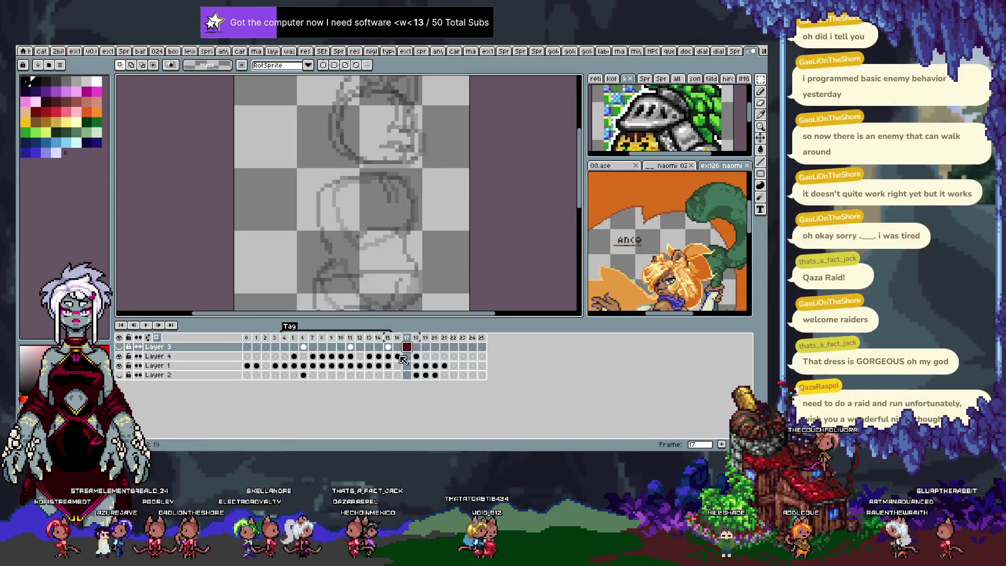
left_click(285, 357)
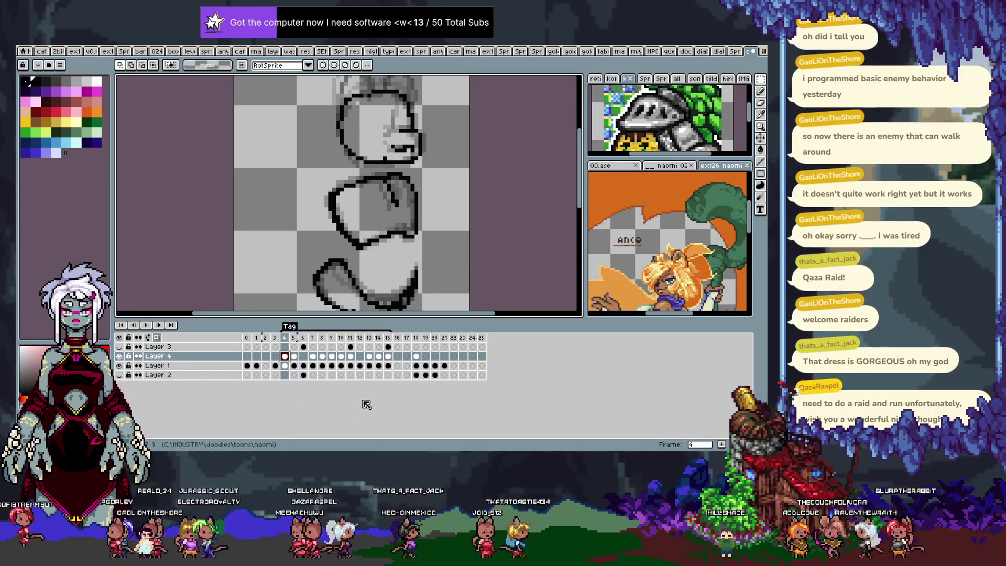
key("Return")
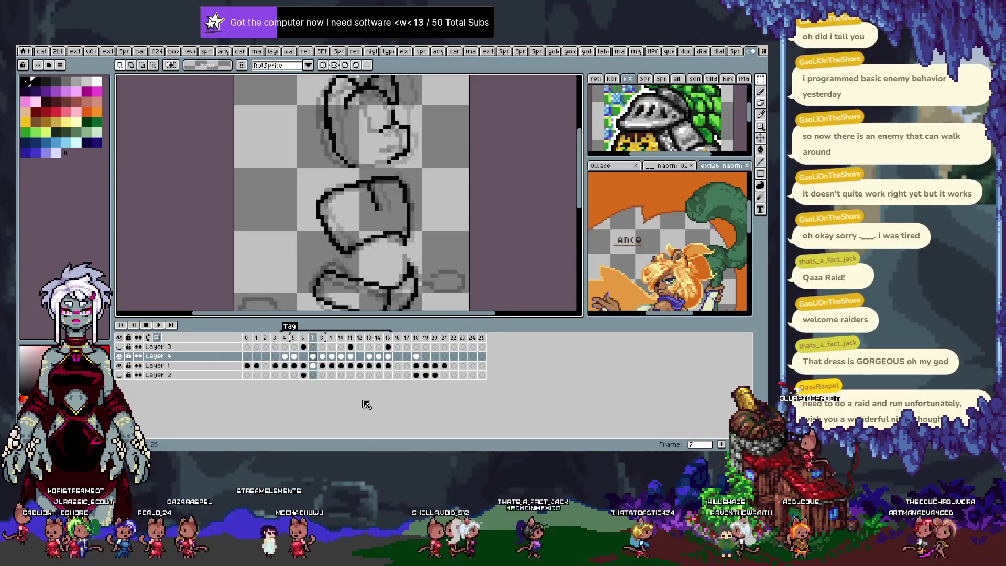
Step: Undo and redo the cel shift to Layer 3, replay the animation, then hide the timeline for a bigger canvas
key("ctrl+z")
key("ctrl+z")
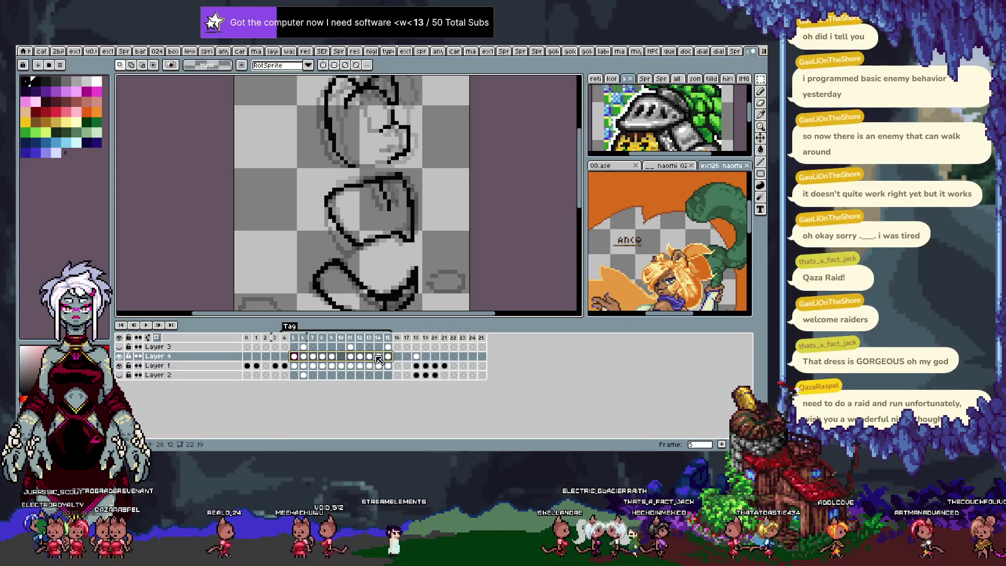
key("ctrl+z")
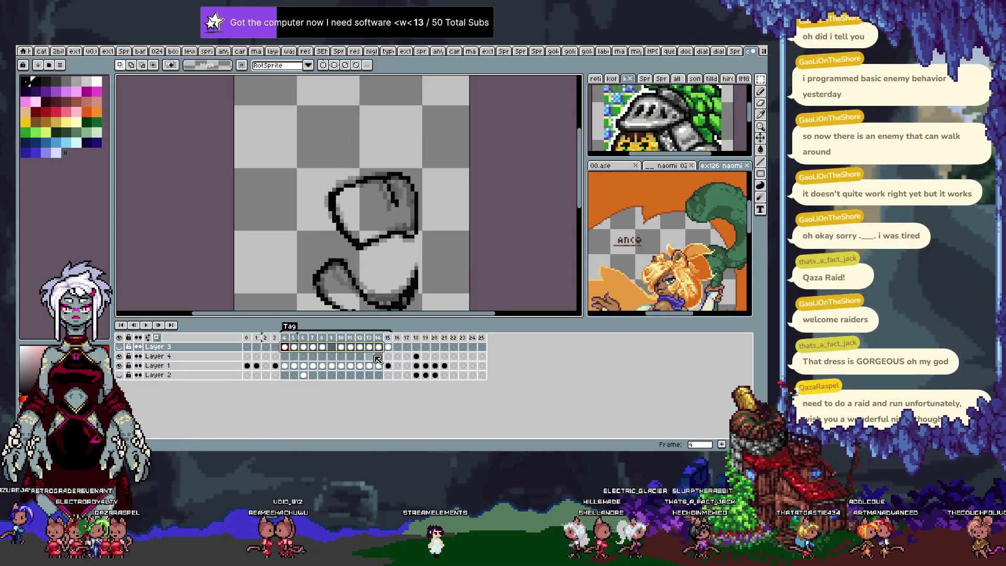
key("ctrl+y")
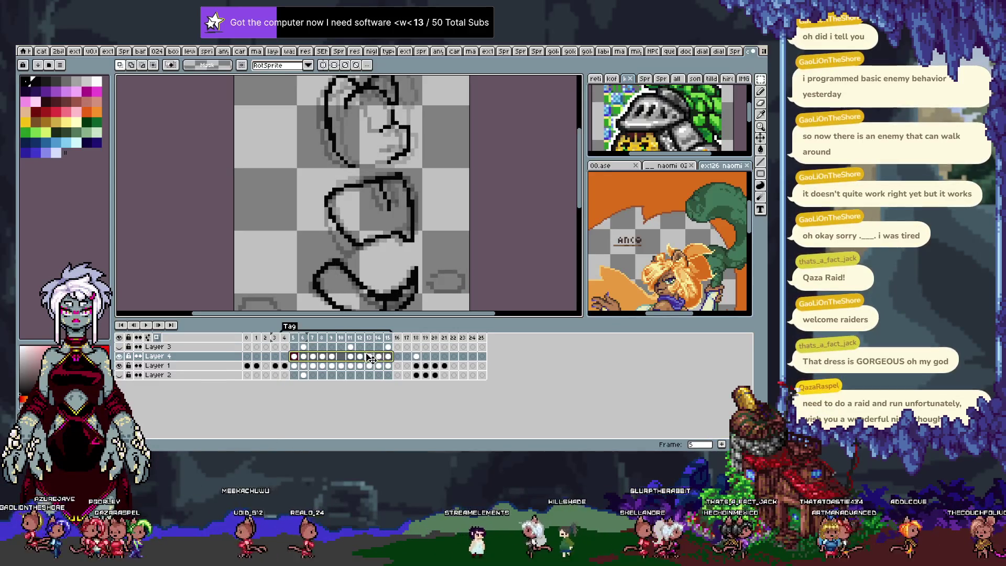
key("Return")
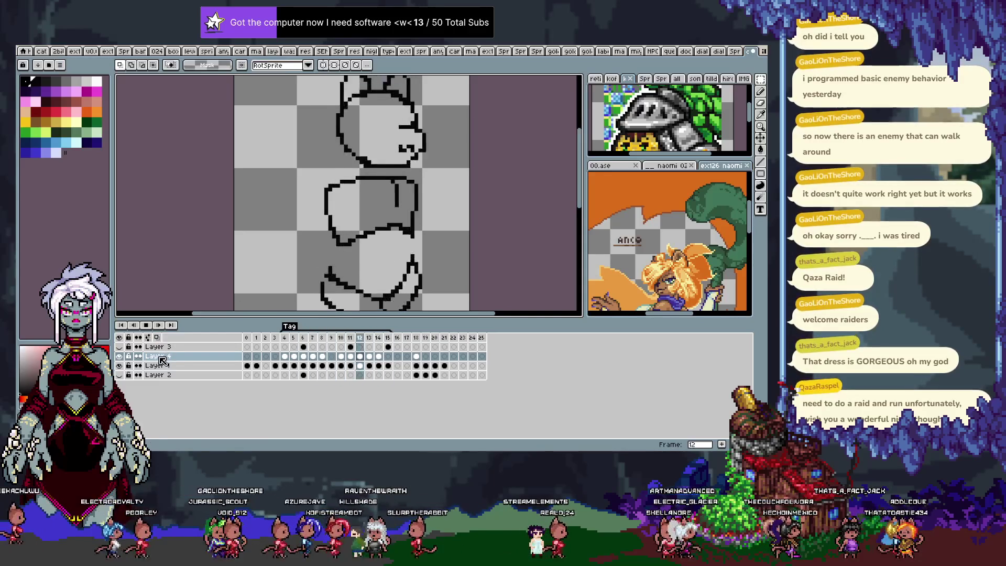
key("Tab")
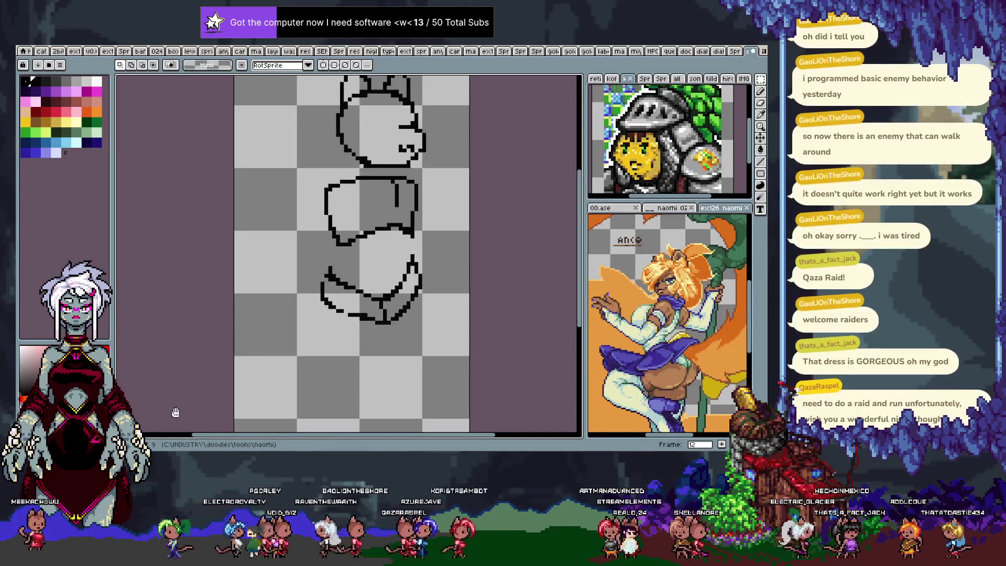
Step: With the pencil ready, flip between neighbouring frames to compare their sketches and land on frame 9
key("Tab")
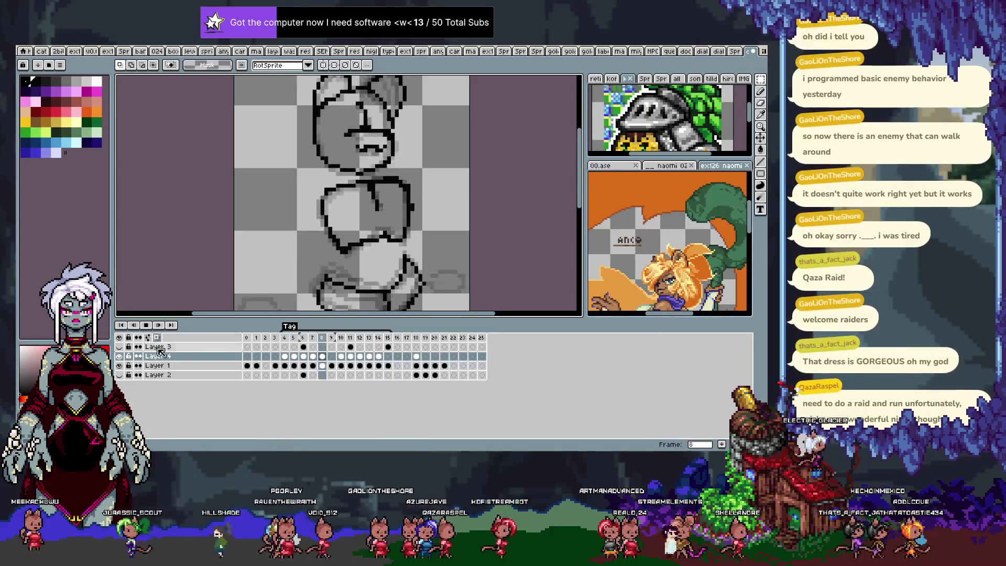
key("Tab")
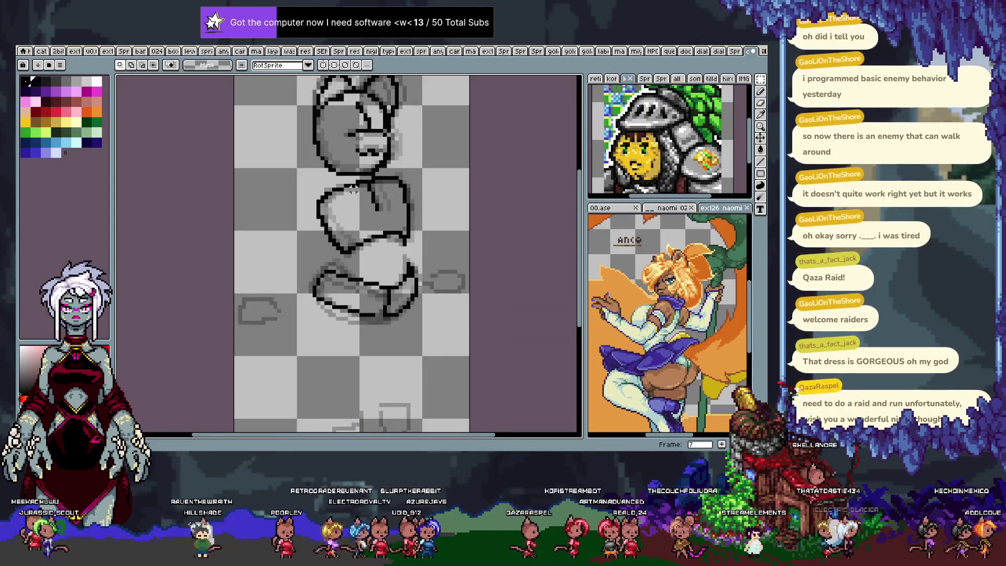
key("Left")
key("b")
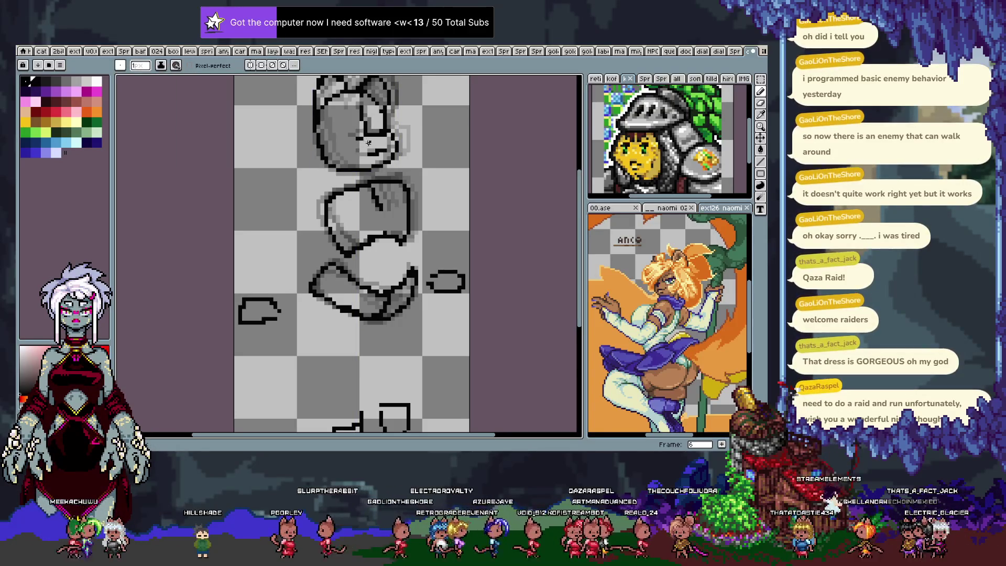
key("Right")
key("Left")
key("Right")
key("Left")
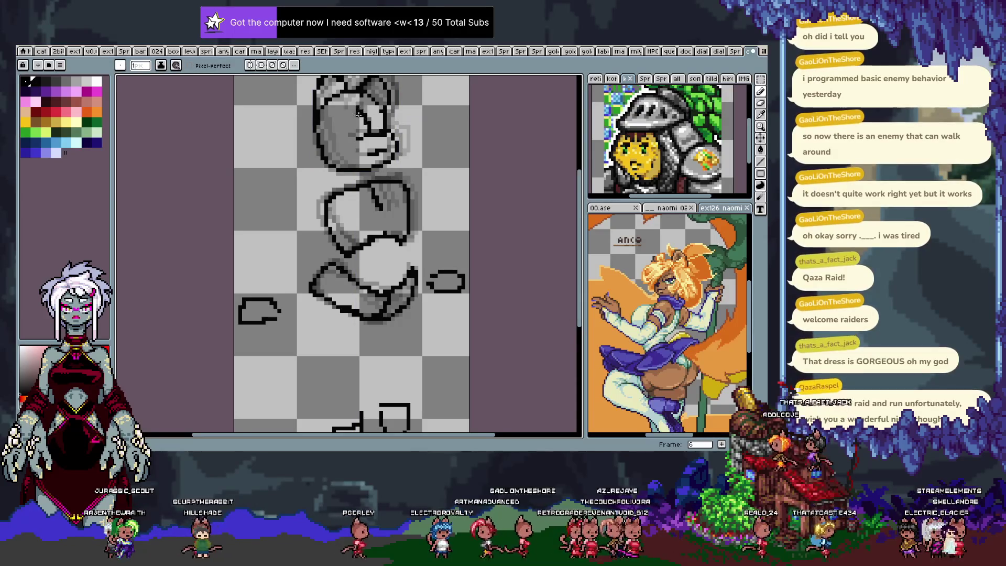
key("Right")
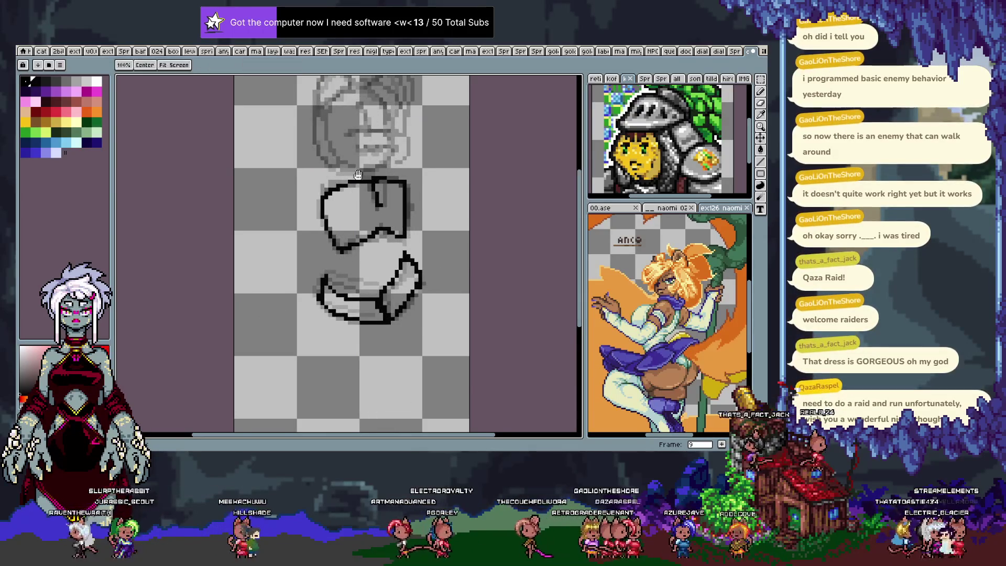
scroll(359, 201, "up", 2)
Step: Show the timeline again and draw an oval head outline on frame 9
key("Tab")
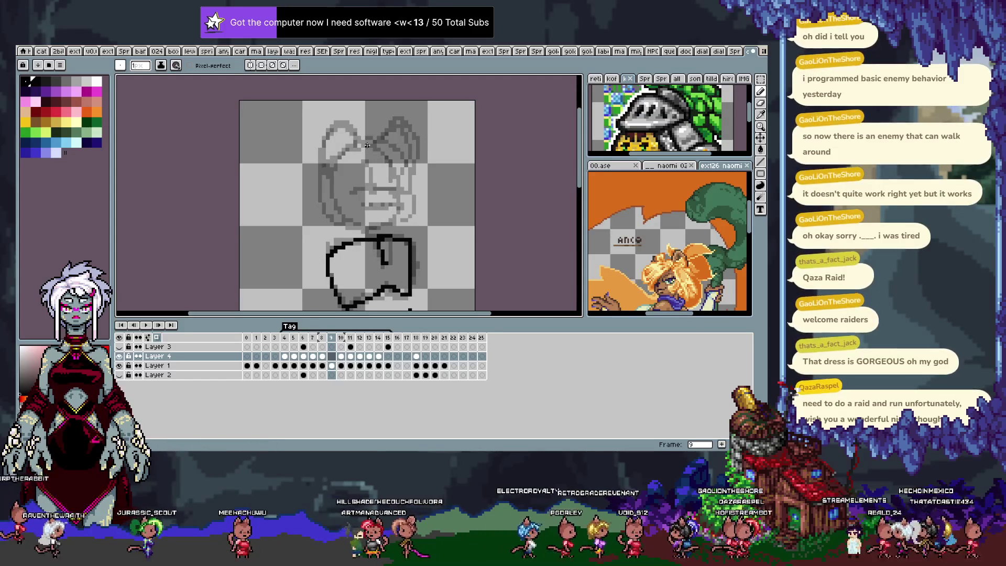
left_click_drag(335, 175, 357, 142)
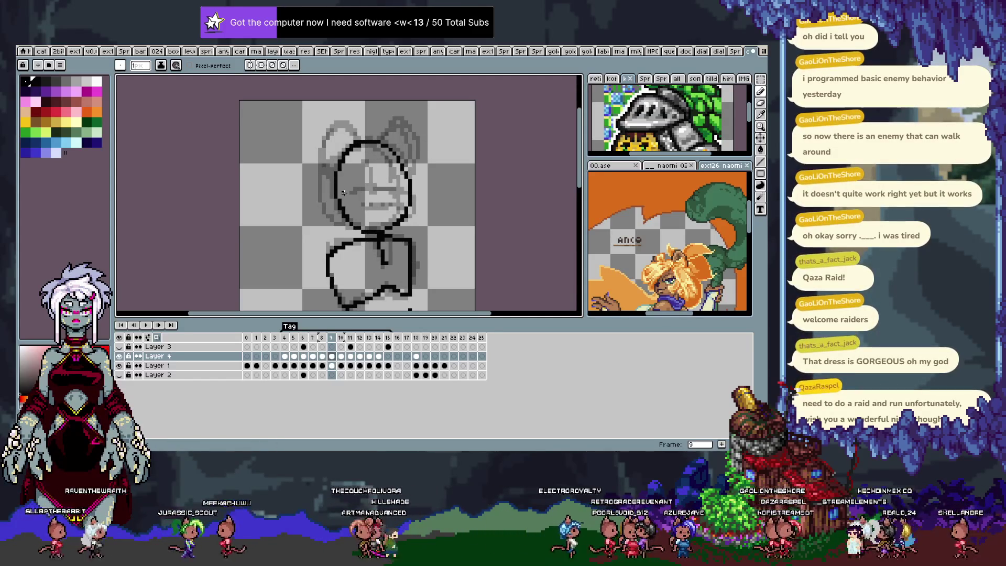
Step: Undo and redo the head oval repeatedly to compare it against the underlying sketch
key("ctrl+z")
key("i")
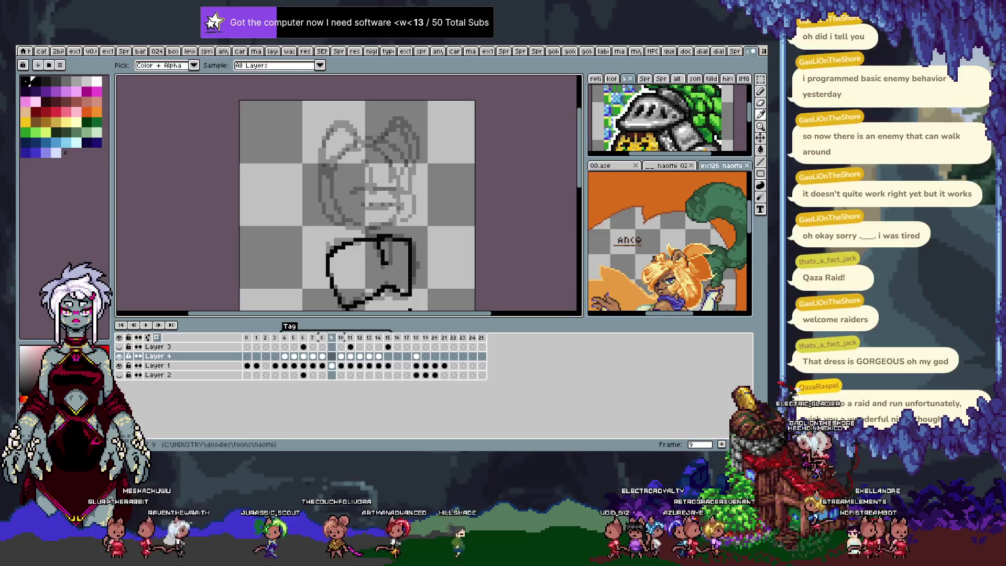
key("ctrl+y")
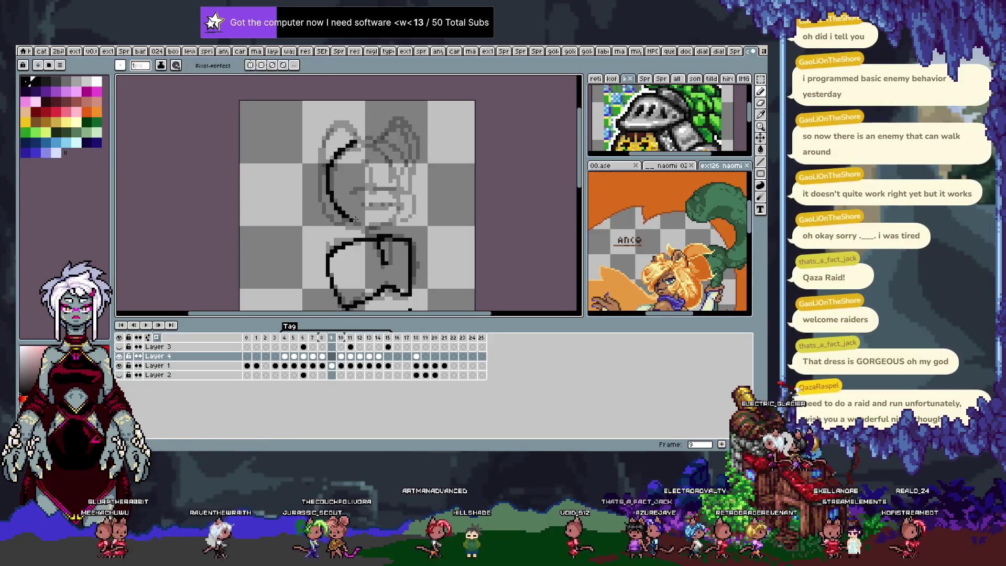
key("ctrl+z")
key("b")
key("ctrl+y")
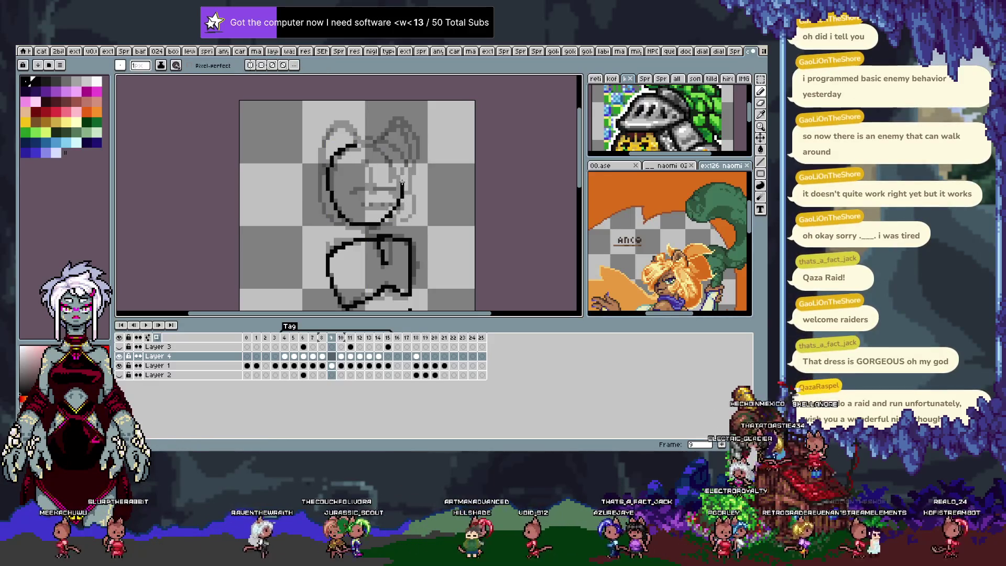
key("ctrl+z")
key("ctrl+y")
key("ctrl+z")
key("ctrl+y")
key("ctrl+z")
Step: Redraw the head's top-left arc, keep the oval, drop the chin stroke and nudge the mouth lines into place
mouse_move(376, 143)
left_mouse_down()
mouse_move(328, 160)
mouse_move(374, 142)
left_mouse_up()
key("ctrl+z")
key("ctrl+y")
key("ctrl+z")
key("ctrl+y")
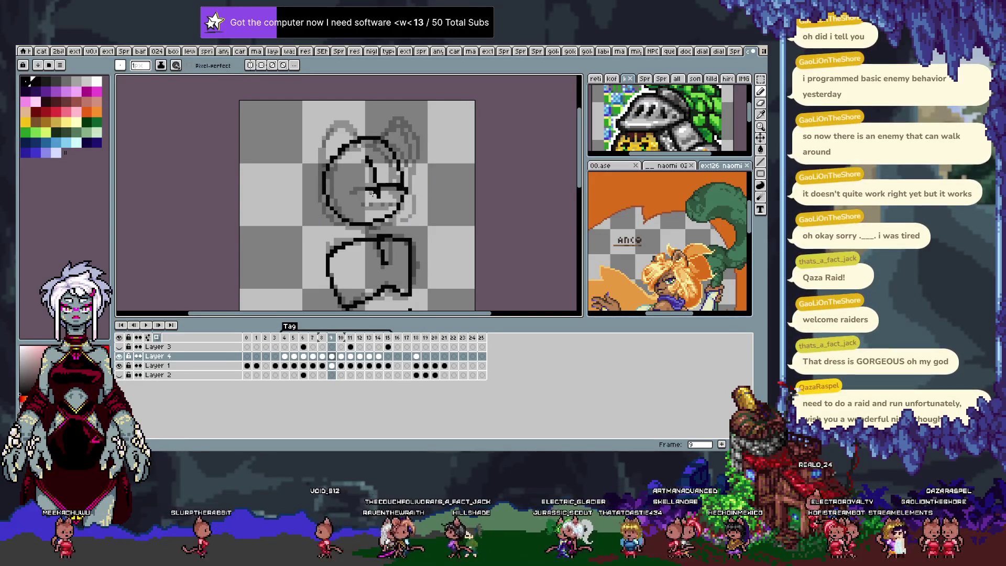
key("ctrl+z")
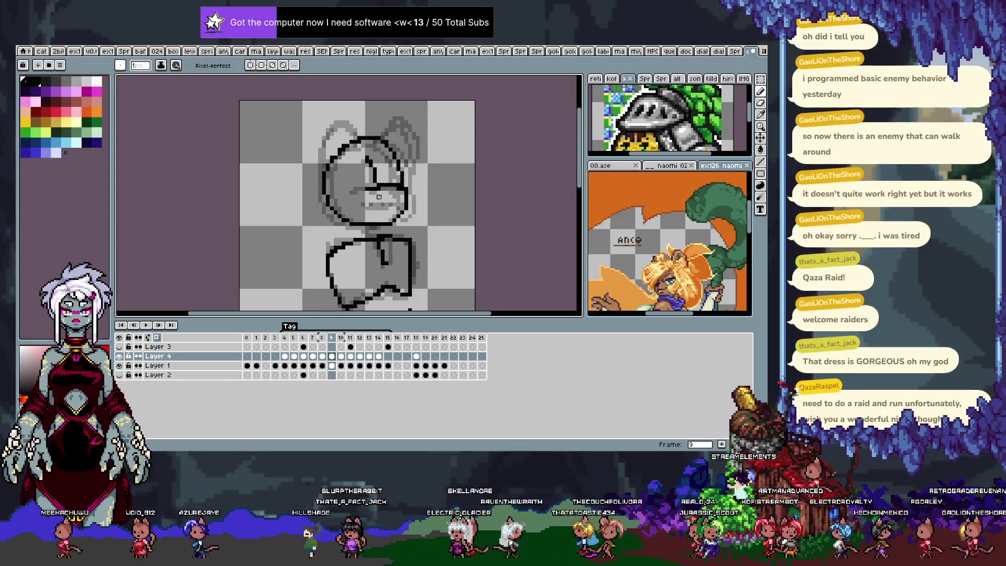
key("ctrl")
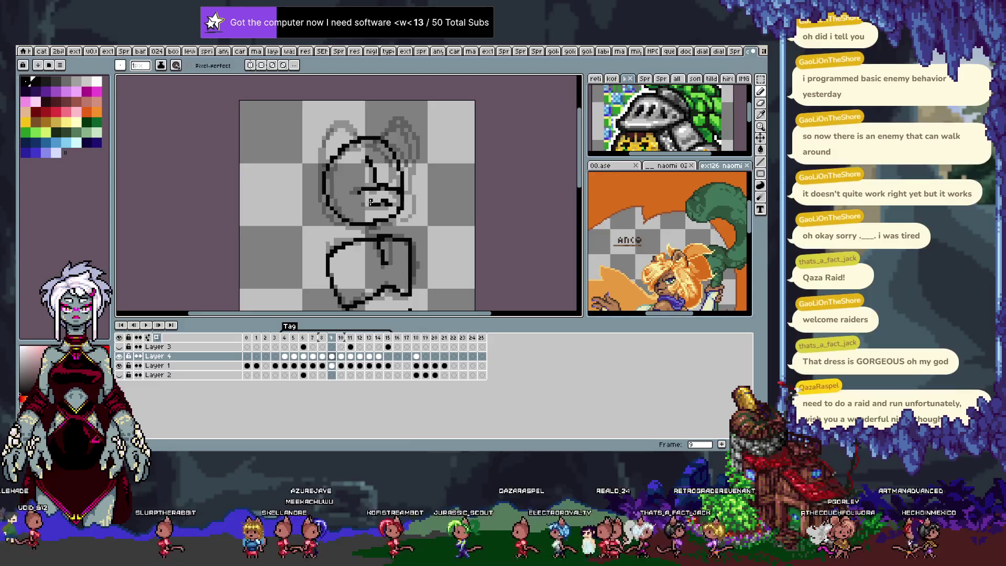
left_click_drag(370, 197, 397, 200)
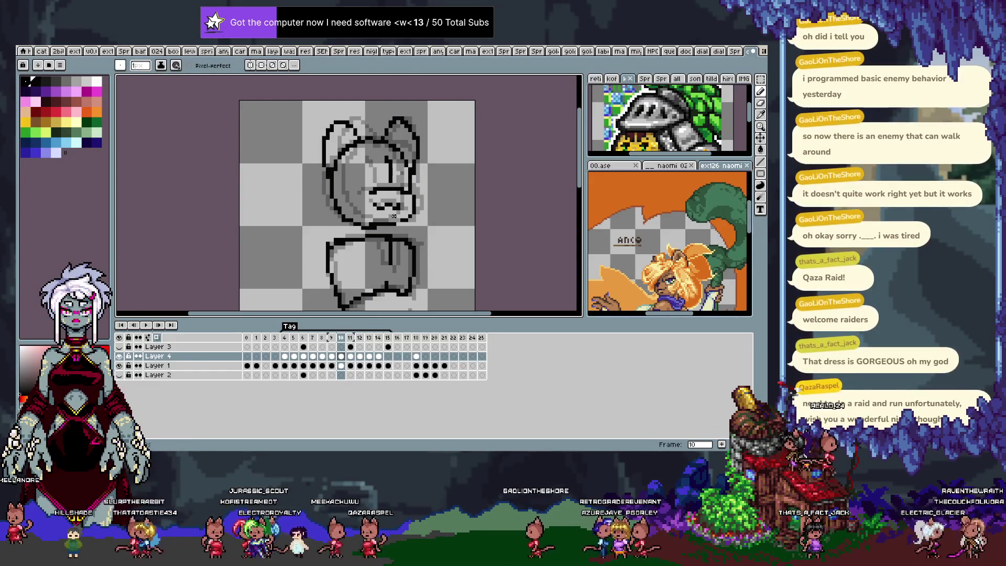
Step: Briefly select the mouth area, drop it, step forward two frames and play the animation
key("m")
left_click_drag(369, 189, 414, 211)
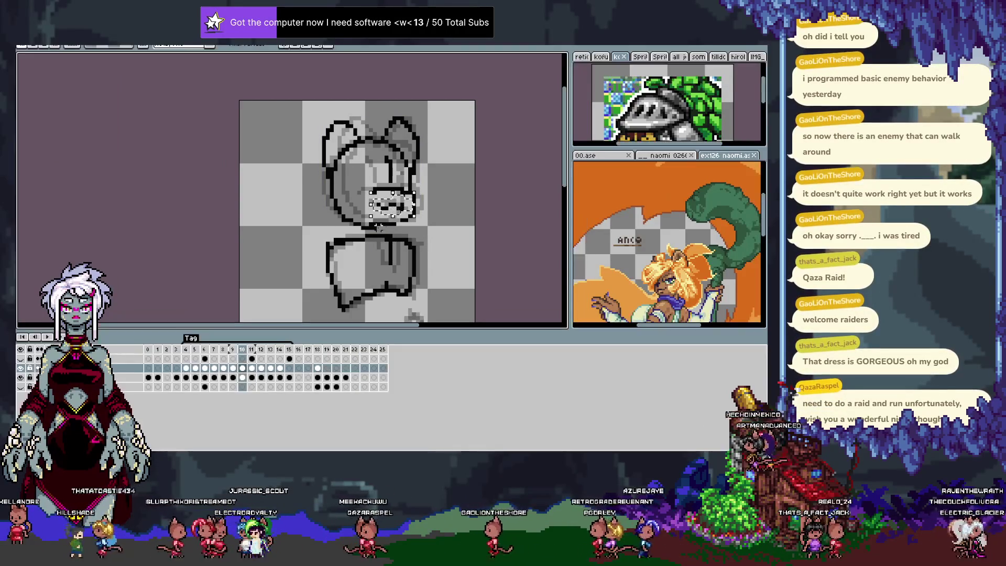
key("ctrl+d")
key("b")
key("Right")
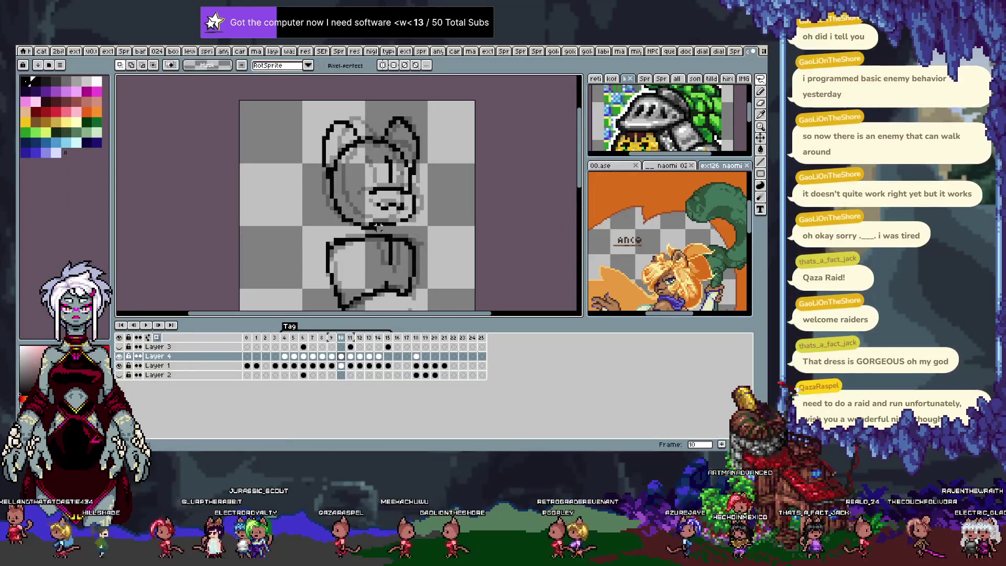
key("Right")
key("Right")
key("Right")
key("Return")
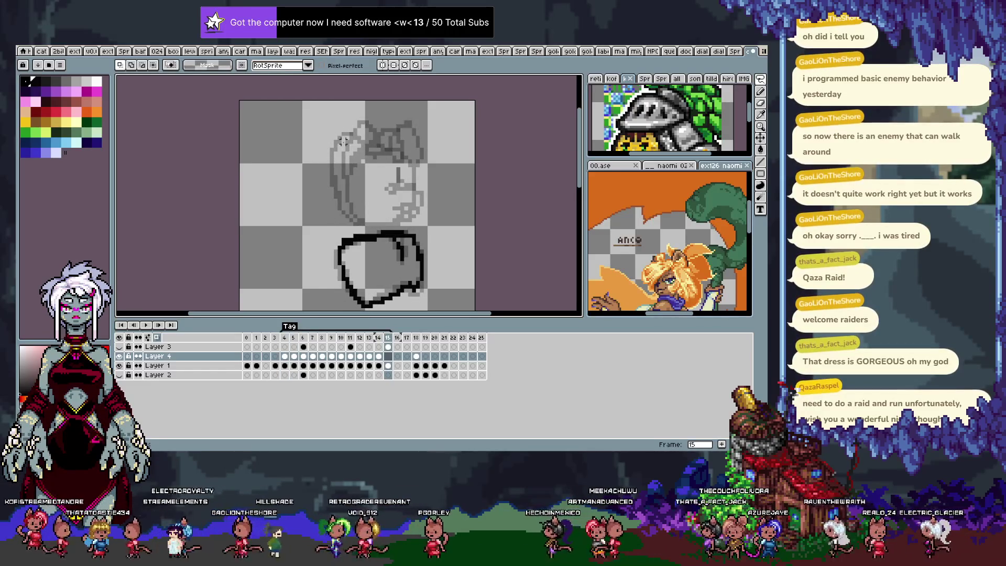
Step: Step back and forth between frames 9, 13 and 15 to compare the head drawings
key("e")
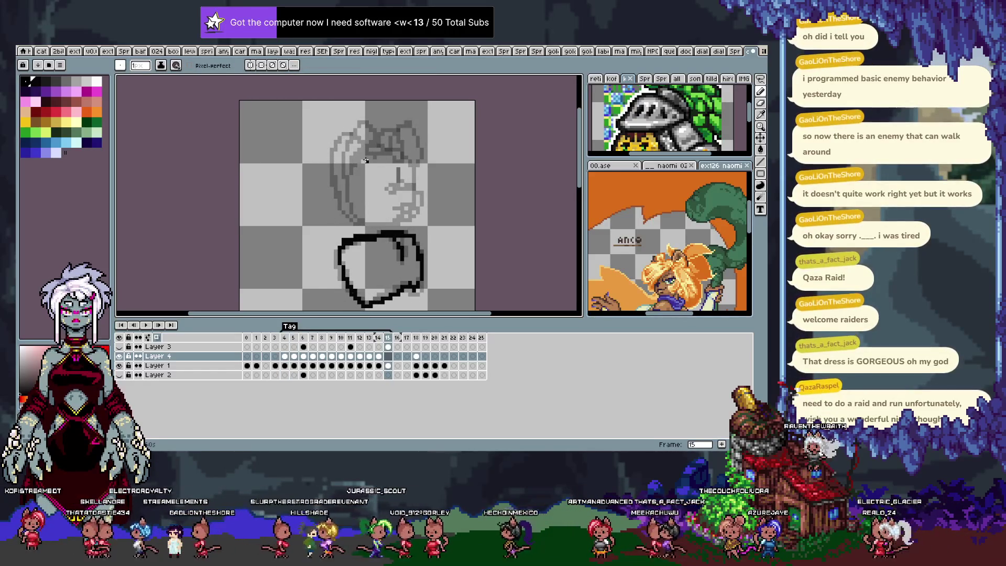
key("comma")
key("comma")
key("period")
key("period")
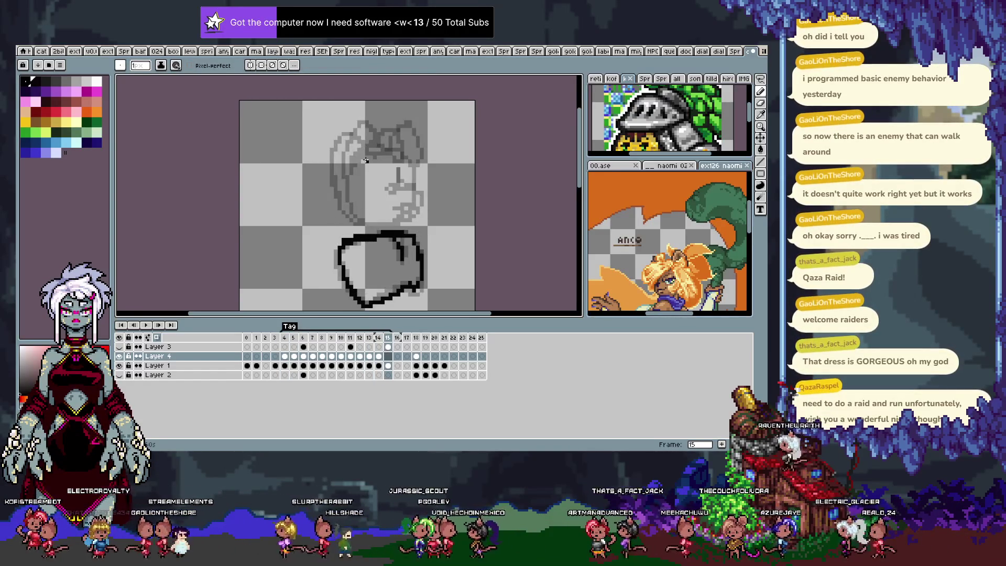
key("comma")
key("comma")
key("comma")
key("comma")
key("comma")
key("comma")
key("period")
key("period")
key("period")
key("period")
key("period")
key("period")
key("comma")
key("period")
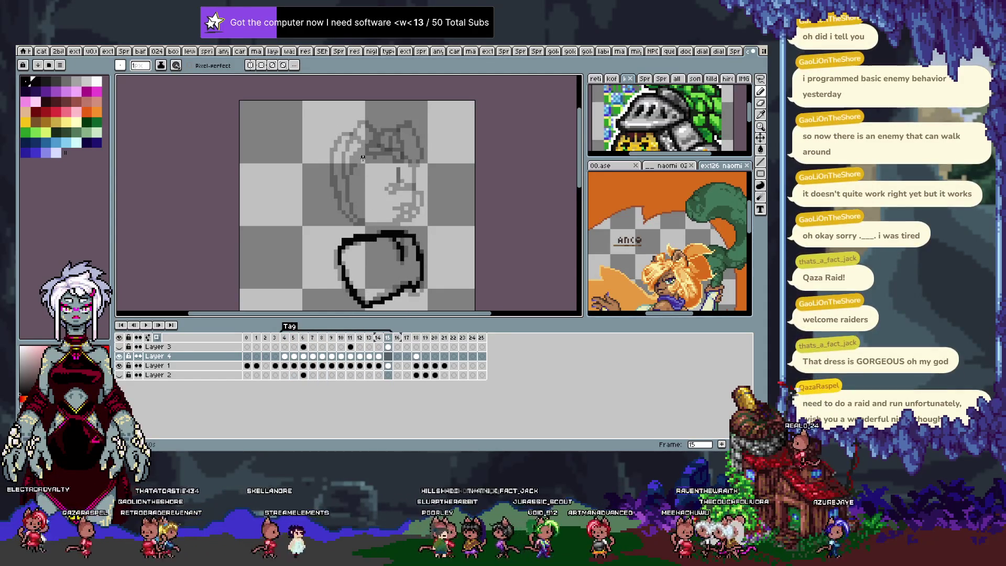
Step: On frame 15, add a small mark on the face's right side, discarding the trial head and face strokes
left_click_drag(347, 168, 374, 156)
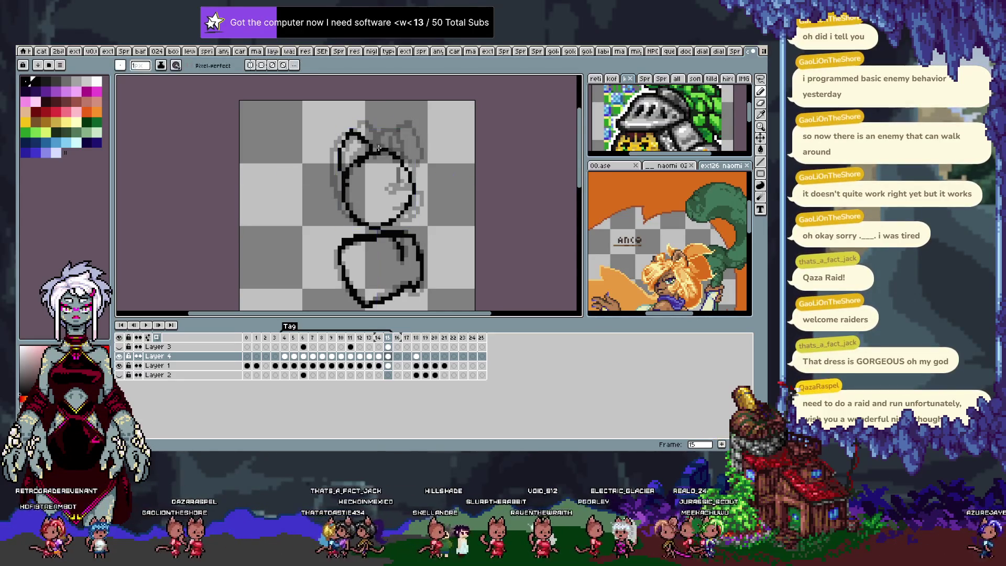
key("ctrl+z")
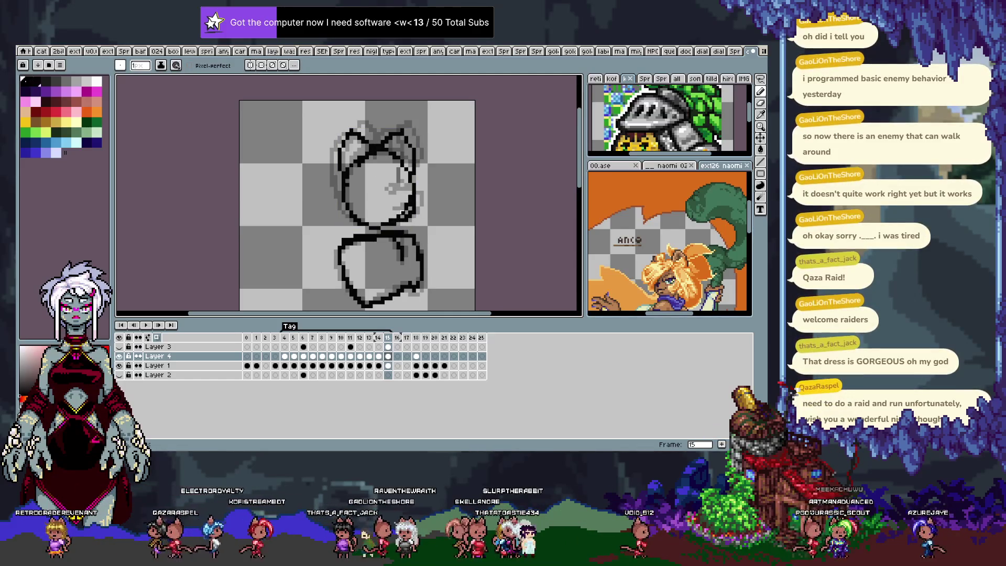
left_click_drag(409, 188, 415, 202)
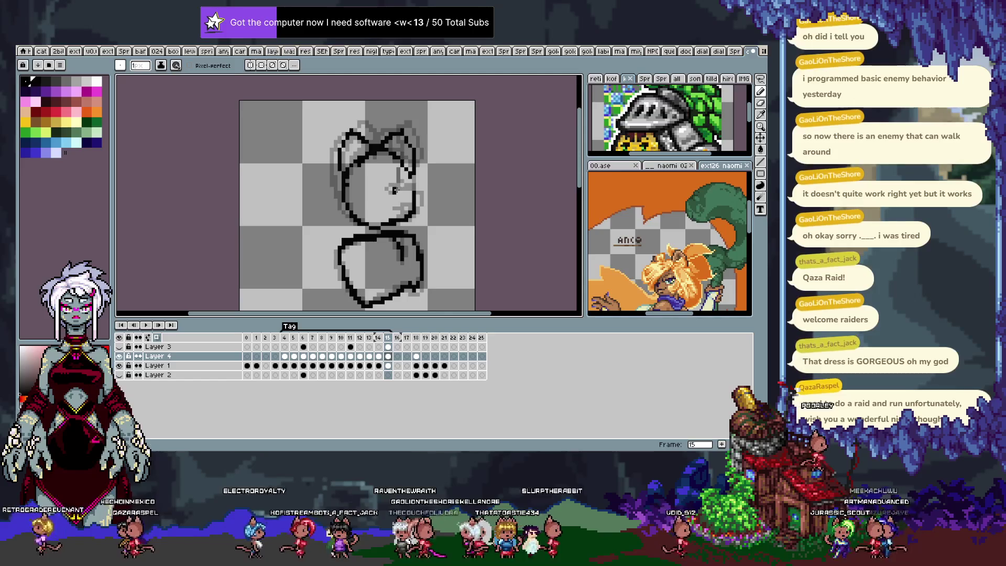
key("ctrl+z")
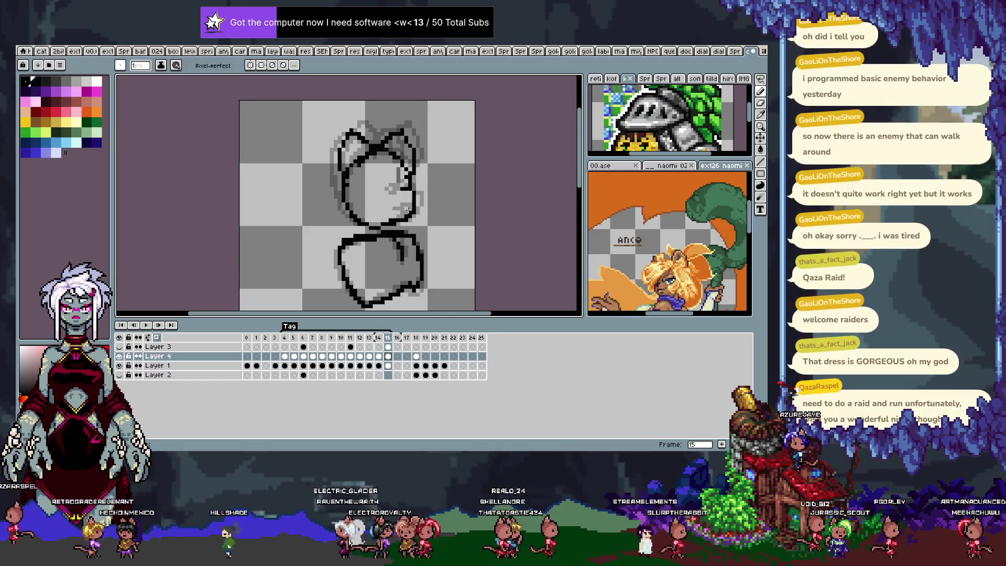
left_click_drag(403, 175, 406, 179)
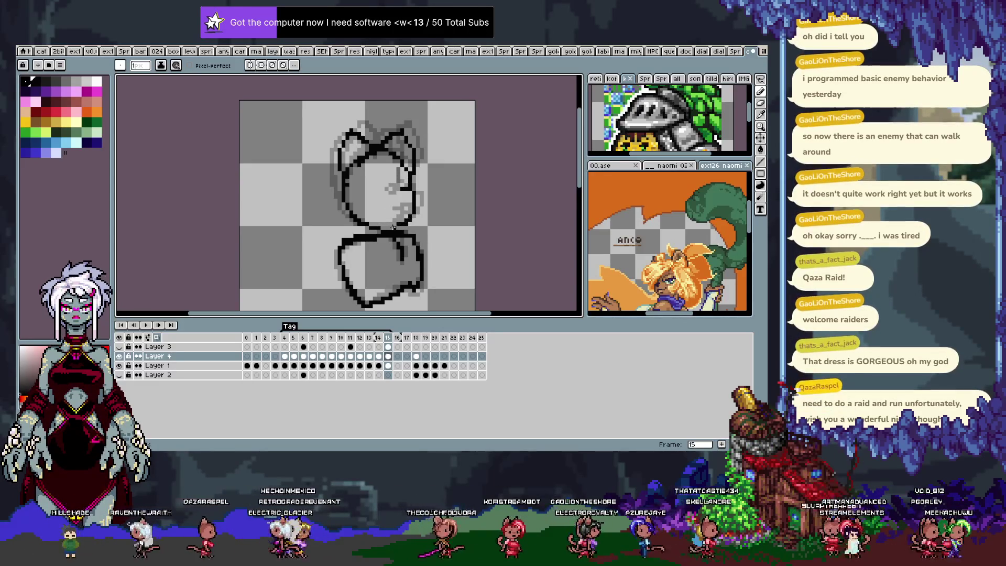
key("ctrl+z")
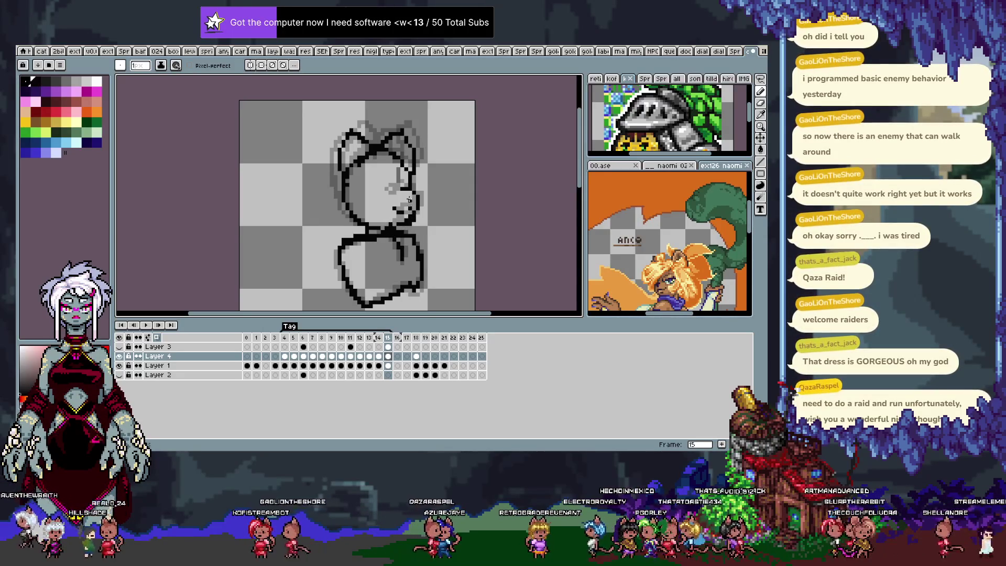
Step: Hide the timeline and pan the view to see more of the sprite
key("Tab")
mouse_move(405, 192)
left_mouse_down()
mouse_move(409, 210)
mouse_move(379, 253)
left_mouse_up()
key("Return")
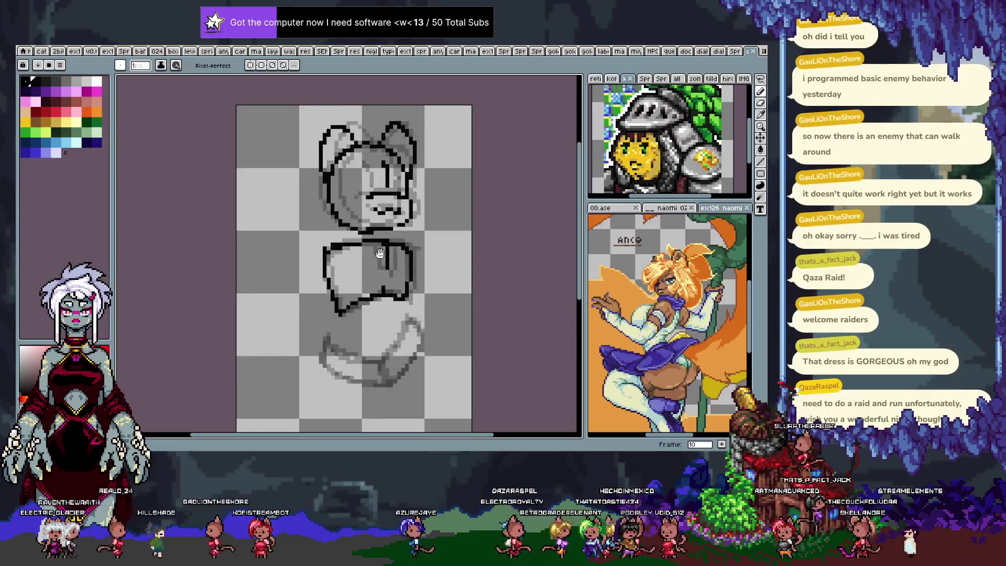
Step: Turn off onion skinning in the timeline, then hide it again for canvas room
key("Tab")
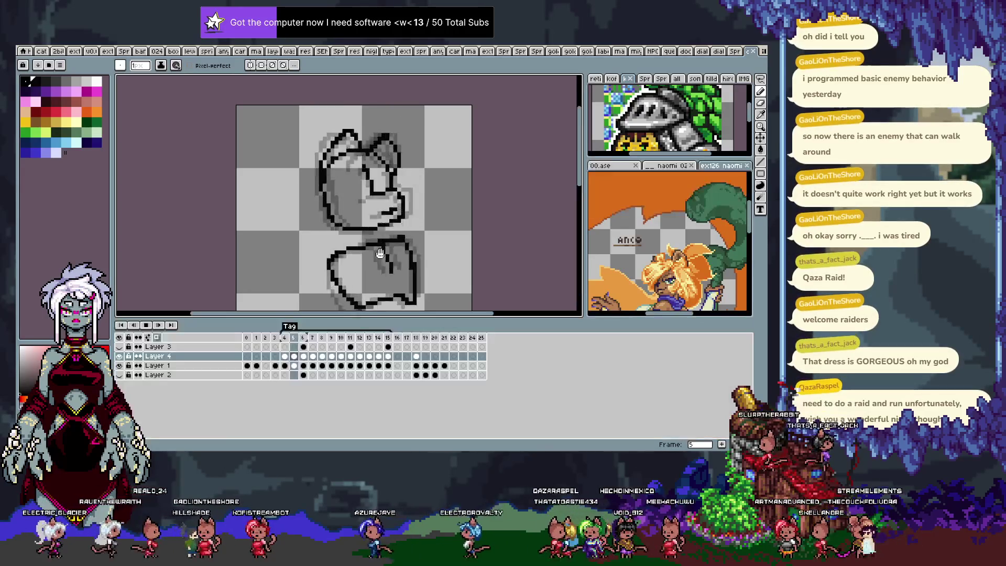
left_click(147, 338)
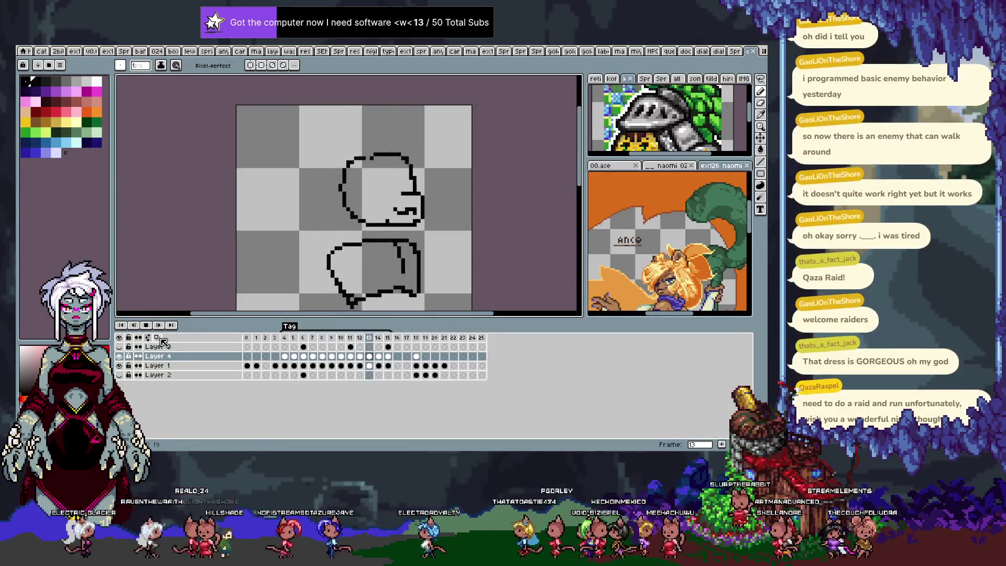
key("Tab")
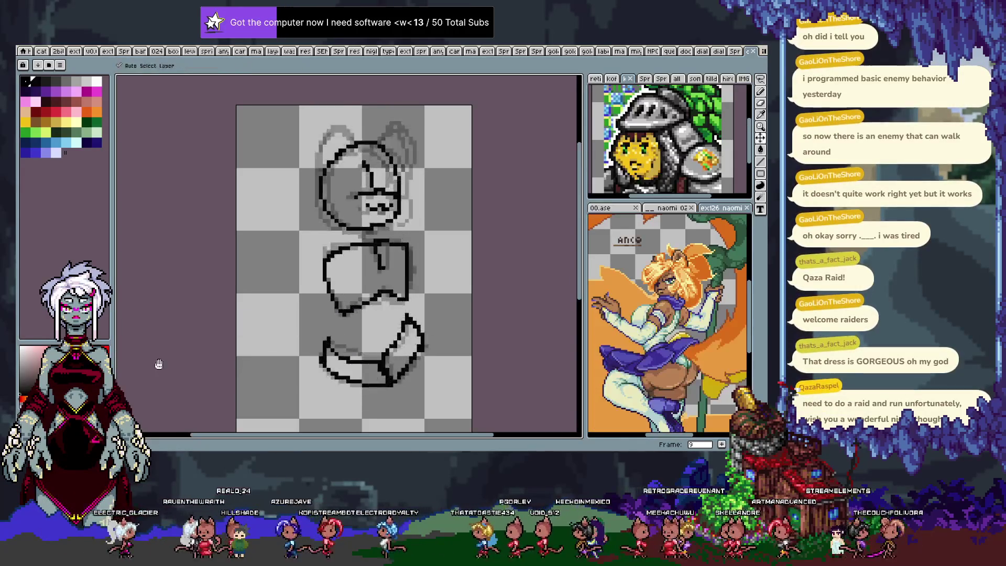
scroll(203, 365, "down", 1)
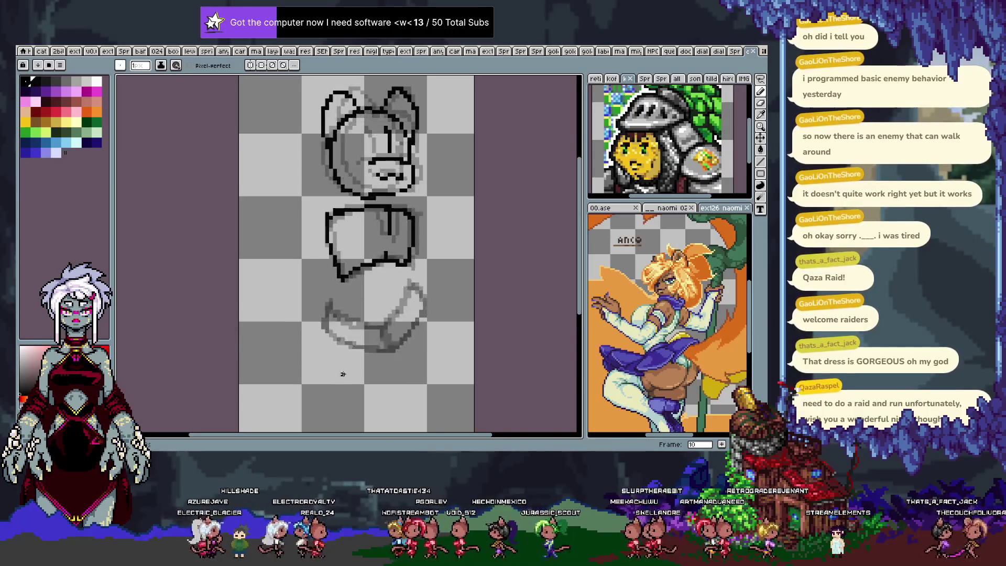
Step: Try several leg strokes on frame 10, undoing each miss, play the animation and show the timeline
mouse_move(326, 304)
left_mouse_down()
mouse_move(325, 333)
mouse_move(389, 350)
left_mouse_up()
key("ctrl+z")
left_click_drag(323, 307, 385, 324)
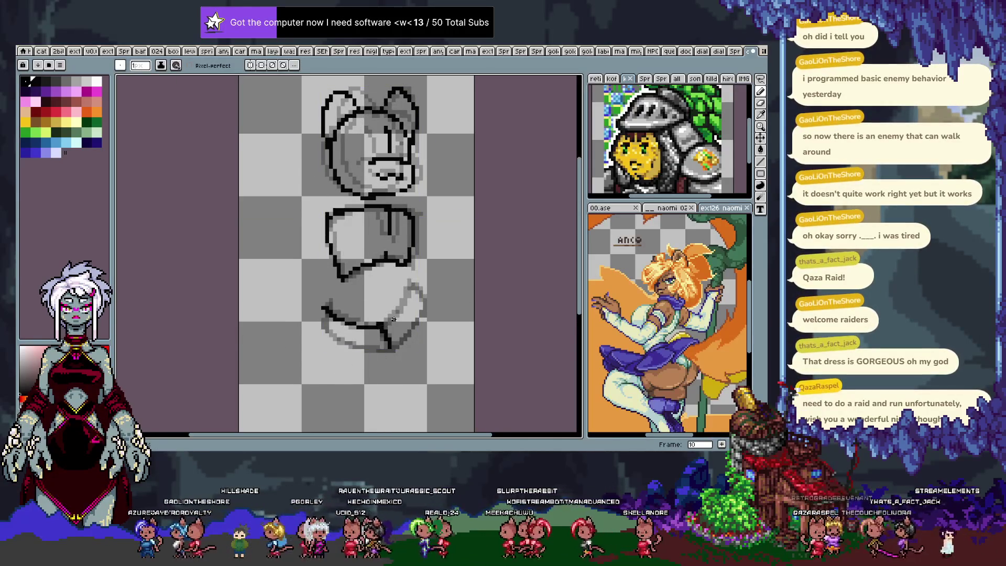
key("ctrl+z")
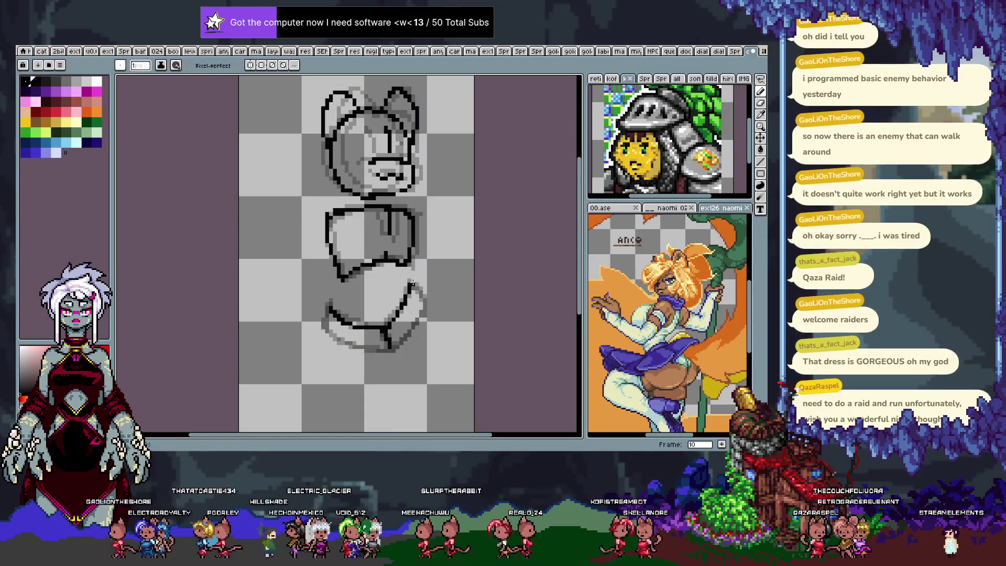
left_click_drag(327, 311, 332, 337)
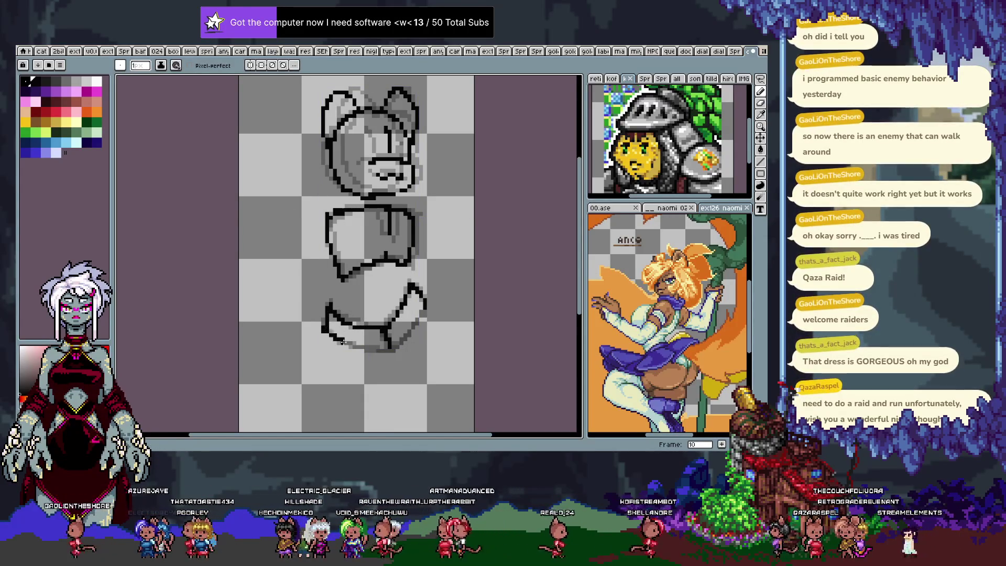
key("ctrl+z")
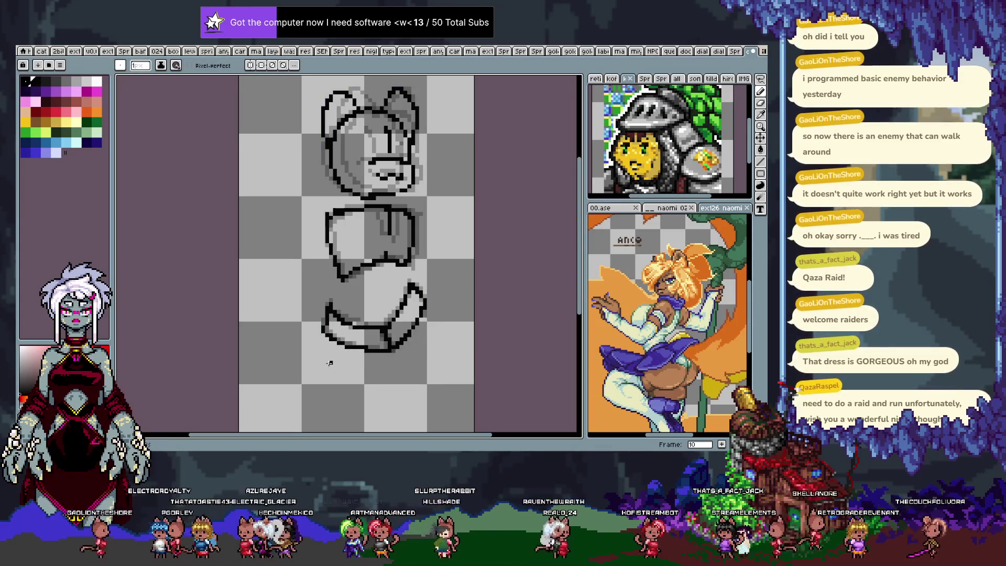
key("Return")
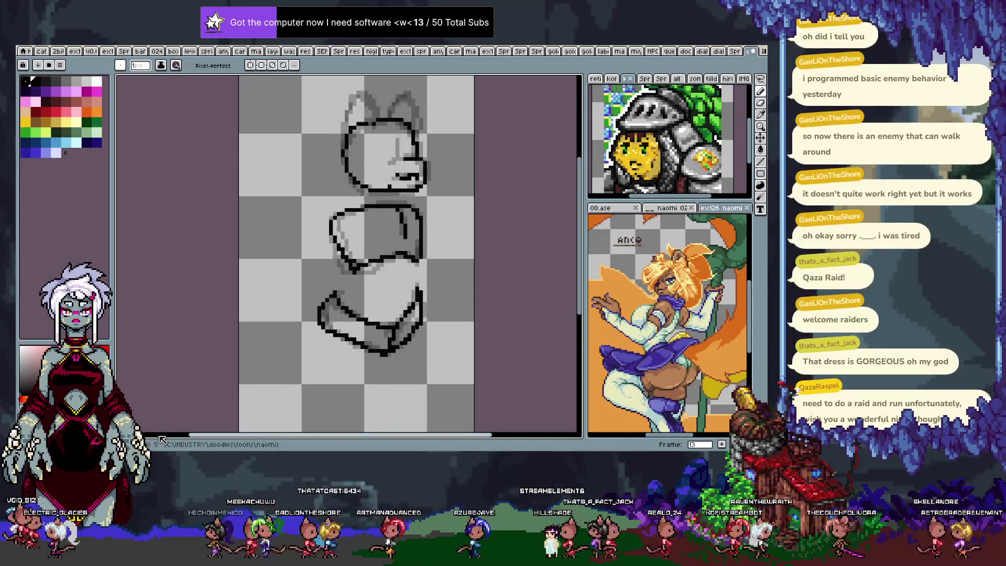
key("Tab")
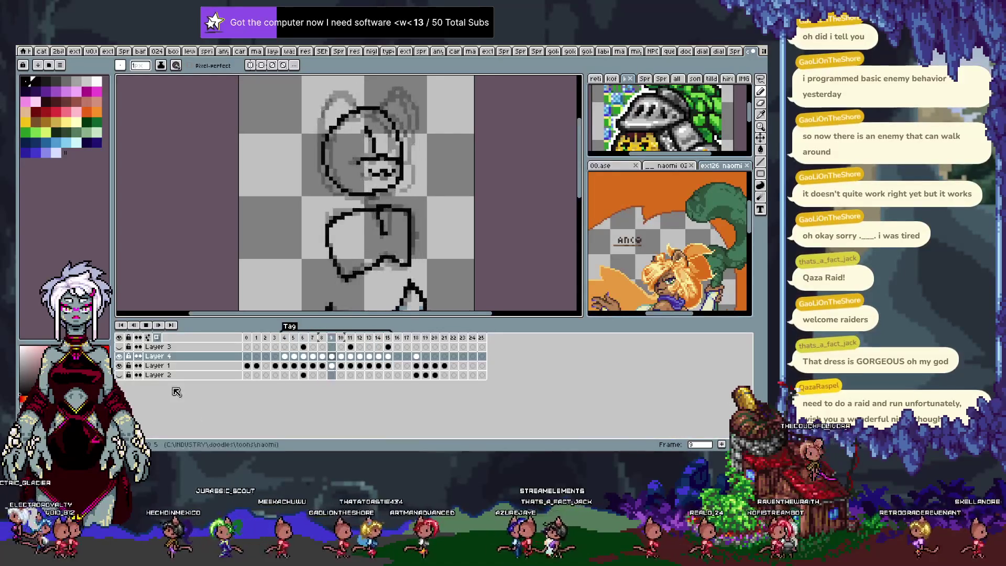
Step: Save the animation and add a new empty Layer 5 above Layer 4 for the tail
key("Tab")
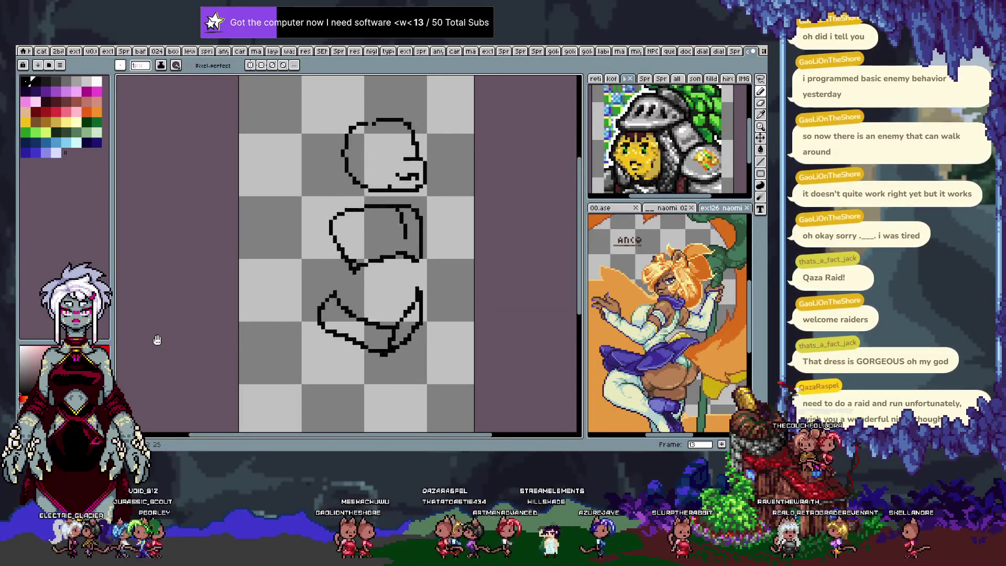
key("Tab")
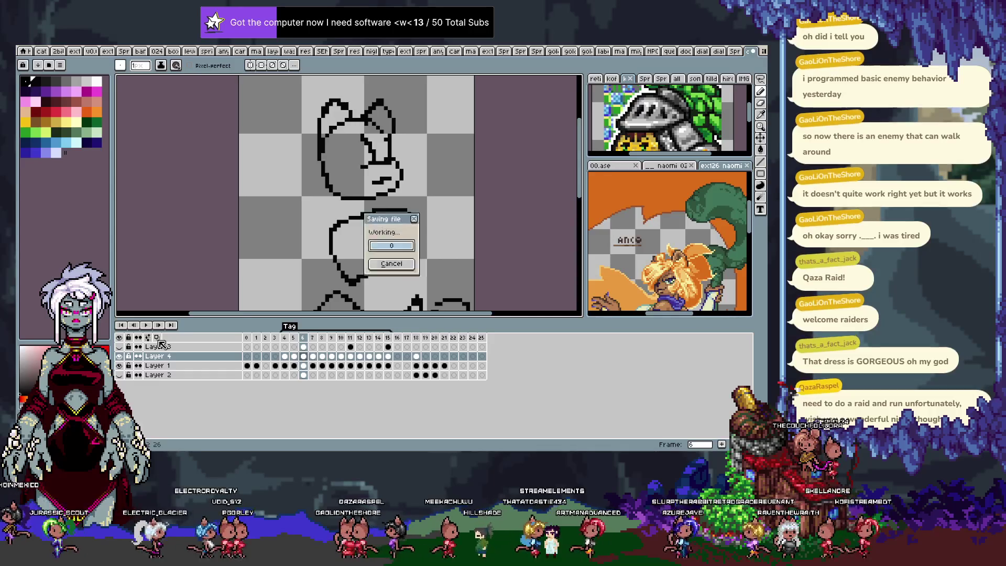
key("Tab")
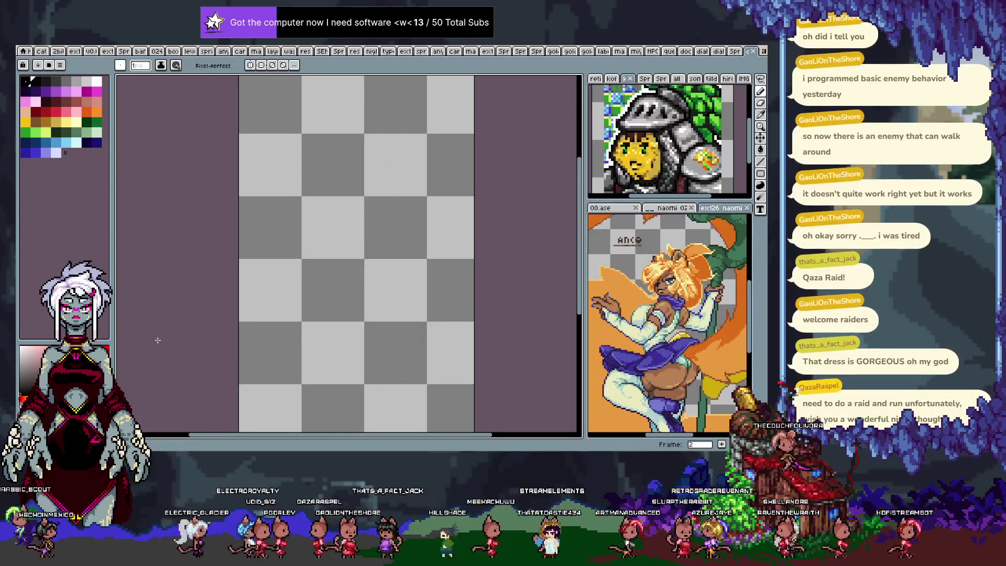
key("Tab")
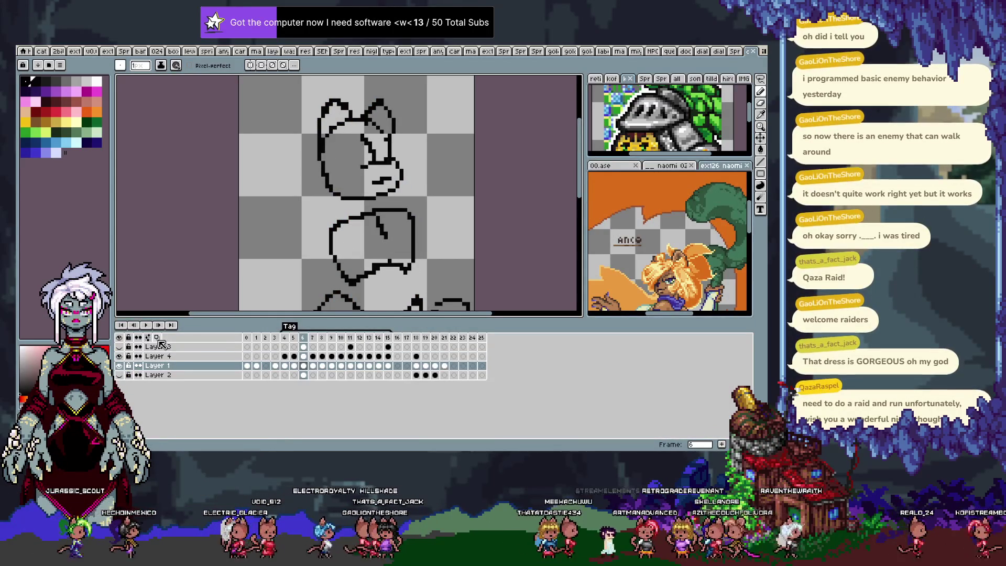
key("Up")
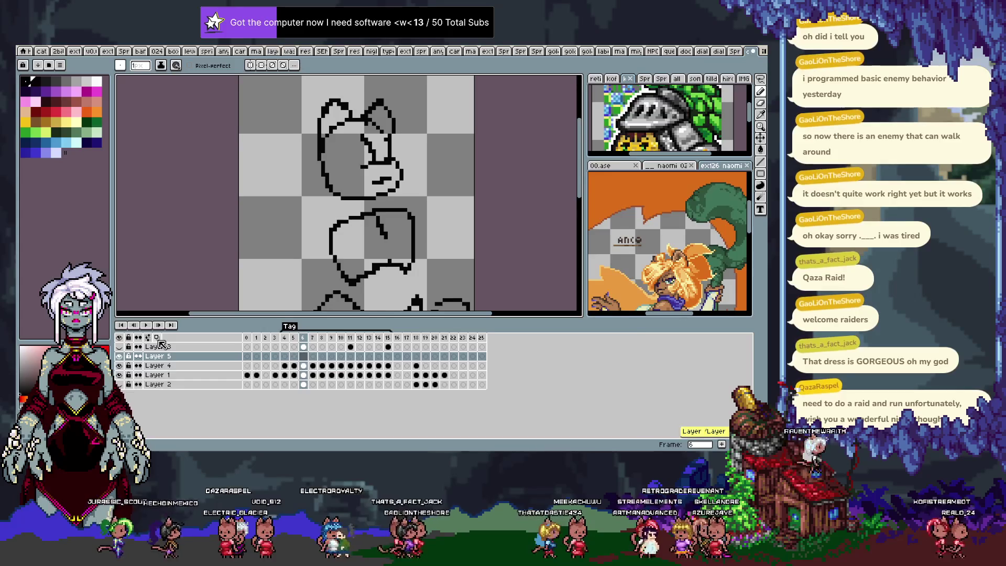
Step: Step back to frame 4 and draw the curling tail on the new layer
key("Tab")
key("Left")
key("Left")
key("Tab")
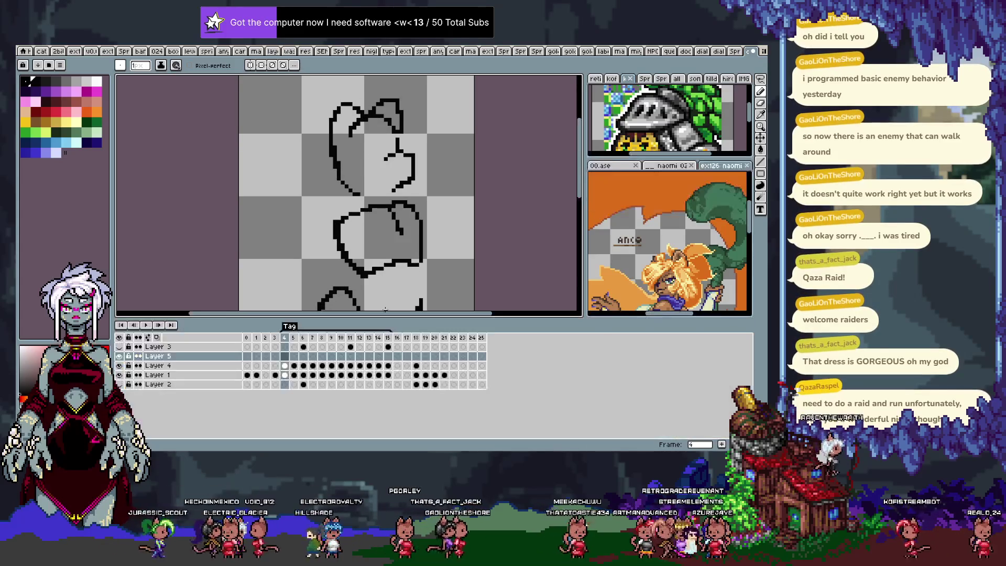
key("Tab")
left_click_drag(386, 311, 378, 303)
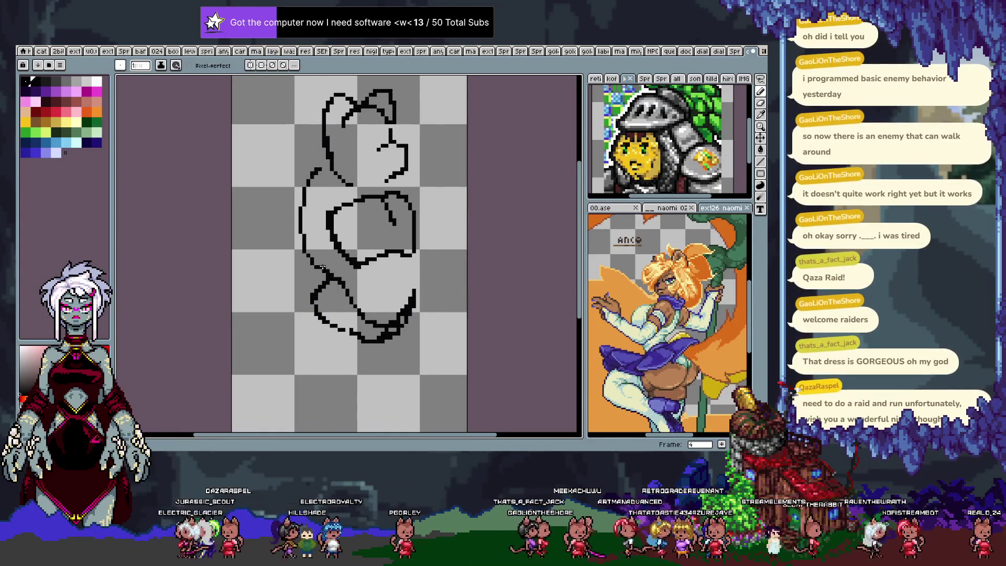
mouse_move(263, 221)
left_mouse_down()
mouse_move(250, 265)
mouse_move(321, 282)
left_mouse_up()
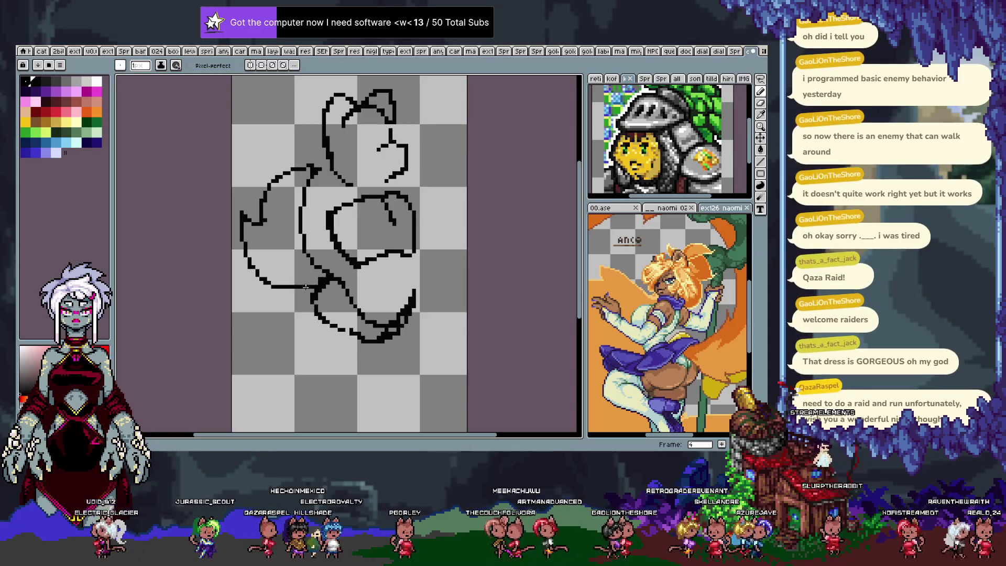
Step: Turn on onion skinning and draw the tail line in frame 5 against the faint guide
key("Left")
key("Tab")
left_click(160, 325)
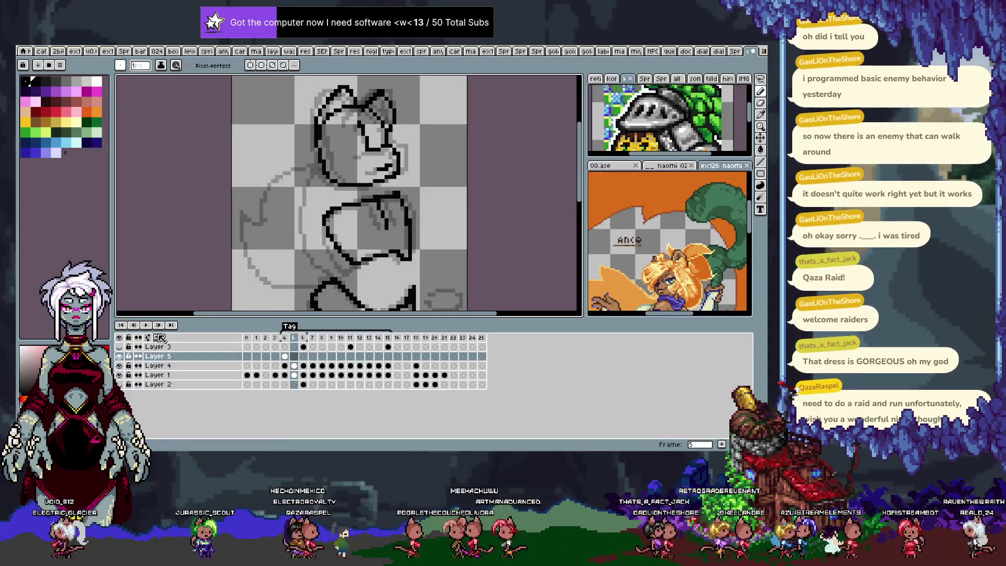
key("Tab")
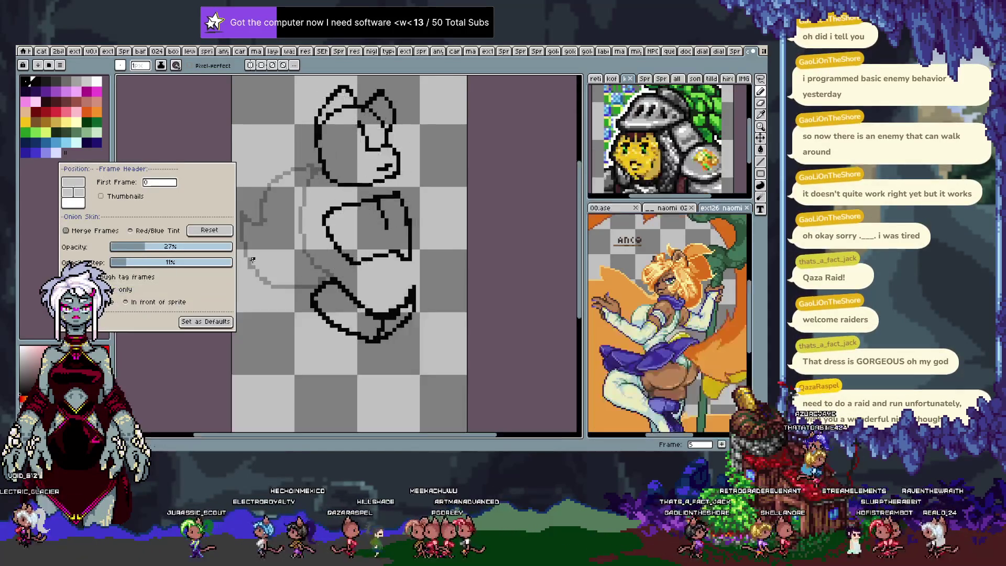
left_click(323, 271)
key("Left")
key("Right")
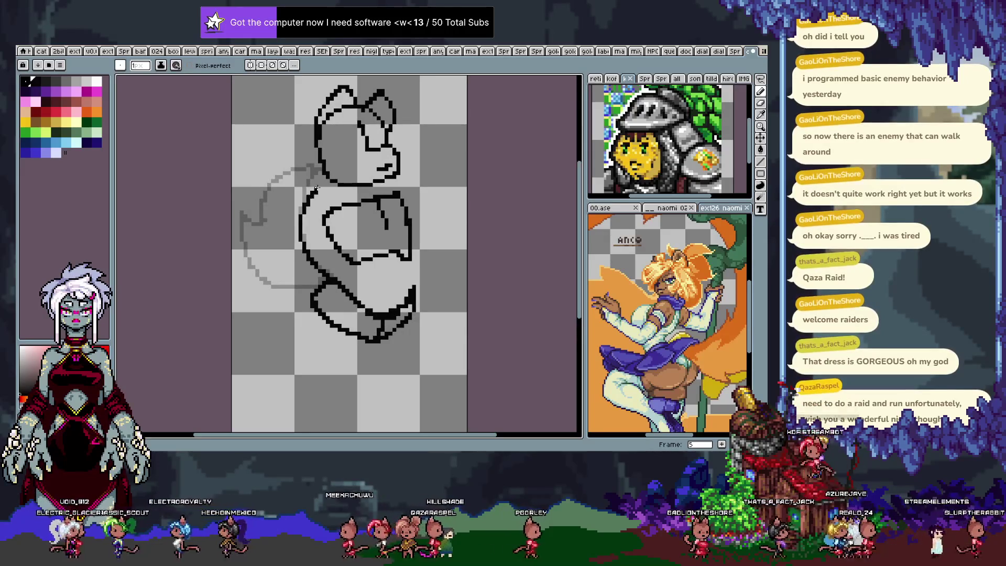
left_click_drag(317, 167, 273, 181)
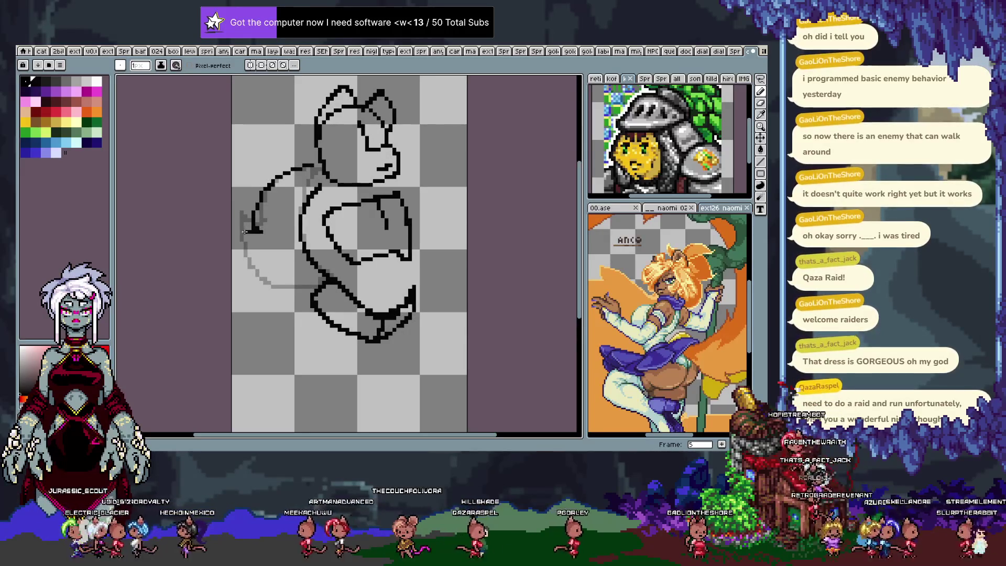
Step: Move to frame 6 and begin tracing the tail along the body's left side
key("Right")
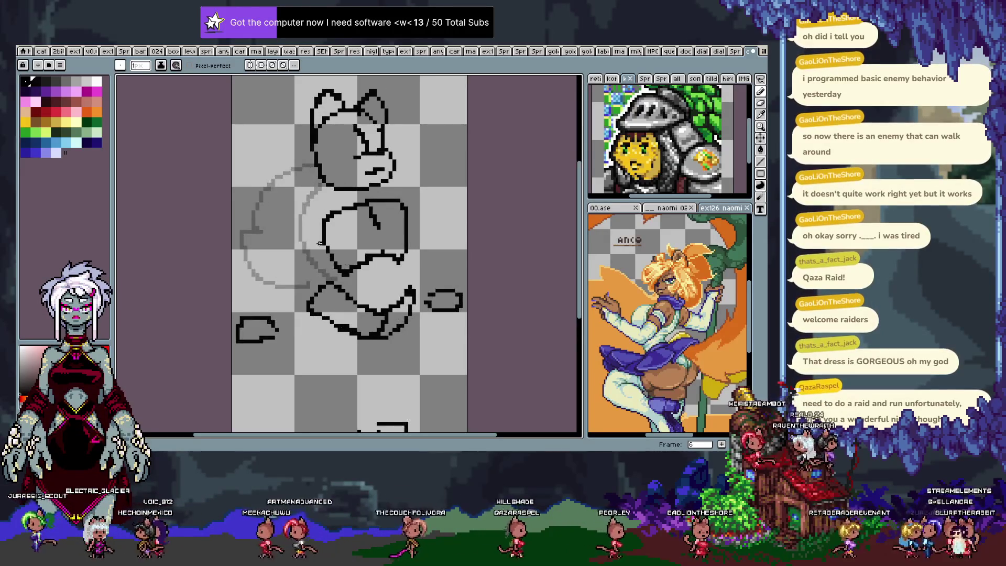
left_click_drag(329, 271, 292, 179)
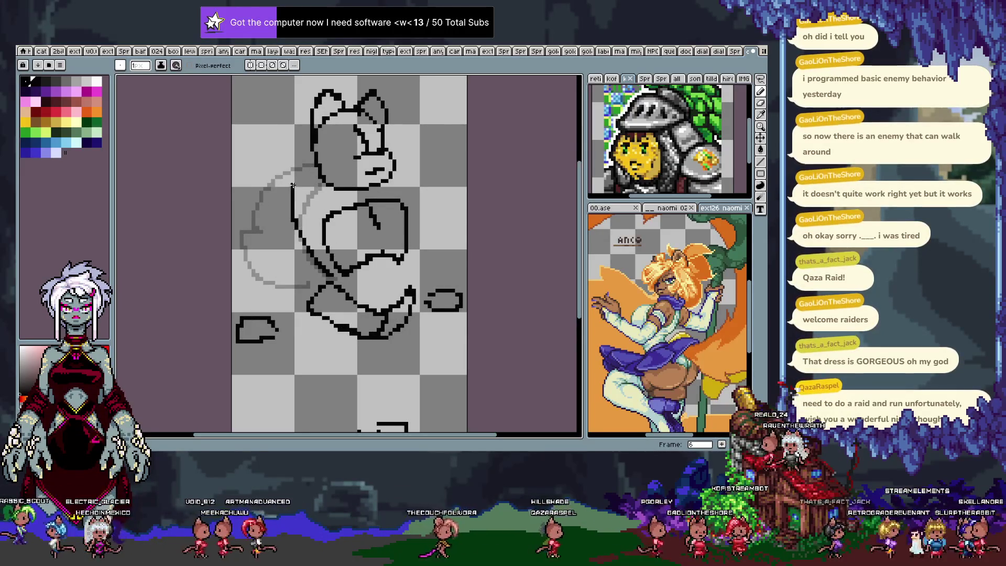
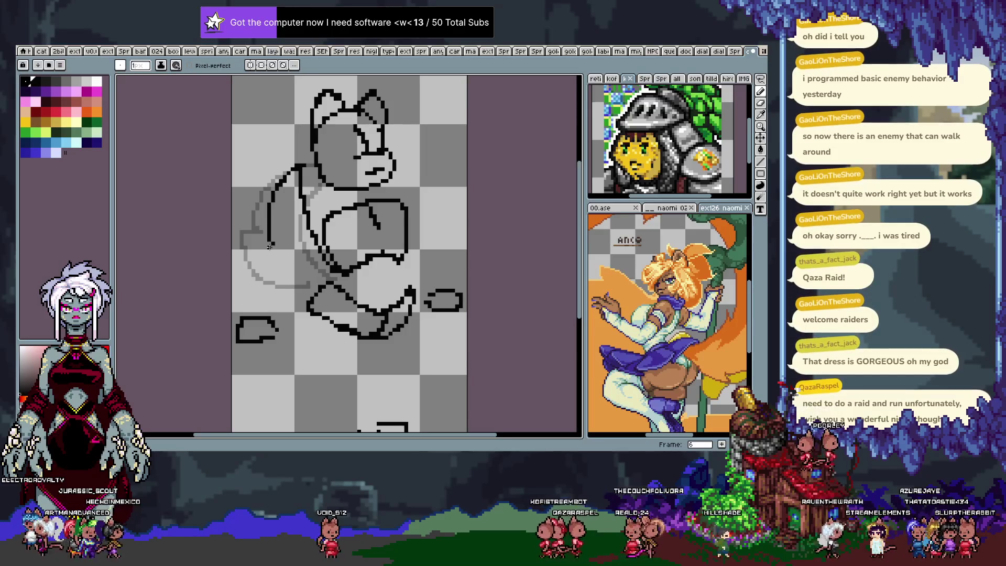
Step: Erase the lower-arm and hook strokes on frame 6 and nudge the grey arm guides
left_click_drag(258, 275, 271, 241)
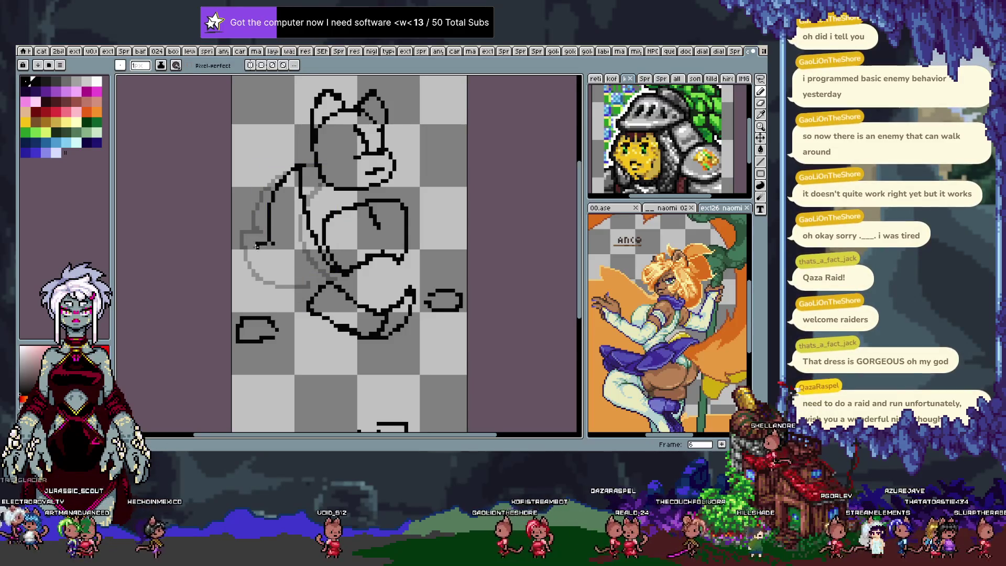
left_click_drag(312, 289, 251, 258)
left_click_drag(307, 279, 271, 242)
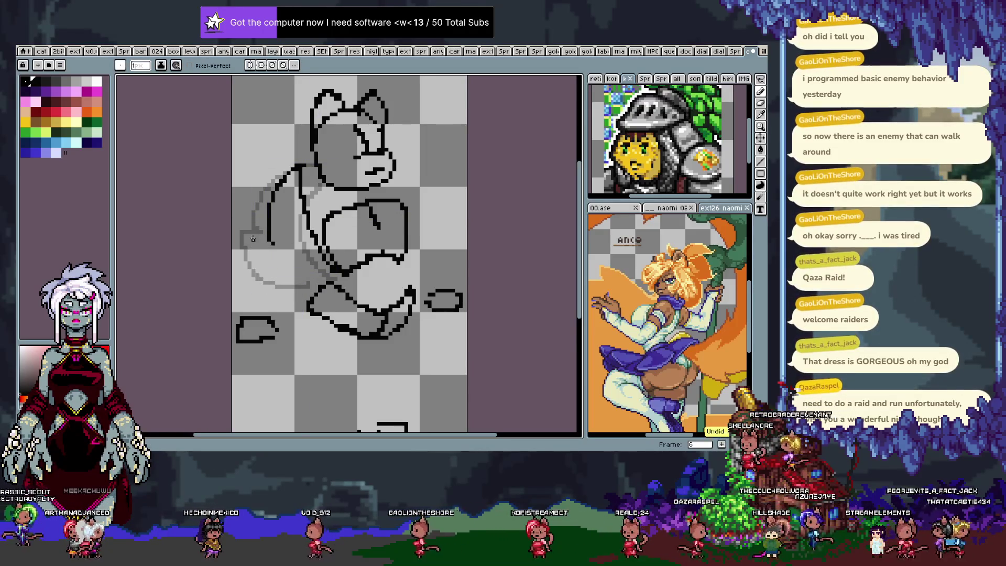
left_click_drag(263, 253, 251, 231)
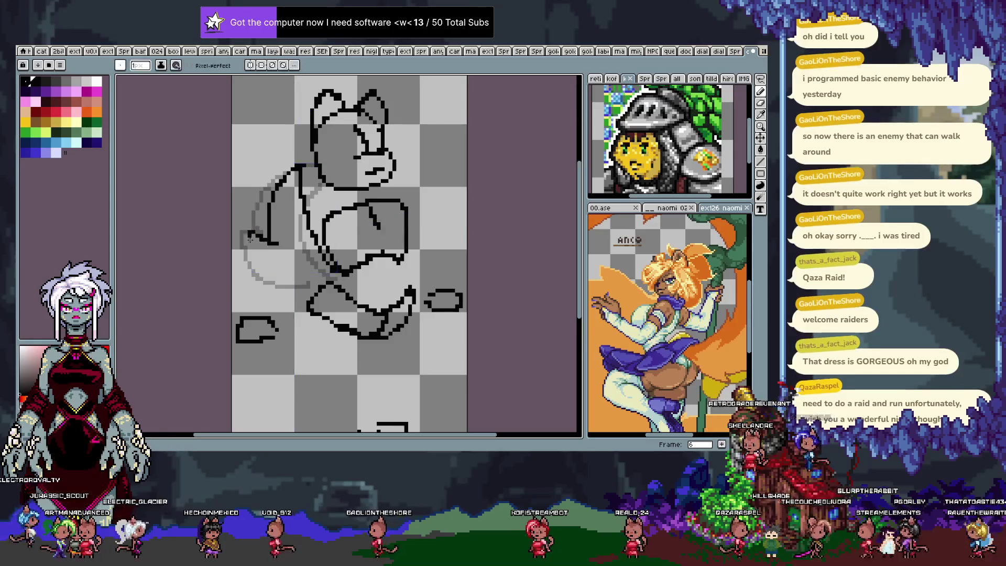
left_click_drag(251, 162, 358, 291)
left_click_drag(298, 236, 266, 266)
key("ctrl+d")
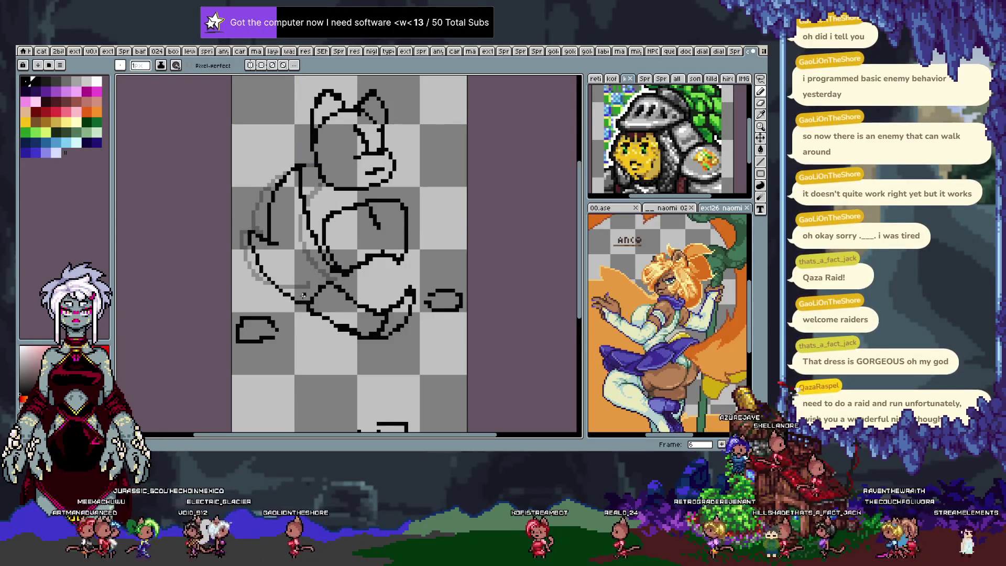
key("ctrl+z")
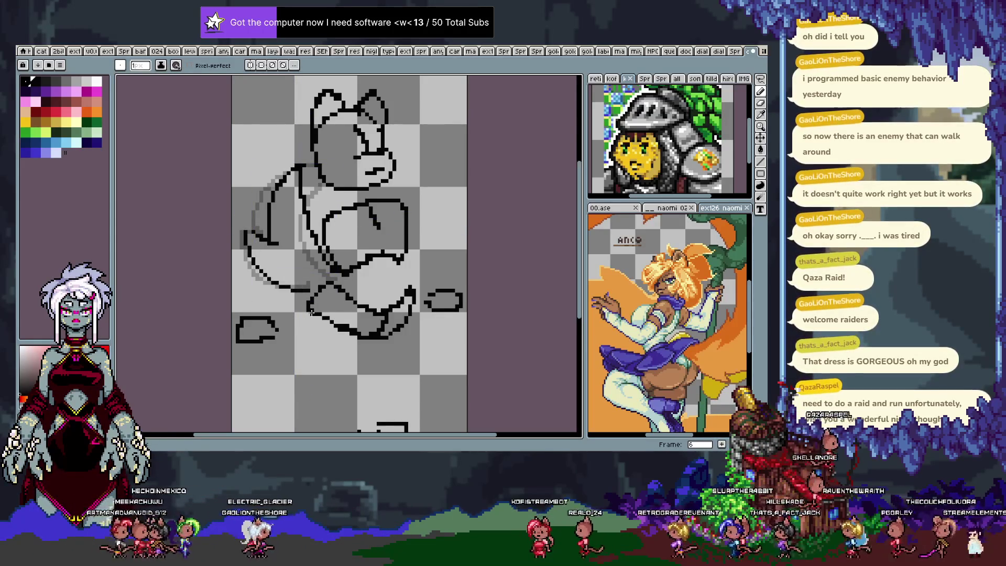
Step: On frame 7, draw the diagonal arm line, erase the old lower-arm outline and extend the left arm down
key("Right")
left_click_drag(316, 214, 272, 177)
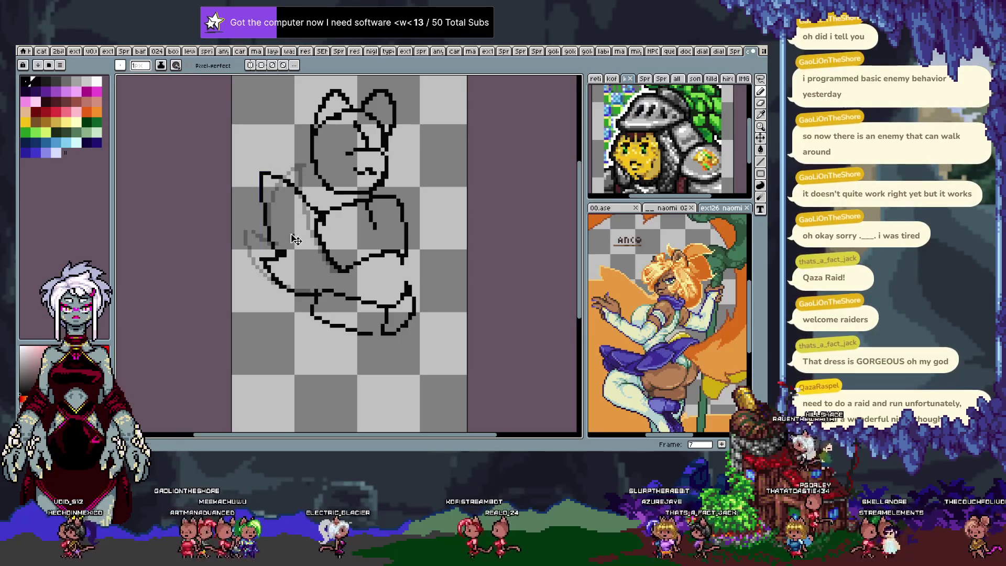
key("e")
left_click_drag(266, 236, 308, 291)
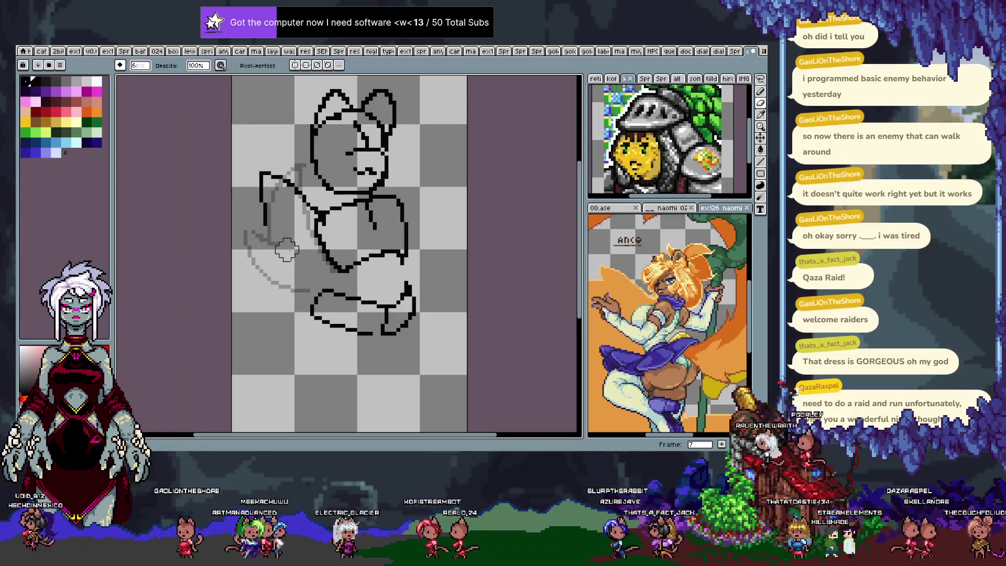
key("b")
left_click_drag(263, 205, 265, 220)
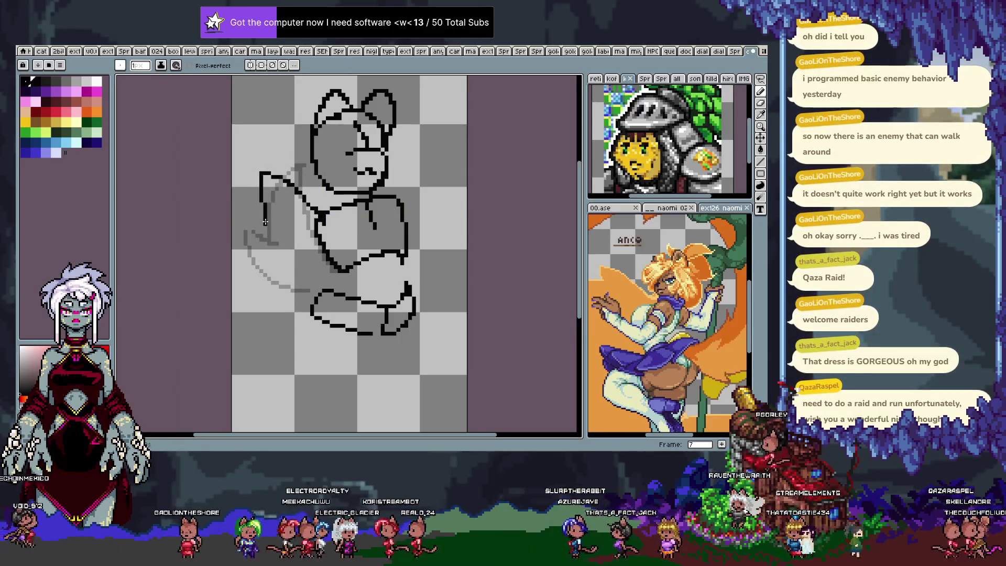
Step: On frame 8, redraw the arm curving down from the shoulder, retrying until the curve reads right
key("Right")
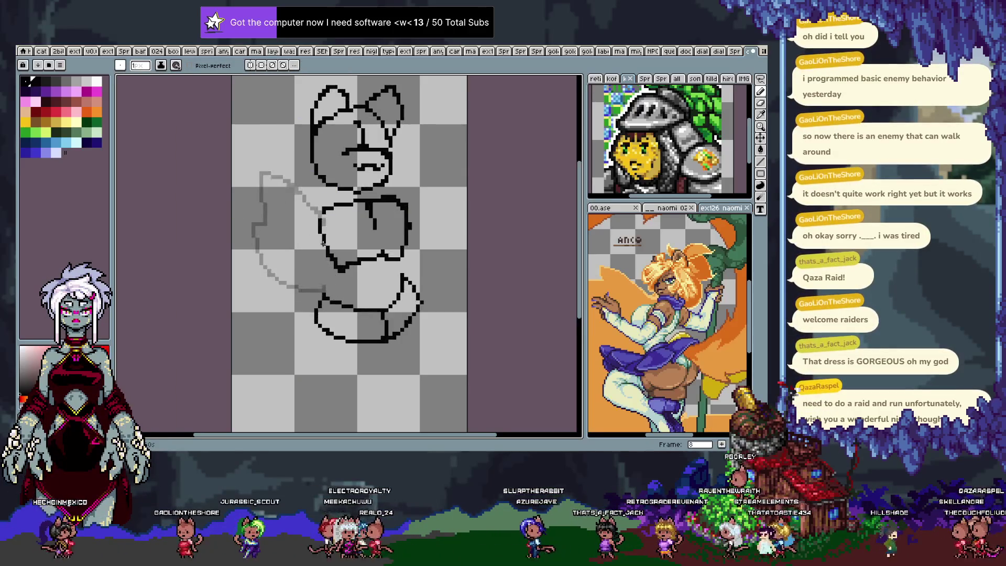
left_click_drag(316, 292, 265, 221)
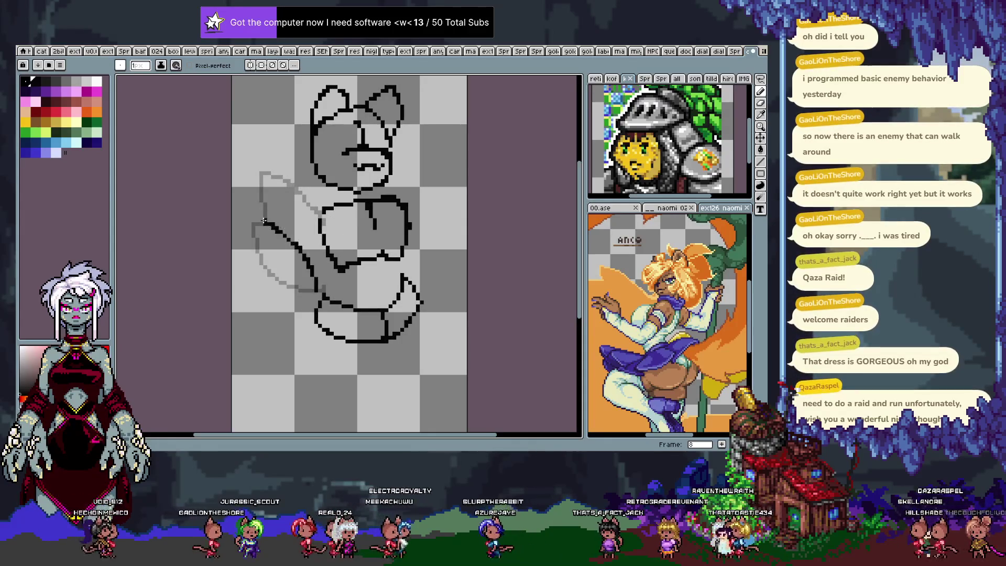
key("ctrl+z")
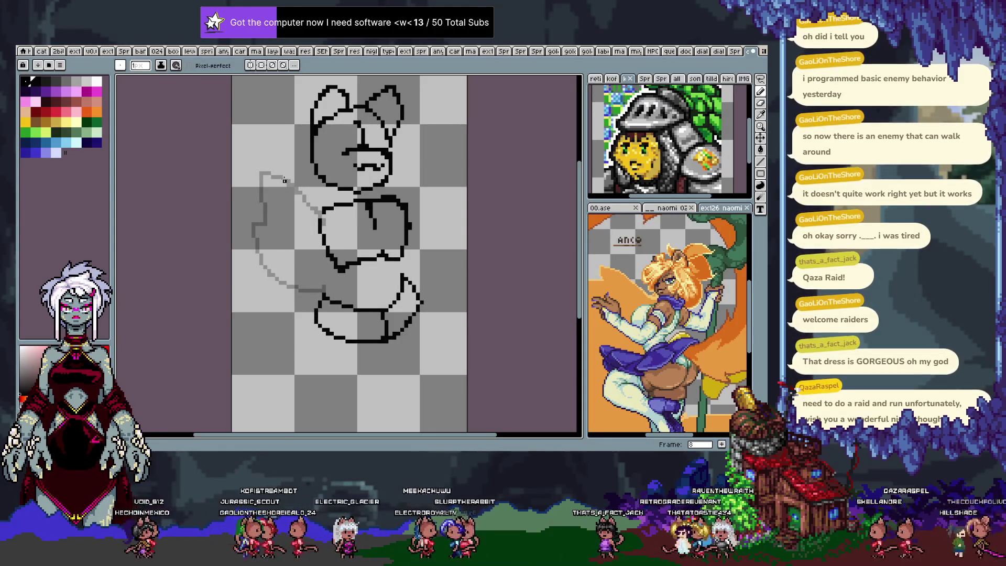
left_click_drag(282, 178, 285, 214)
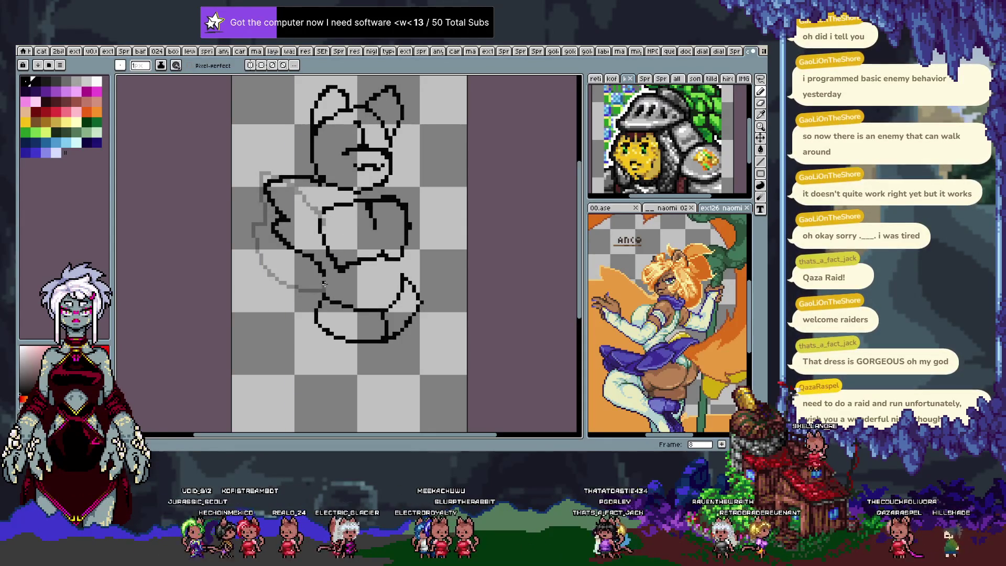
key("ctrl+z")
left_click_drag(279, 177, 311, 271)
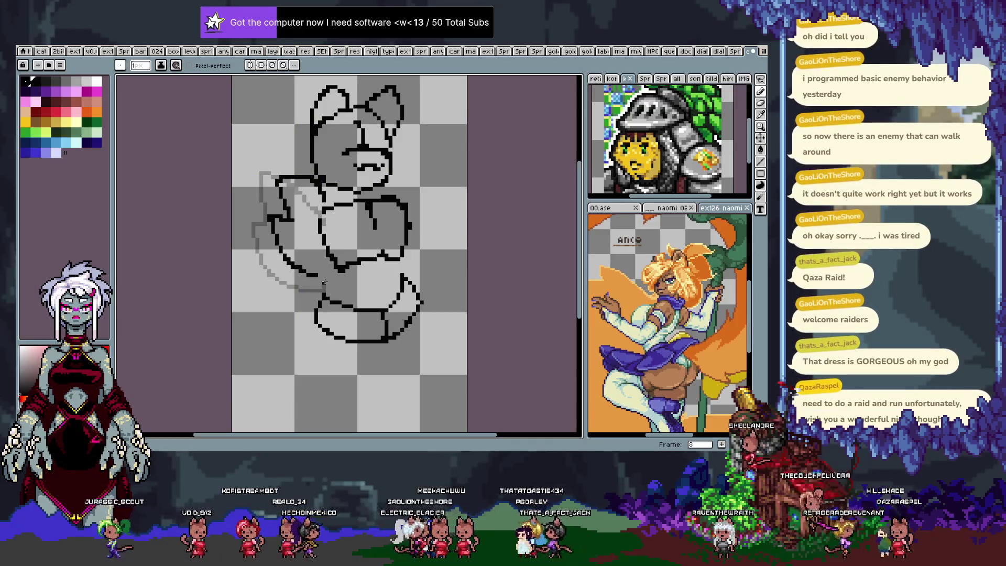
key("Right")
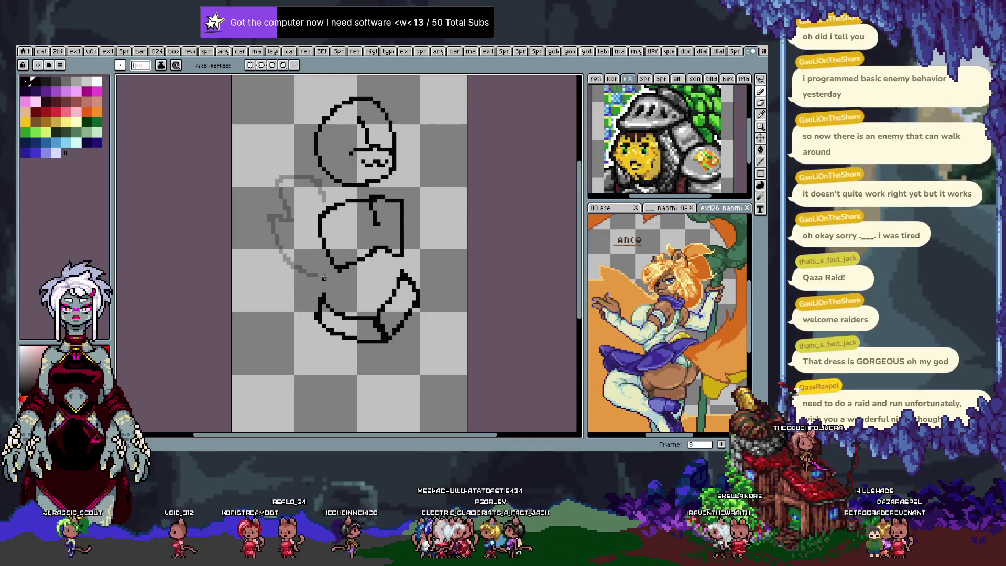
Step: Join the torso outline on frame 9, then step through to frame 14 and extend its left body outline
left_click_drag(300, 180, 320, 206)
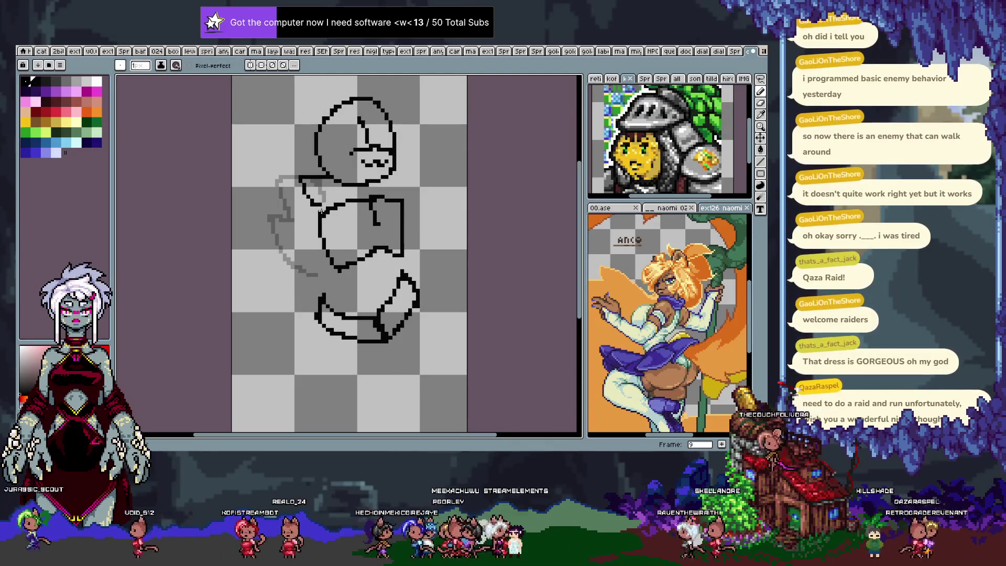
key("Right")
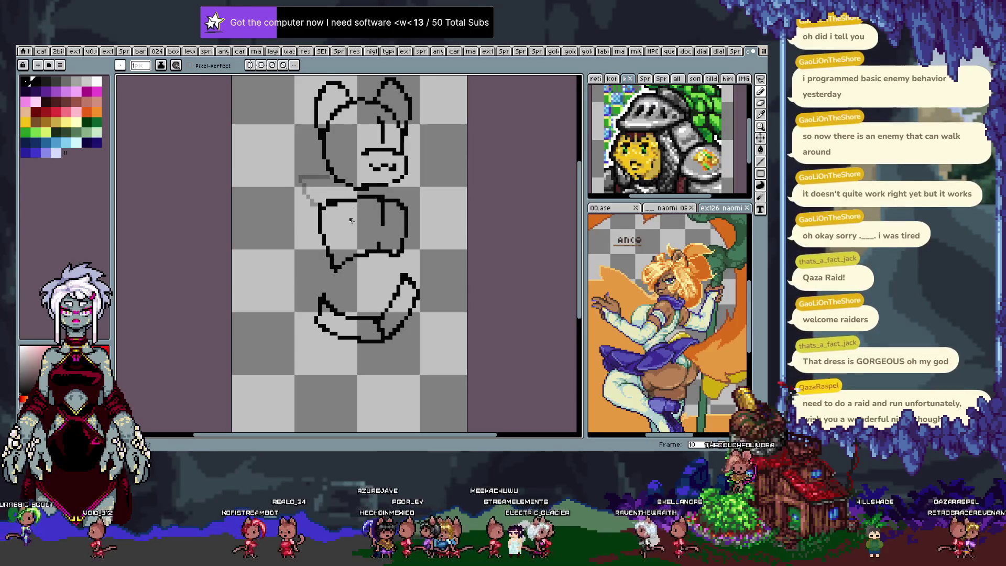
key("Right")
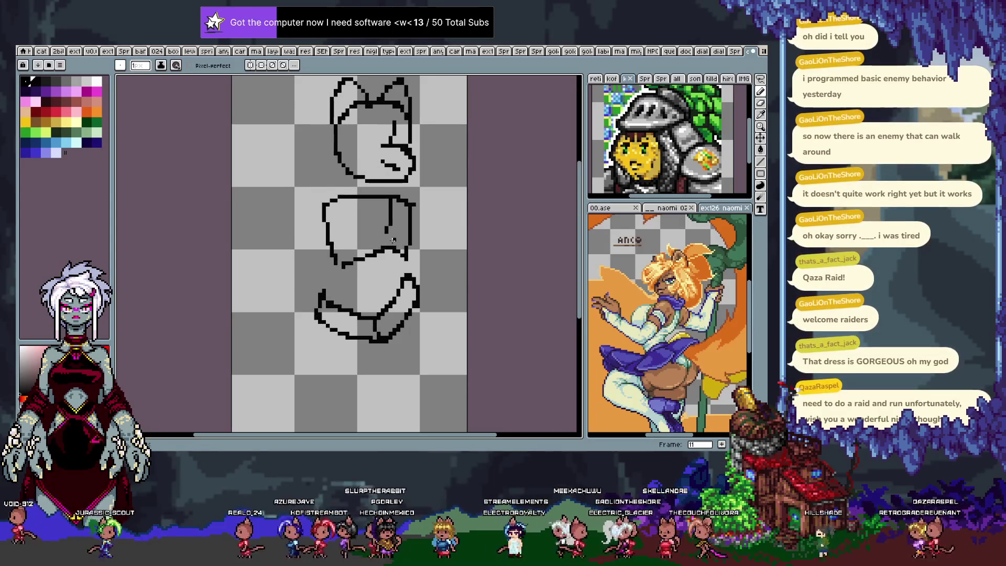
key("Right")
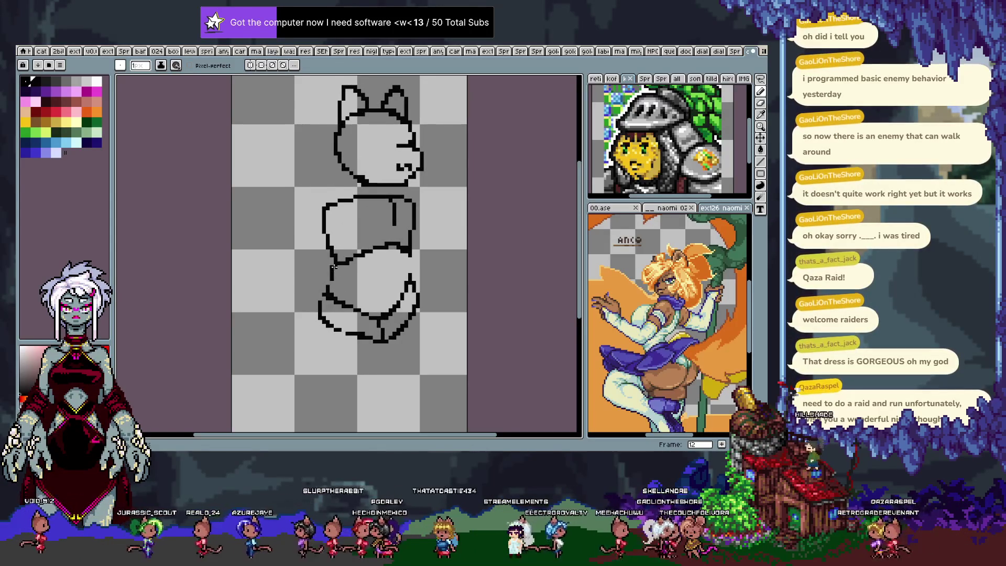
key("Right")
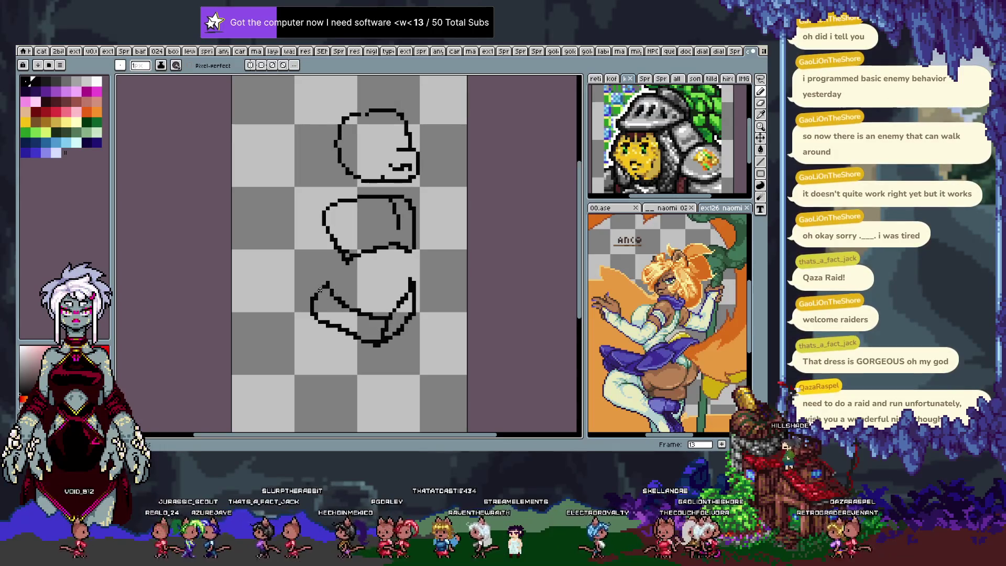
key("Right")
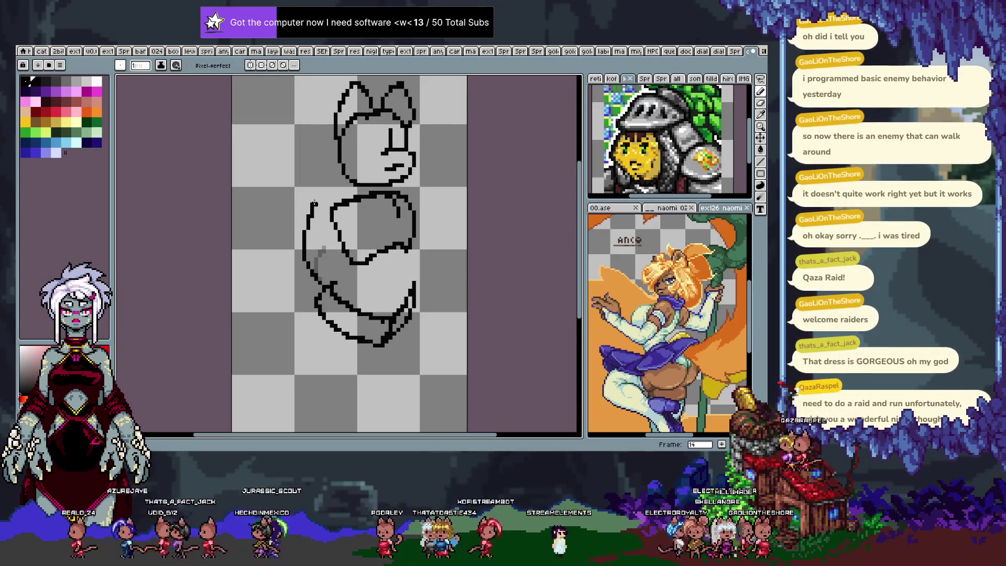
left_click_drag(311, 203, 320, 190)
Step: On frame 15, connect the left arm line down to the lower body curve and play the animation
key("Right")
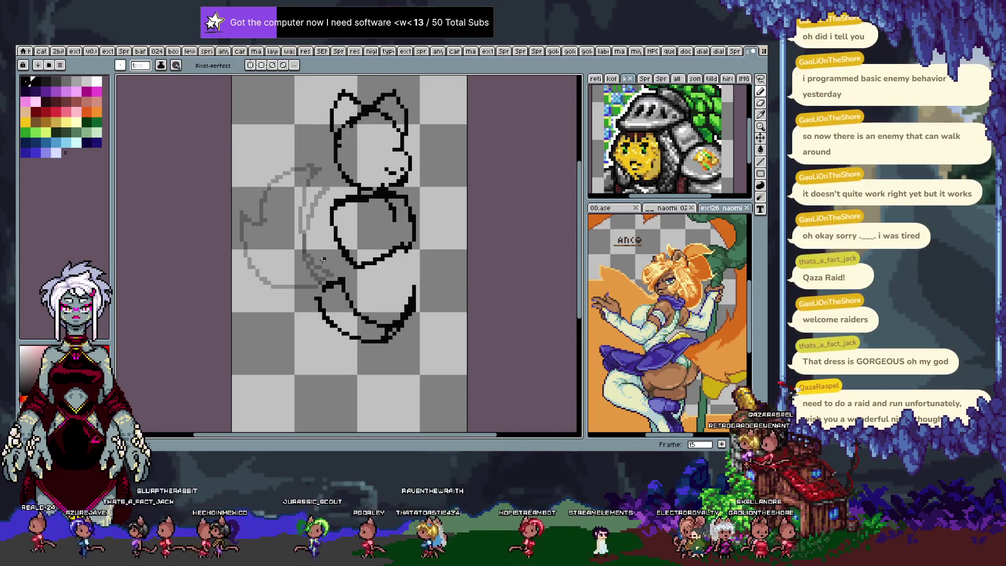
key("ctrl+z")
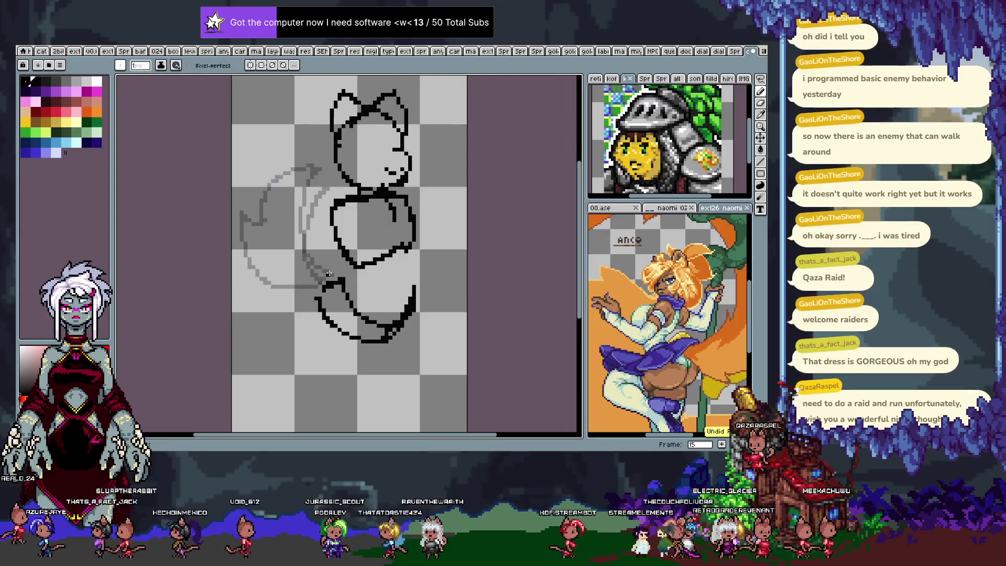
left_click_drag(343, 279, 308, 285)
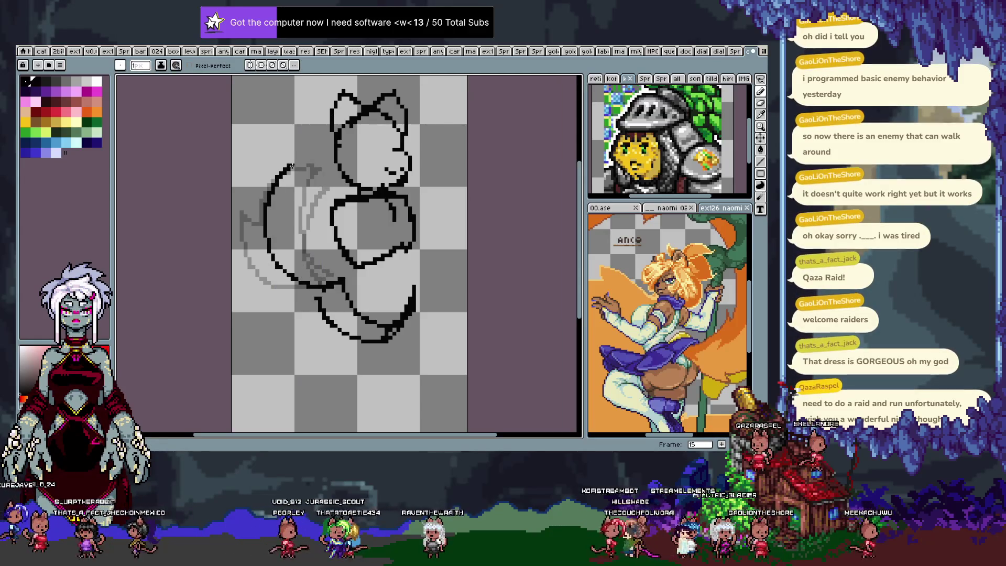
key("e")
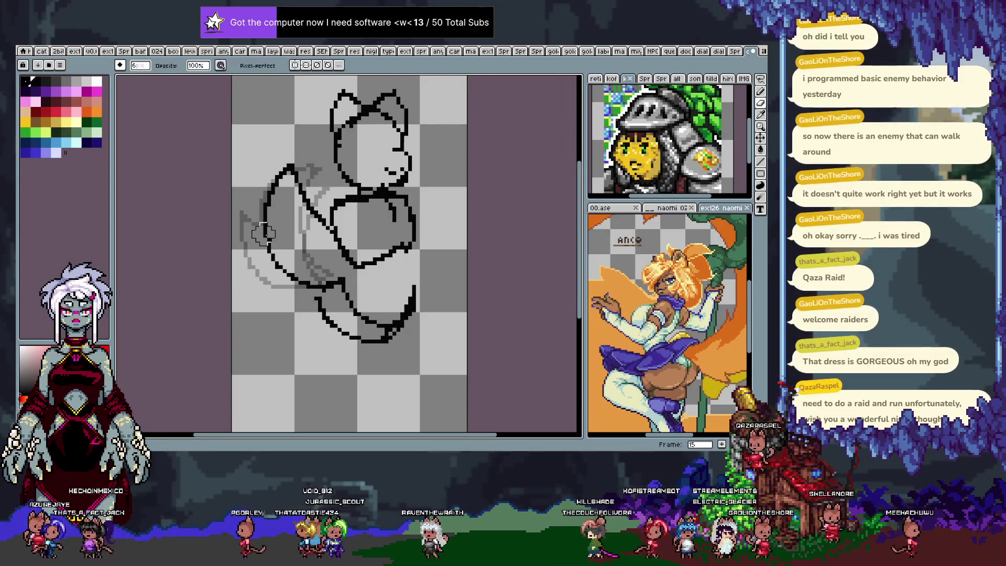
key("b")
left_click_drag(262, 233, 276, 262)
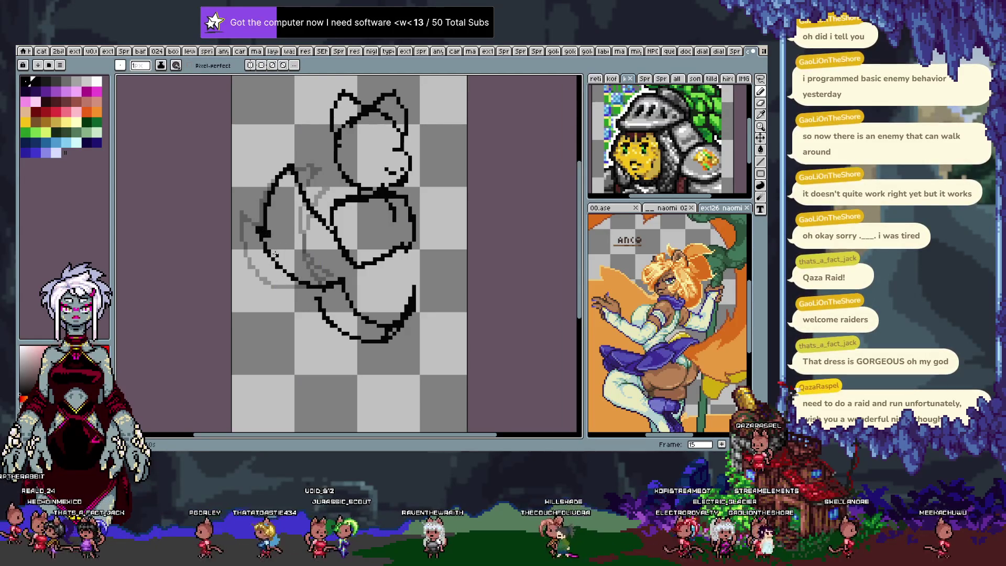
key("Return")
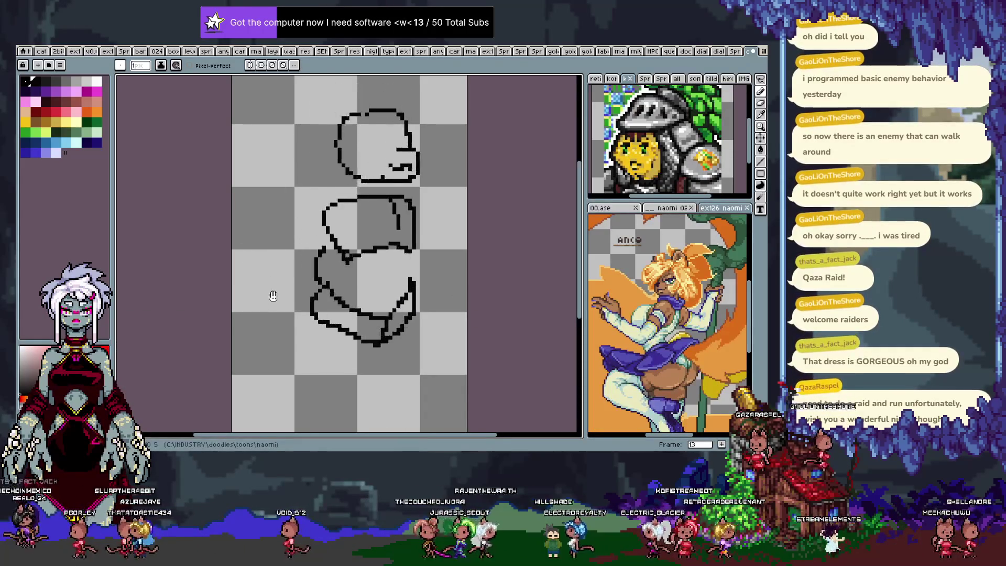
Step: Stop playback, step to frame 10 and draw a stroke along the body's right edge
key("Tab")
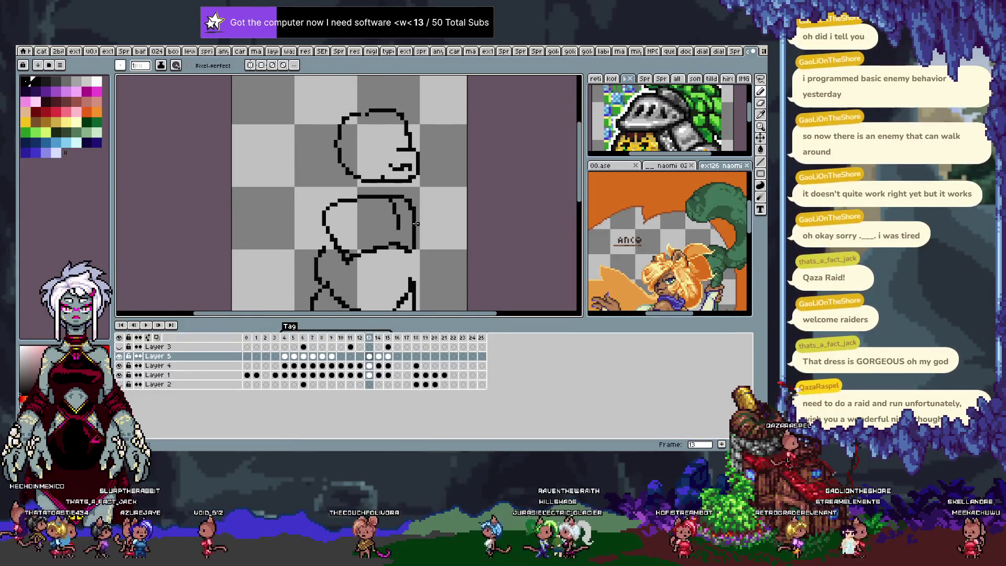
key("Return")
key("Right")
key("Right")
key("Right")
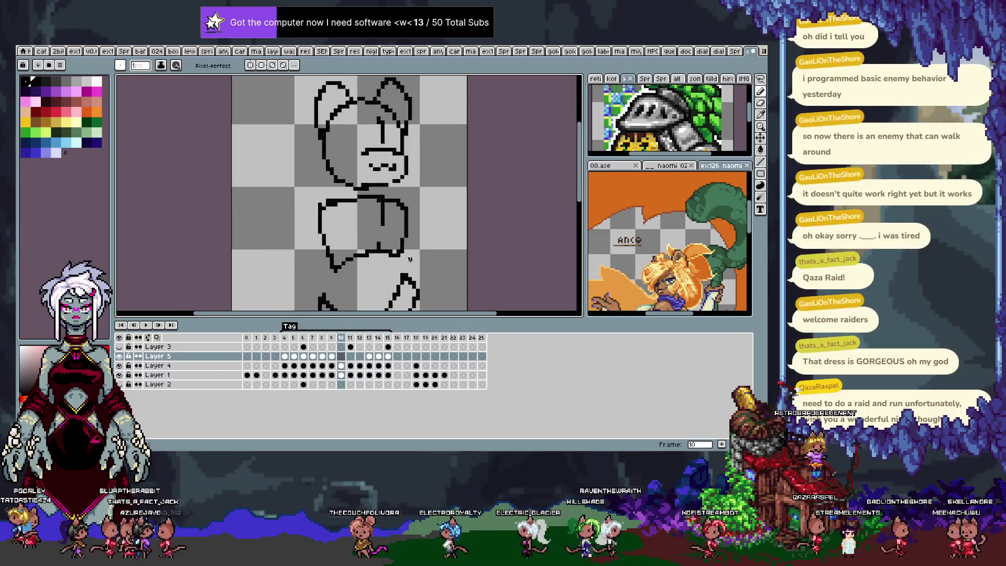
key("Right")
left_click_drag(409, 201, 408, 266)
Step: Check frames 11 and 12 against it, then play the animation again
key("Right")
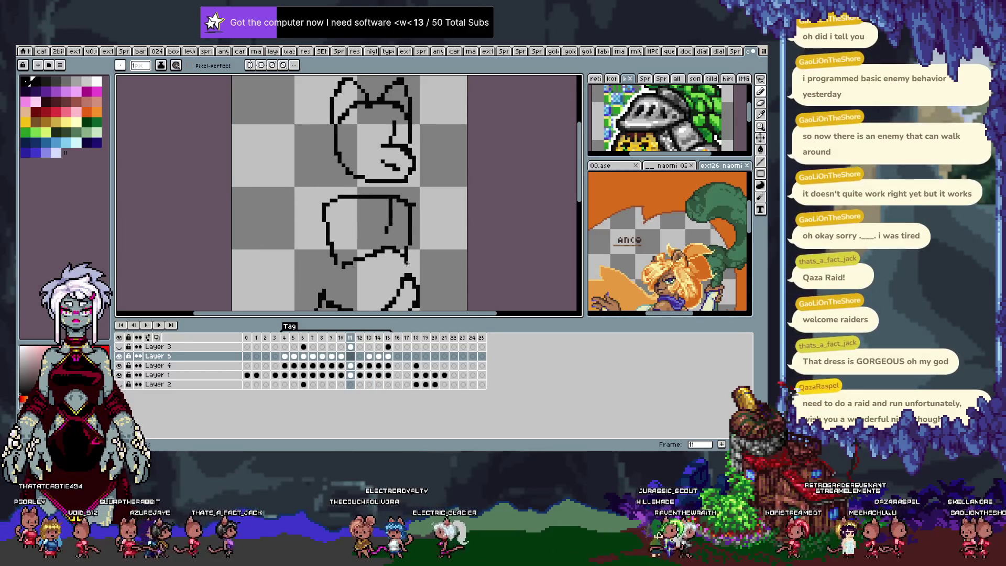
key("Right")
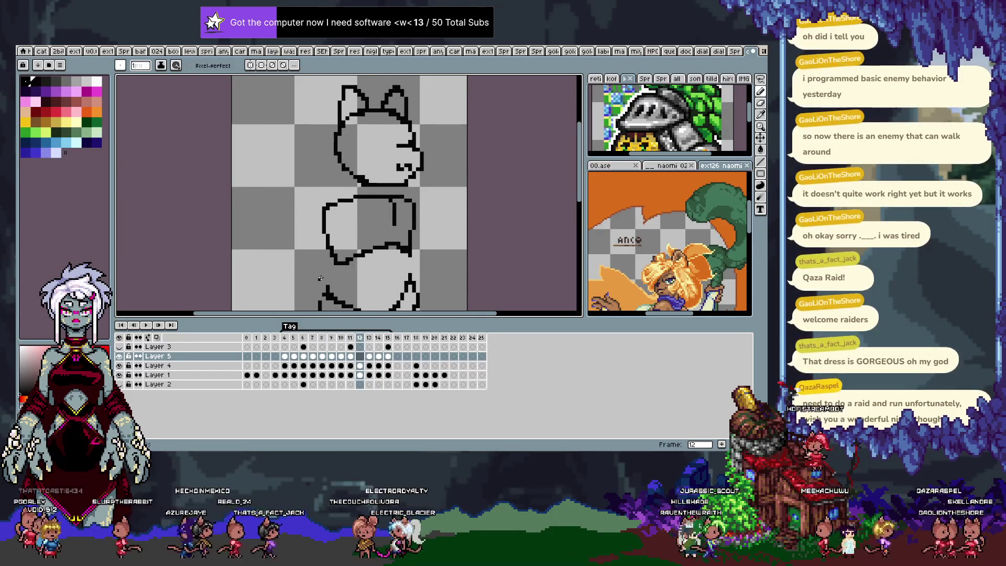
key("Right")
key("Left")
mouse_move(345, 282)
left_mouse_down()
mouse_move(373, 246)
mouse_move(349, 277)
left_mouse_up()
key("Tab")
key("Return")
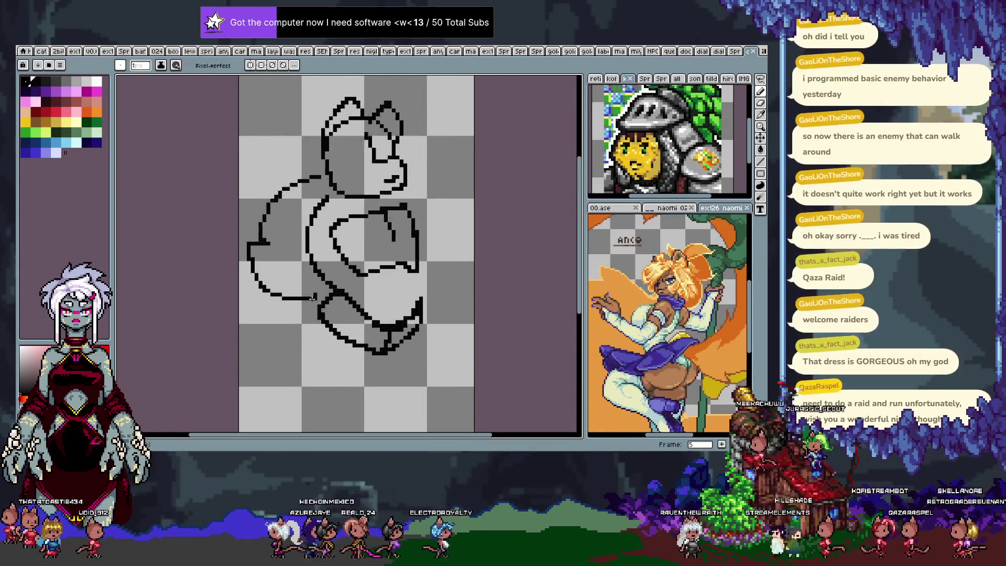
Step: Pan down to the leg shapes below the body, show the timeline and start editing Layer 3's properties
left_click_drag(311, 298, 300, 239)
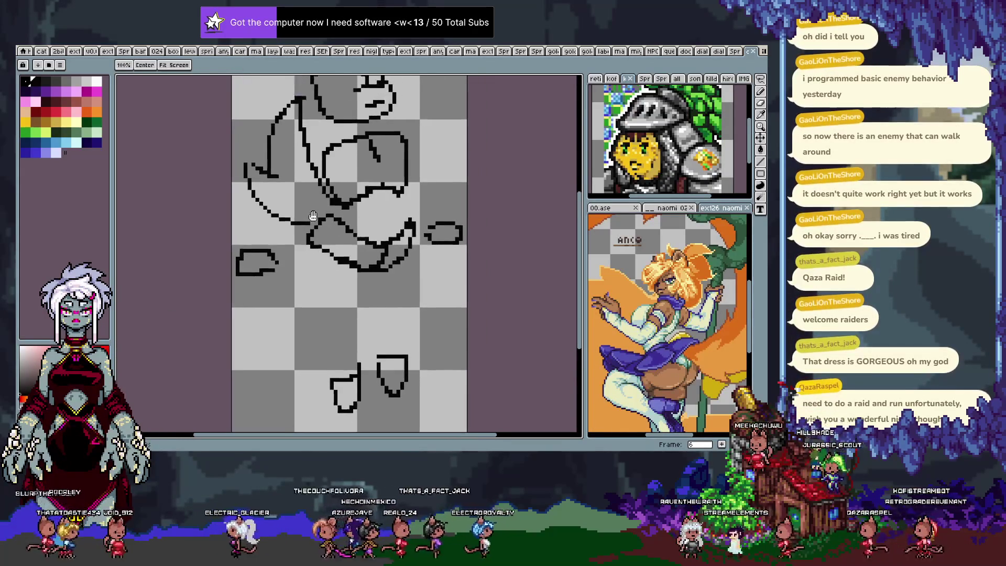
key("Tab")
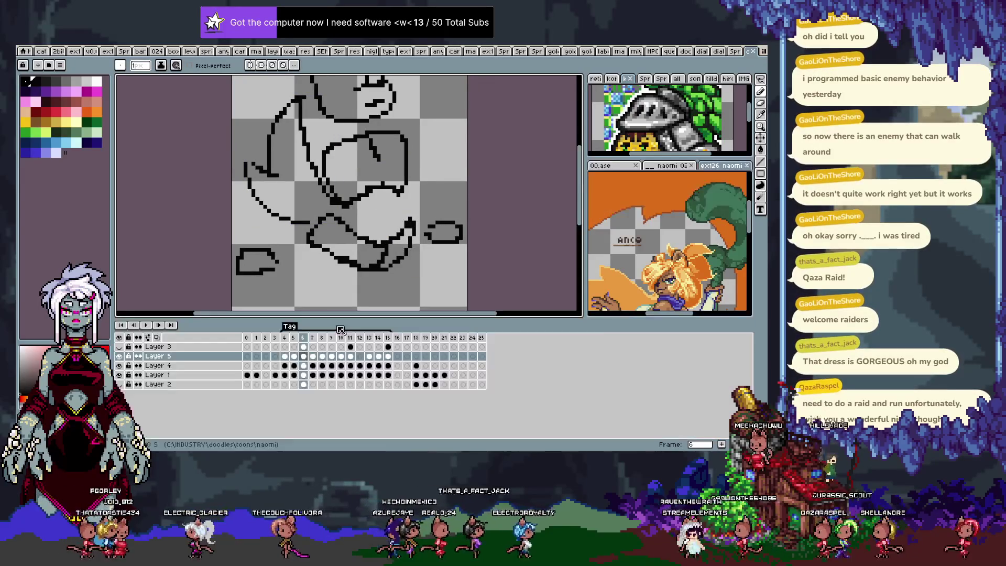
key("Tab")
left_click_drag(319, 339, 318, 299)
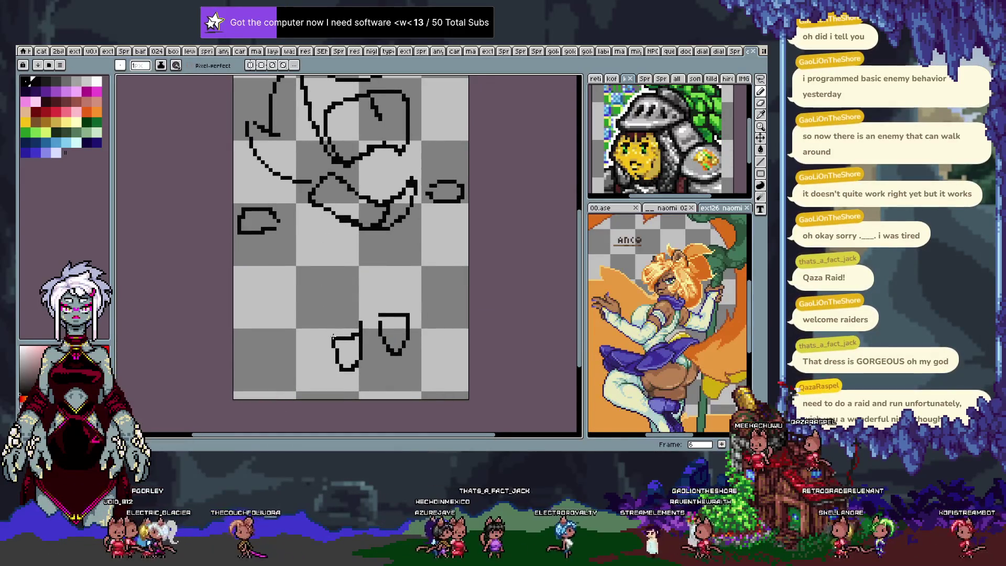
key("b")
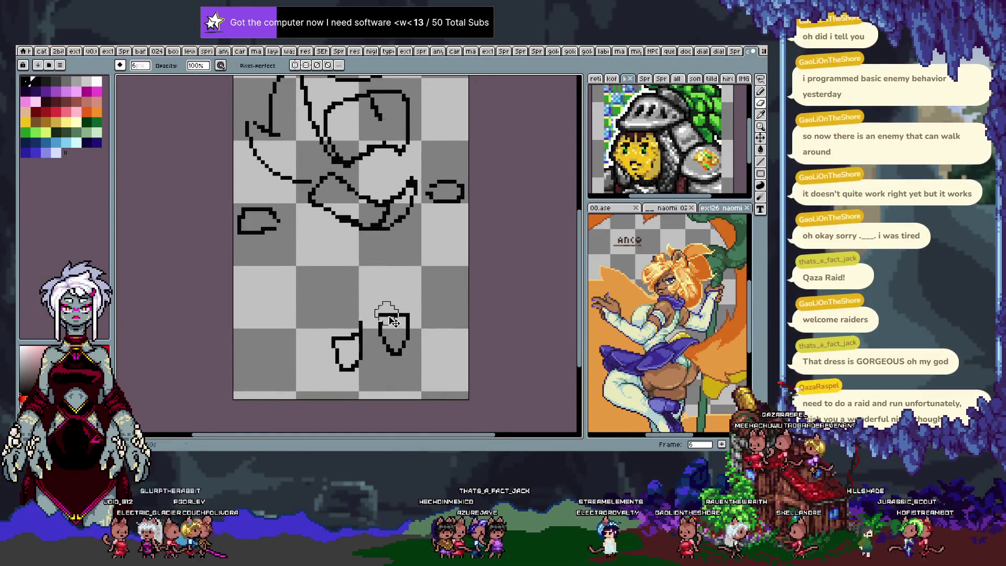
key("Tab")
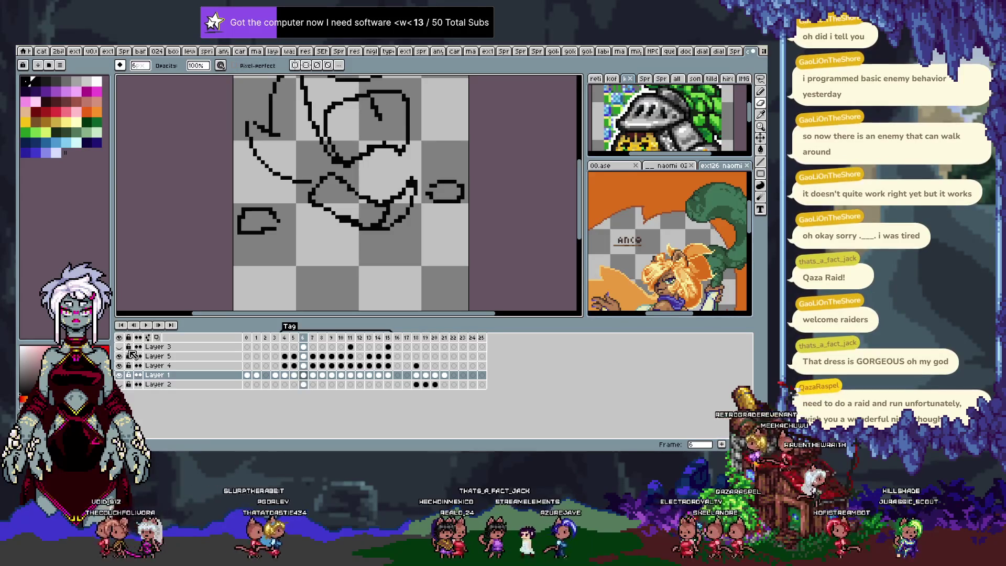
double_click(184, 348)
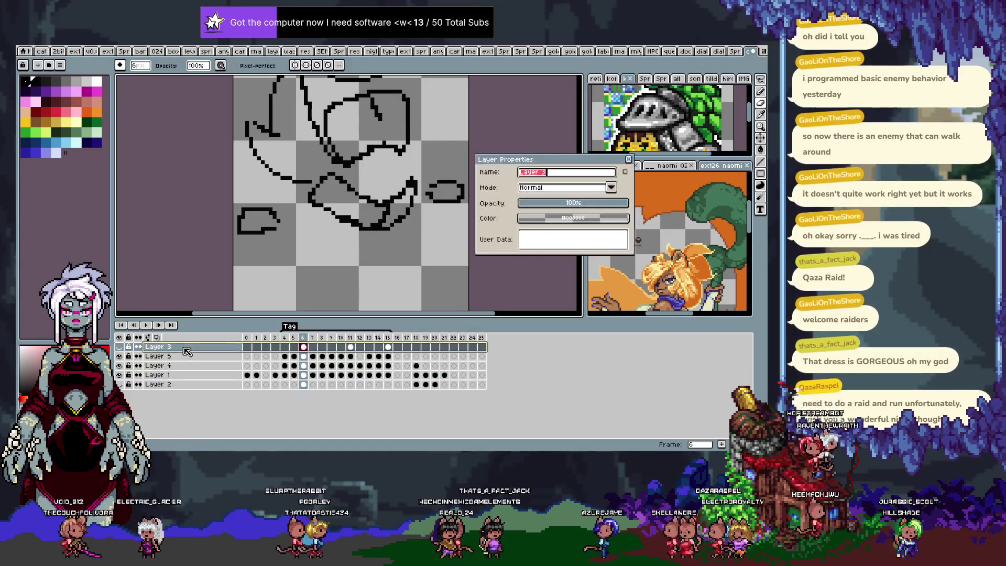
Step: Give Layer 3 a purple colour tag and add a new layer above it
left_click(573, 219)
left_click(619, 233)
left_click(568, 263)
key("Return")
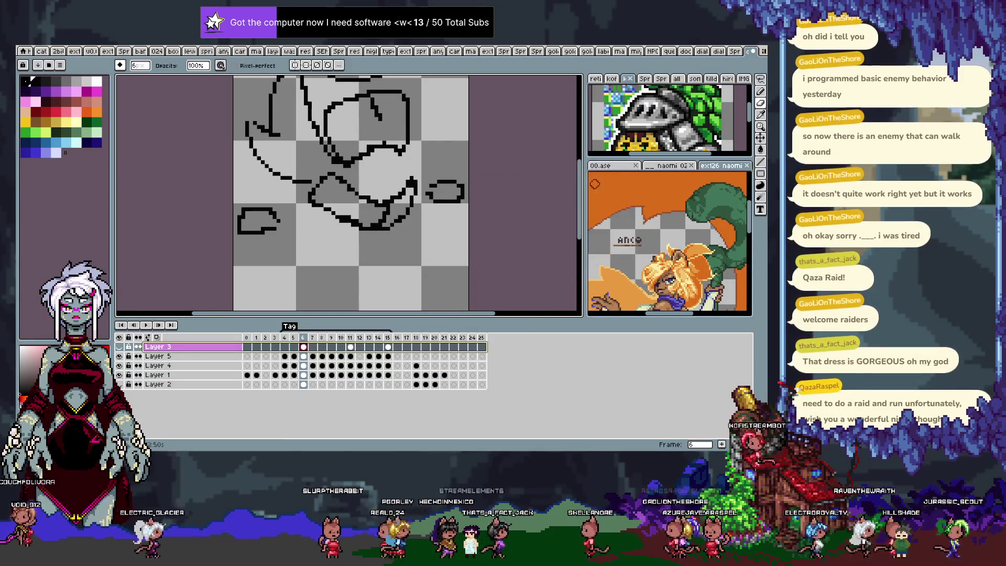
key("shift+n")
left_click(207, 357)
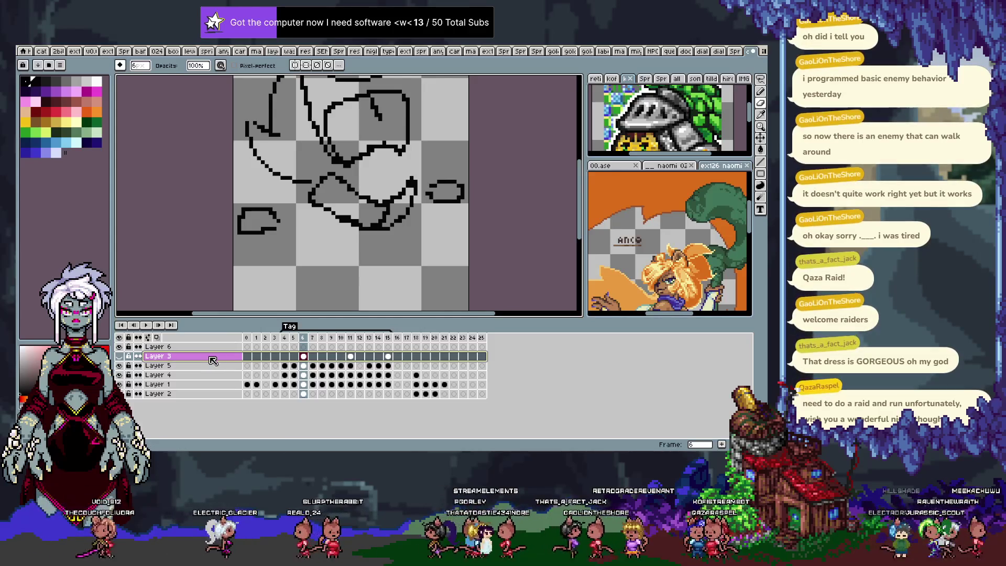
Step: Rename the layer to 'head note' and change its colour to red
double_click(212, 360)
type("head note")
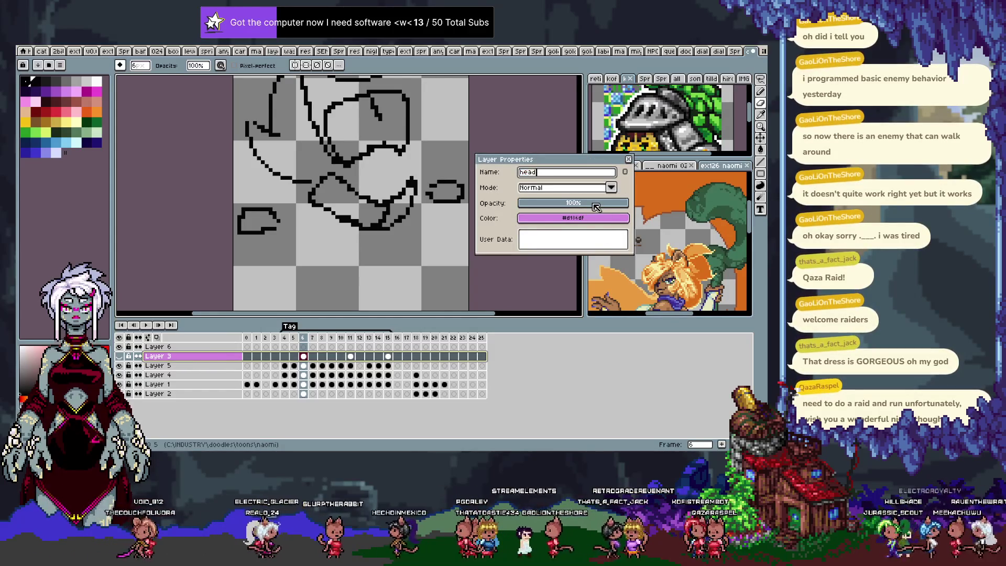
key("Return")
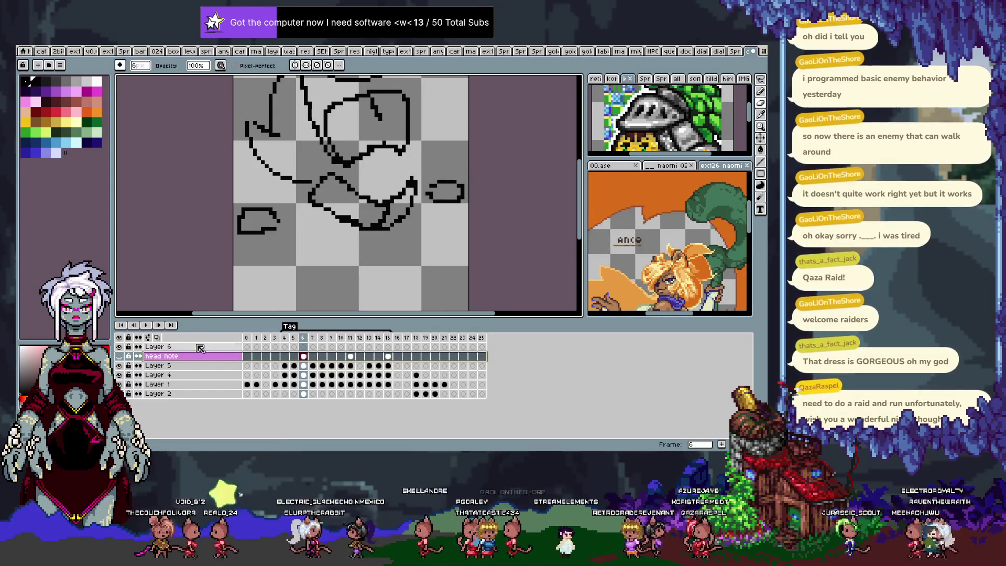
double_click(196, 355)
left_click(569, 217)
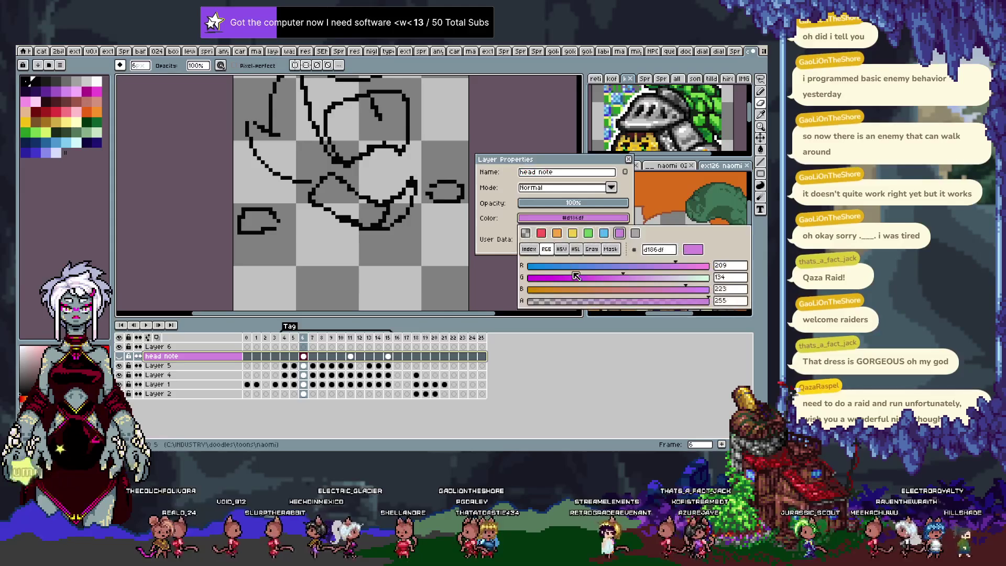
left_click(551, 232)
Step: Name the other layer 'limb note' and colour it red as well
left_click(210, 345)
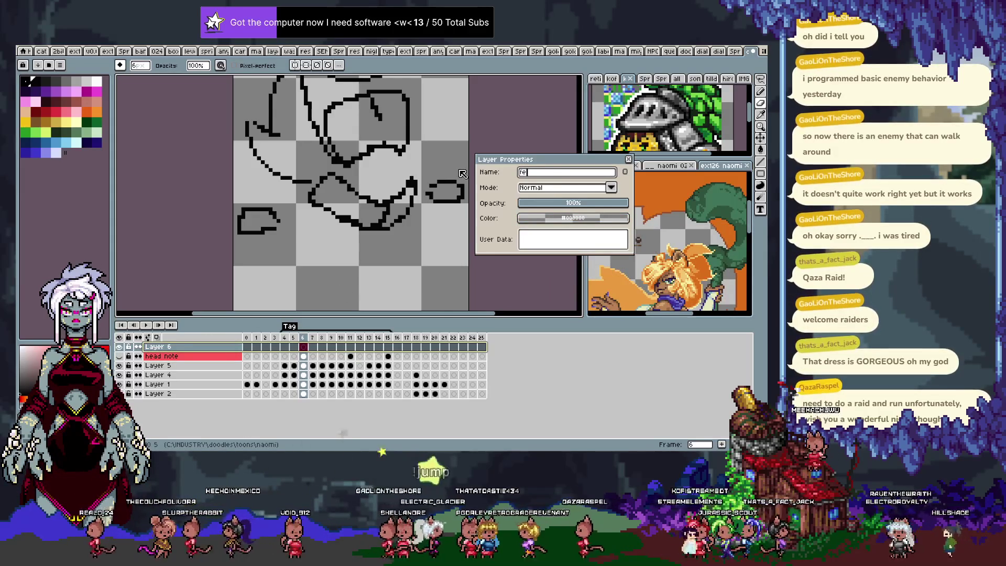
type("limb note")
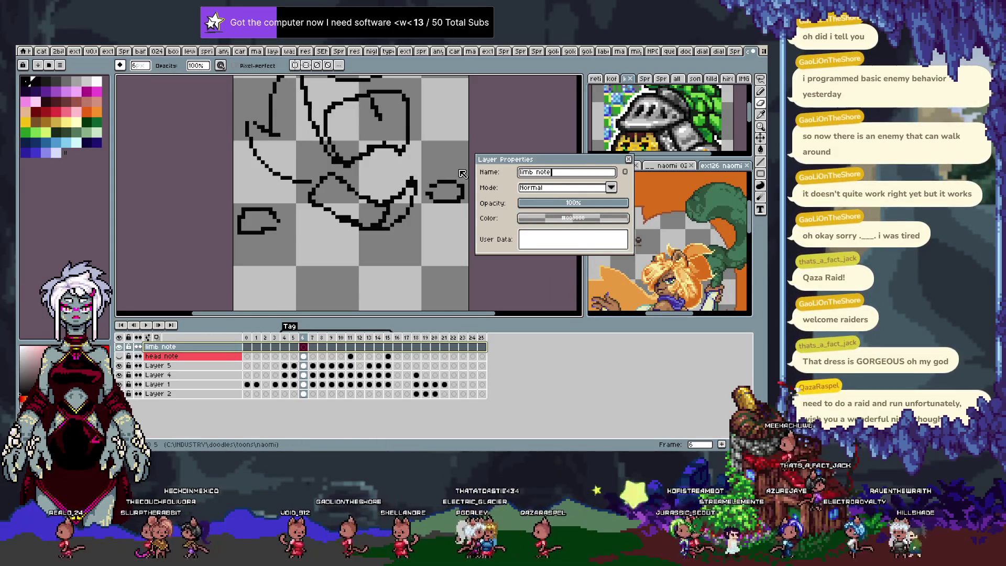
left_click(519, 218)
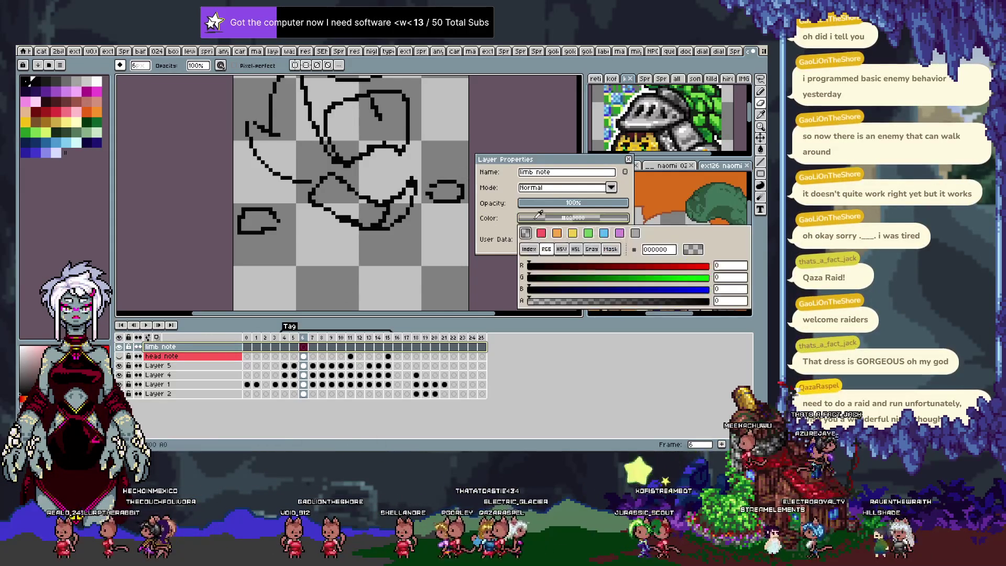
left_click(630, 174)
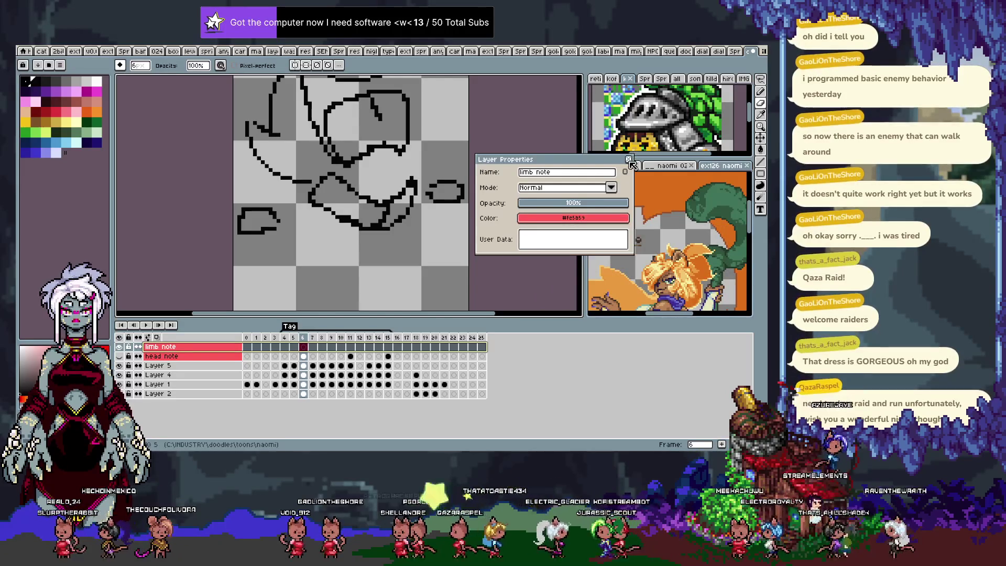
key("Return")
key("Tab")
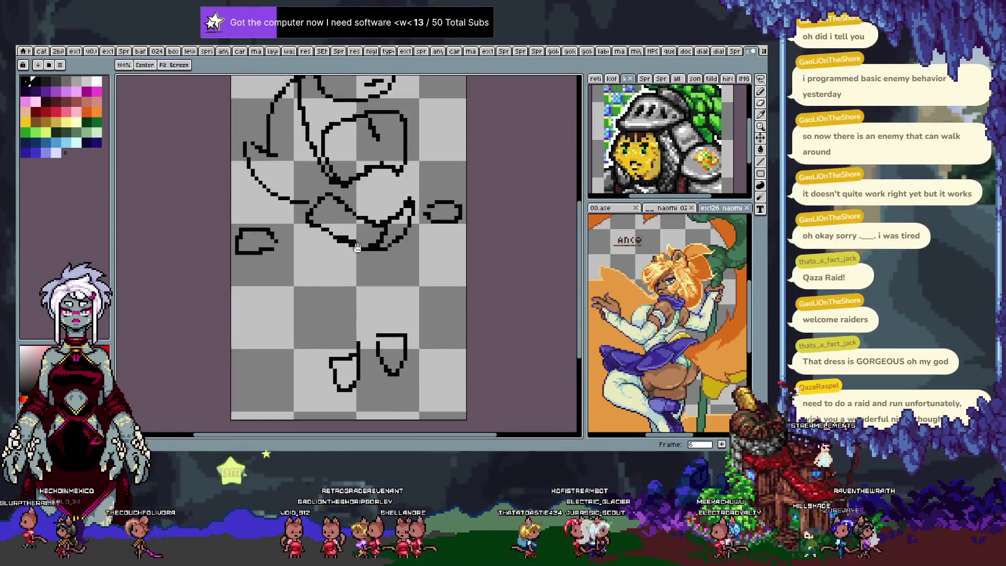
key("m")
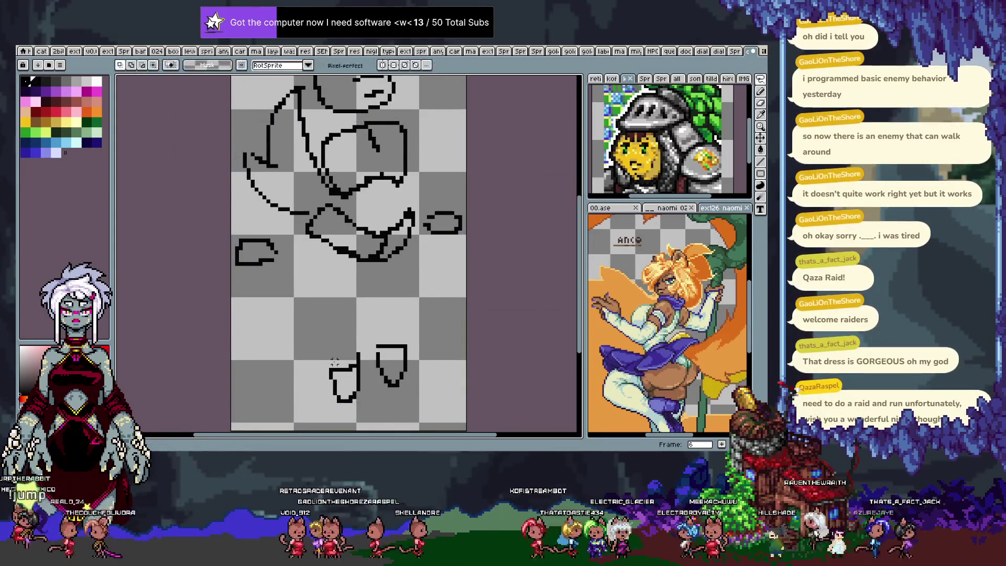
key("Tab")
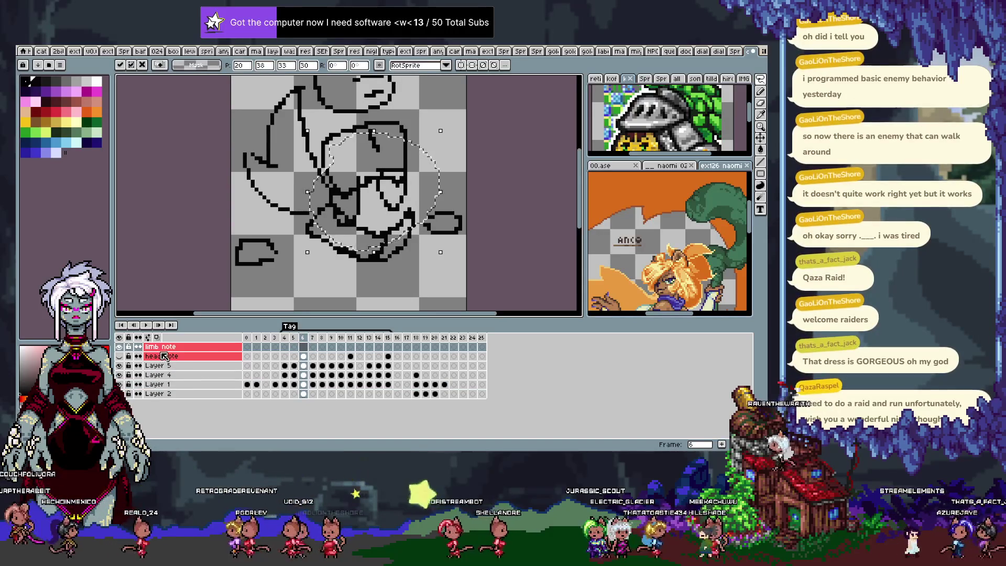
key("Tab")
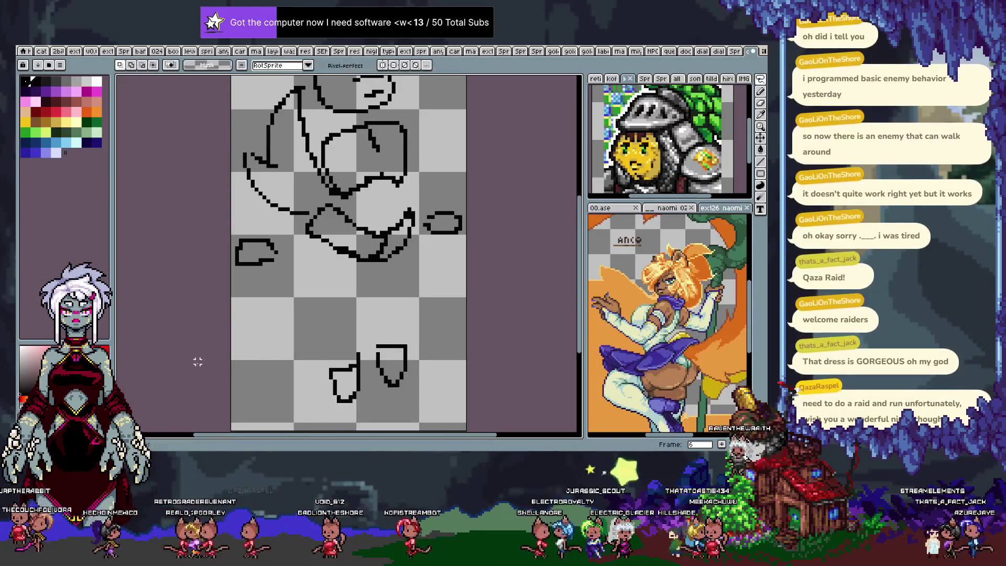
key("Tab")
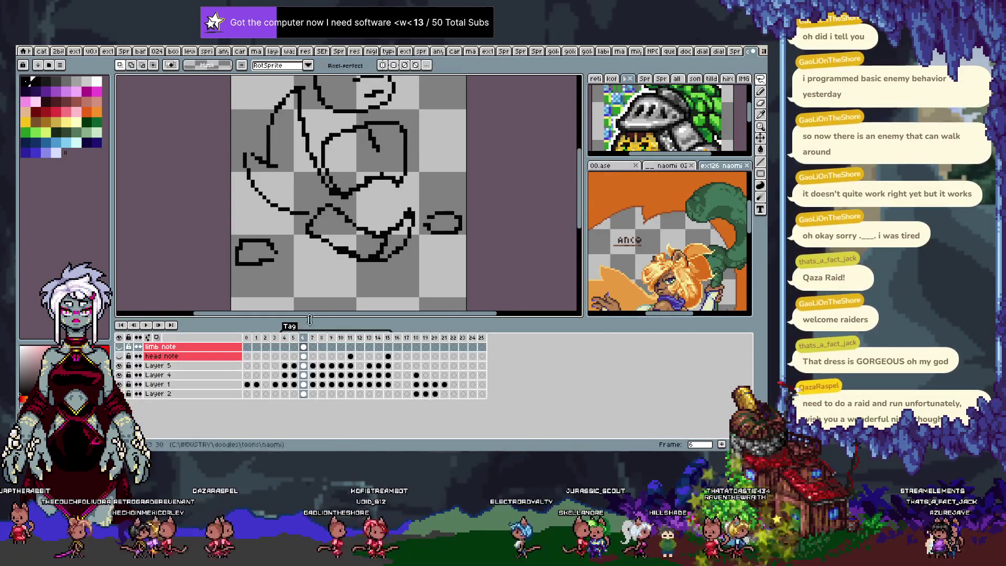
key("Tab")
Step: Draw a long left leg below the body on frame 6, undoing attempts and comparing a later frame
left_click_drag(348, 314, 342, 306)
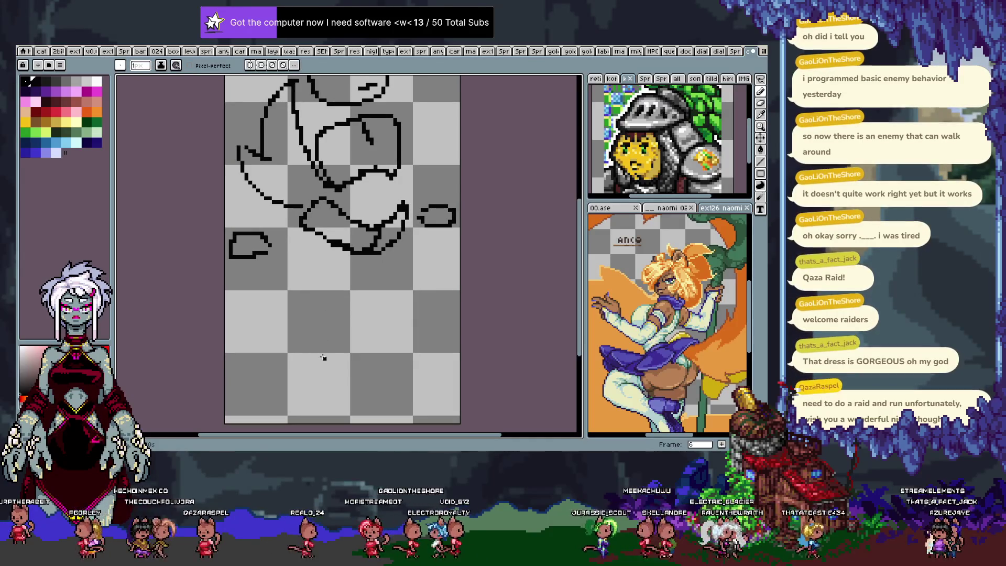
key("ctrl+z")
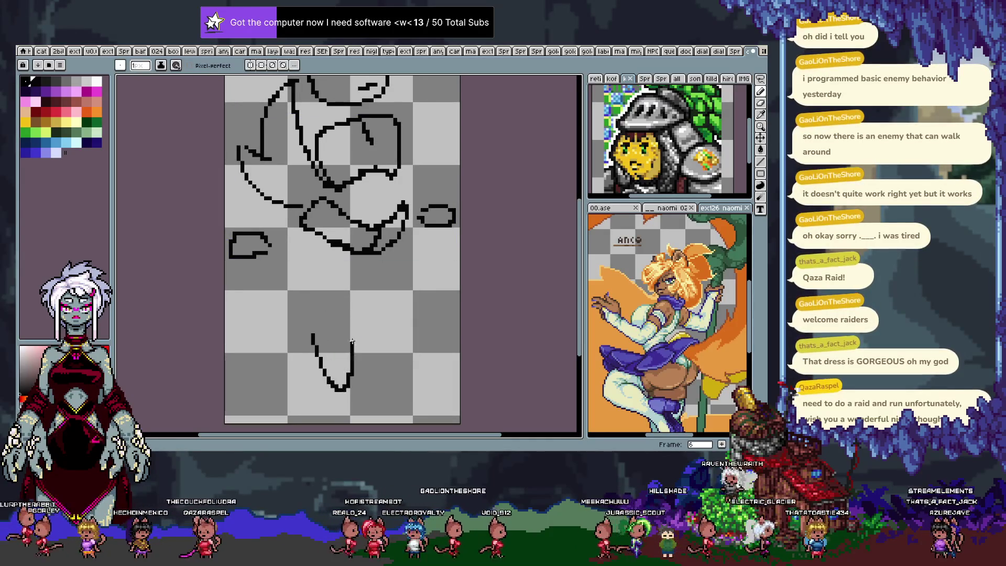
left_click_drag(352, 356, 353, 383)
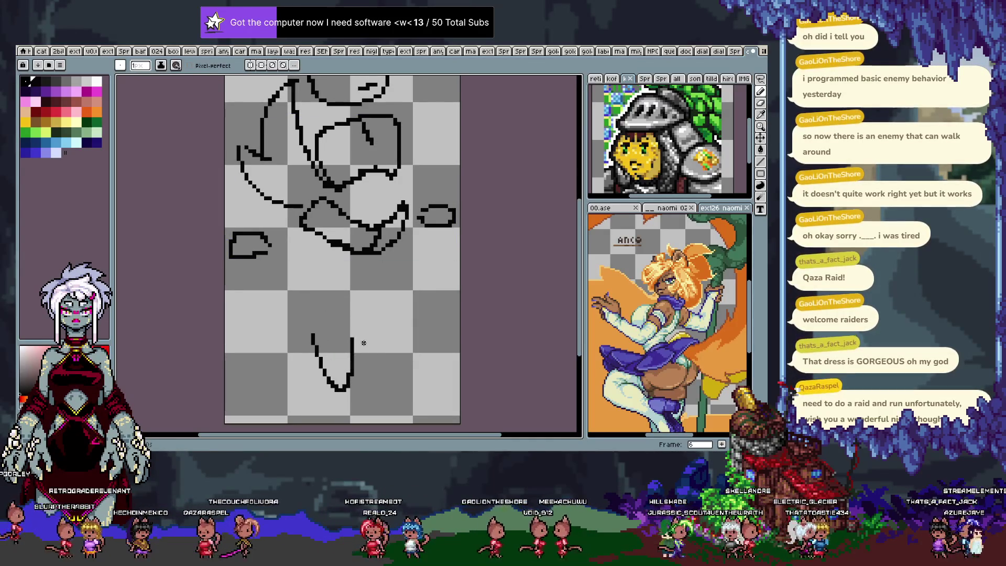
key("ctrl+z")
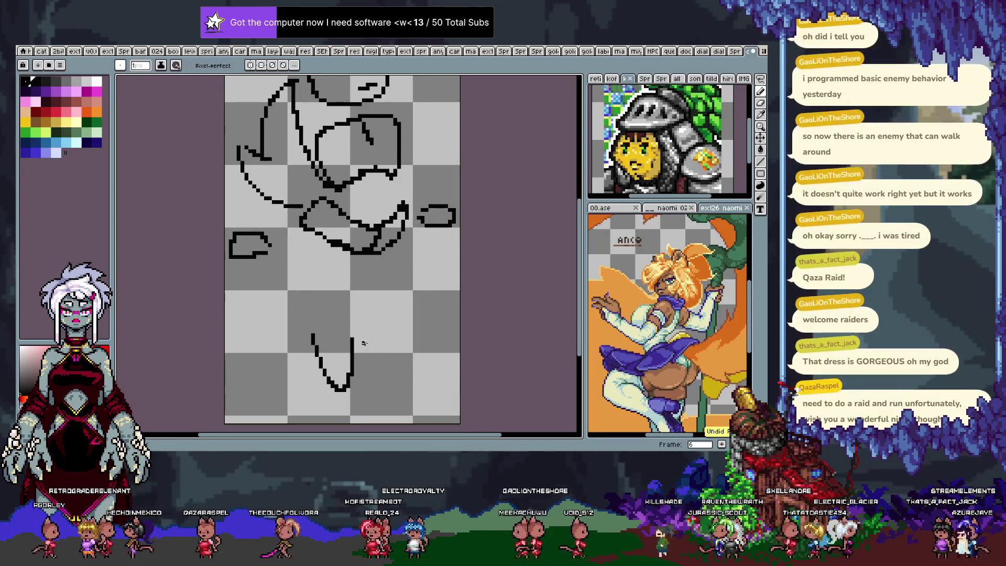
key("Right")
key("Right")
key("Right")
key("Right")
key("Right")
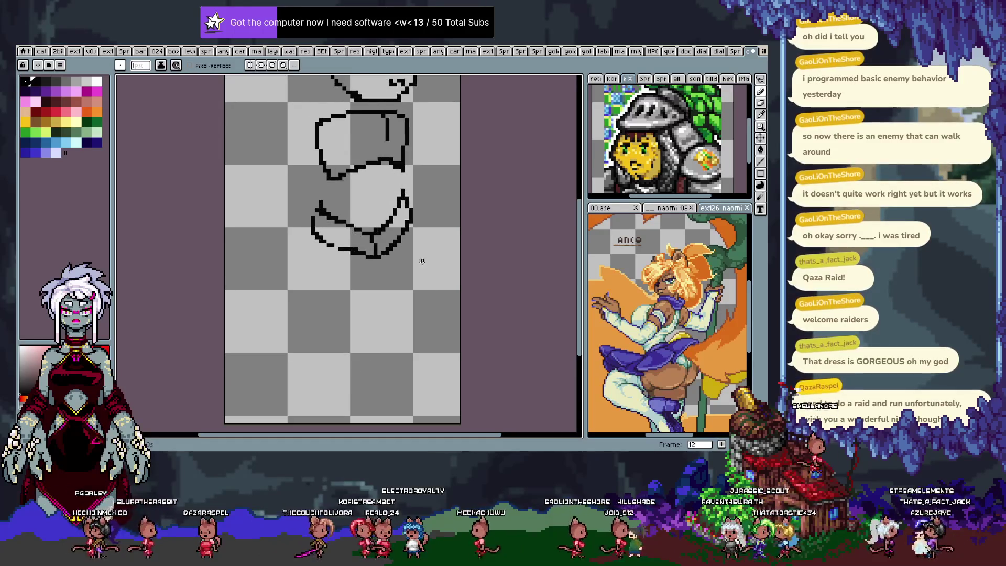
key("Left")
key("Left")
key("Left")
key("Left")
key("Left")
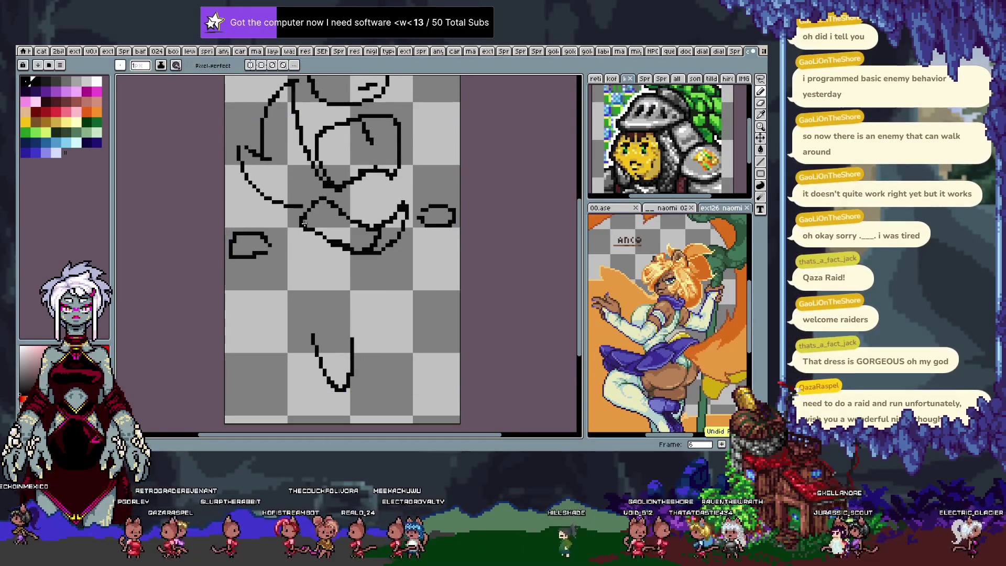
key("ctrl+z")
left_click_drag(305, 214, 293, 277)
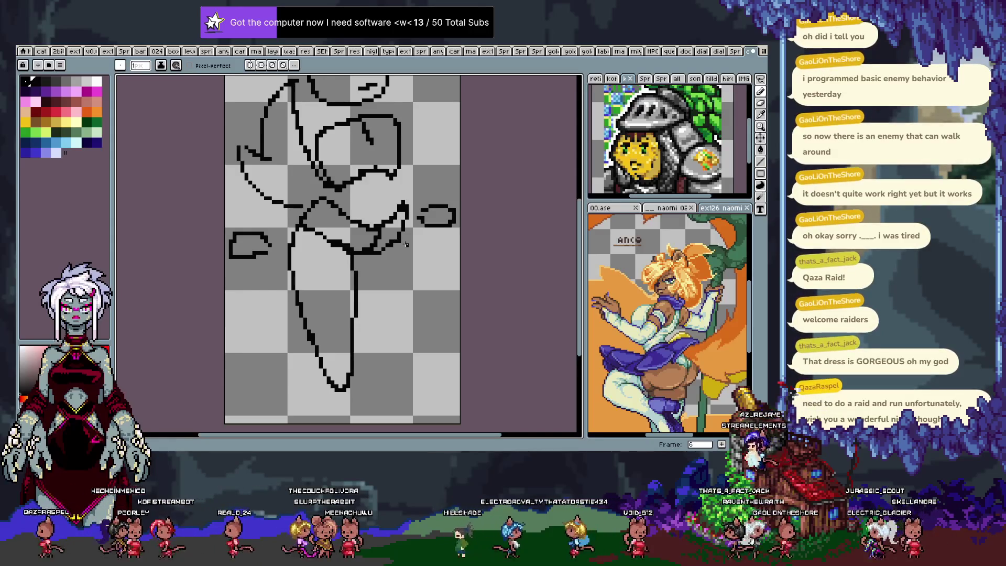
Step: Redraw the right leg line down toward the bottom, then move to frame 7
key("ctrl+z")
left_click_drag(403, 225, 427, 375)
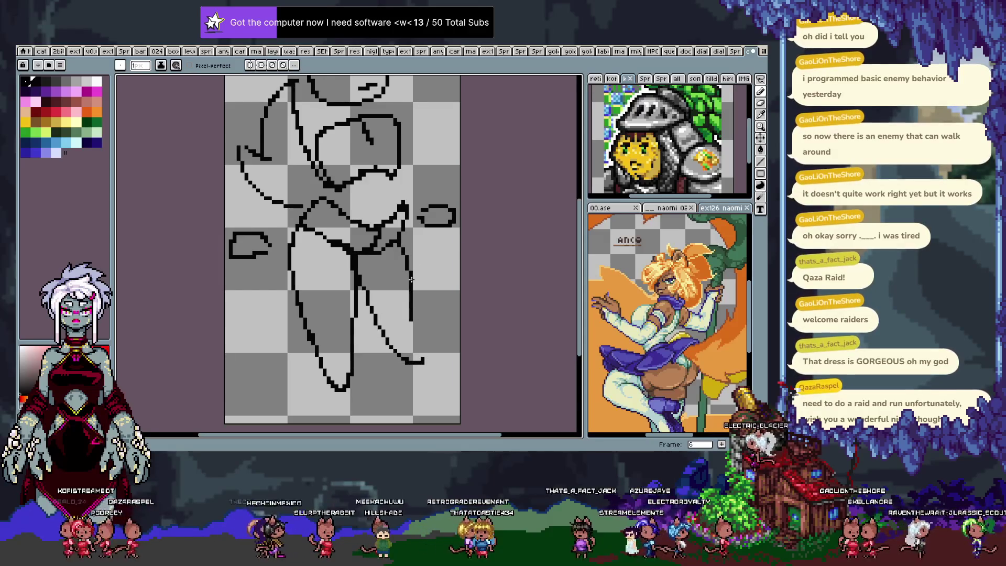
key("ctrl+z")
key("ctrl+z")
left_click_drag(404, 232, 422, 362)
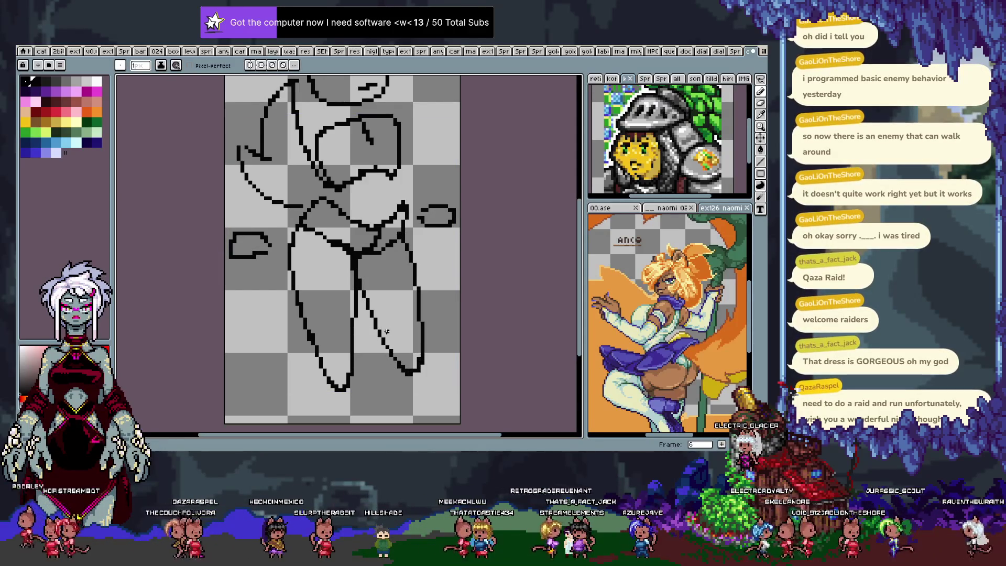
key("Right")
key("Tab")
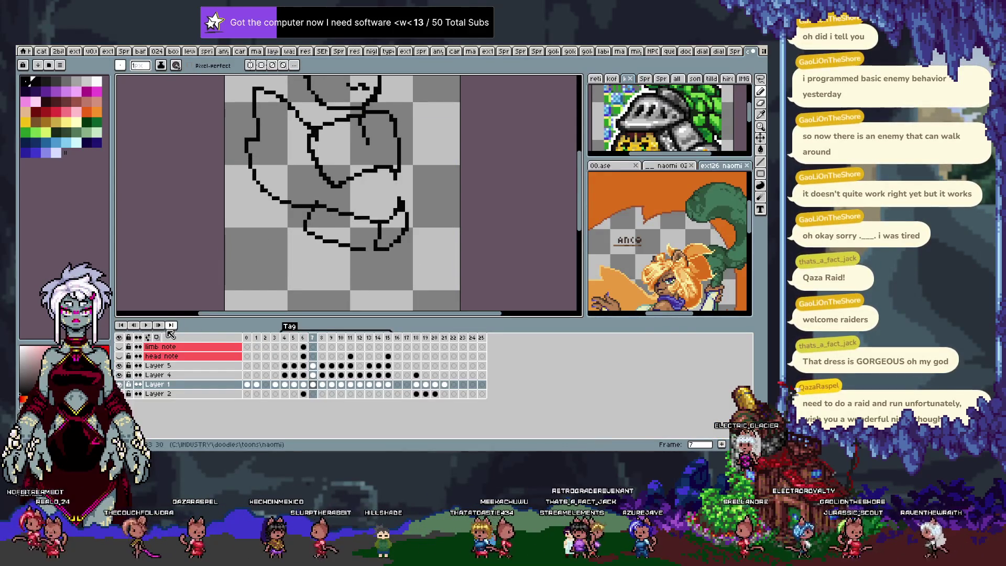
Step: Return to frame 6, flipping to the neighbouring frame to compare poses
key("Tab")
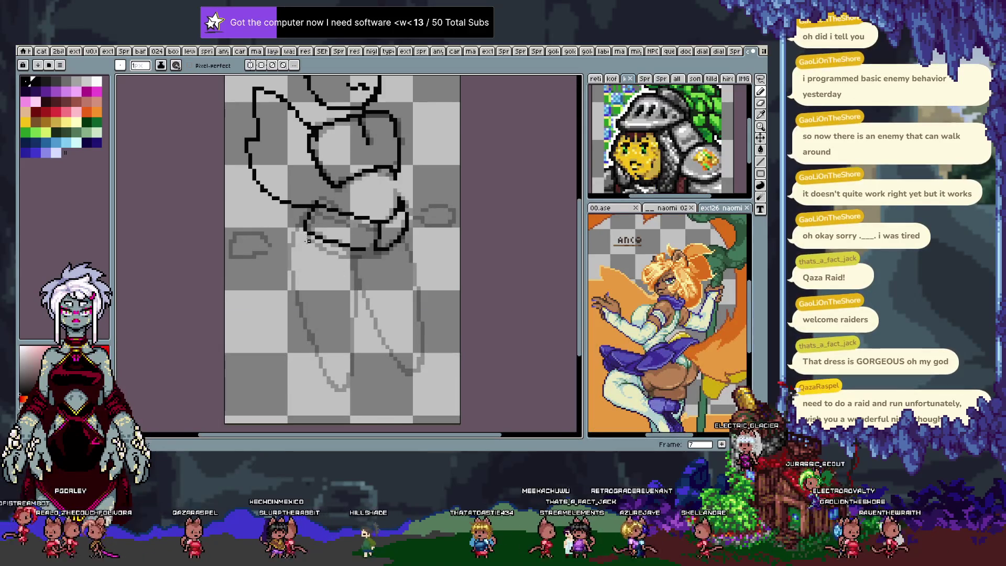
key("Tab")
key("Left")
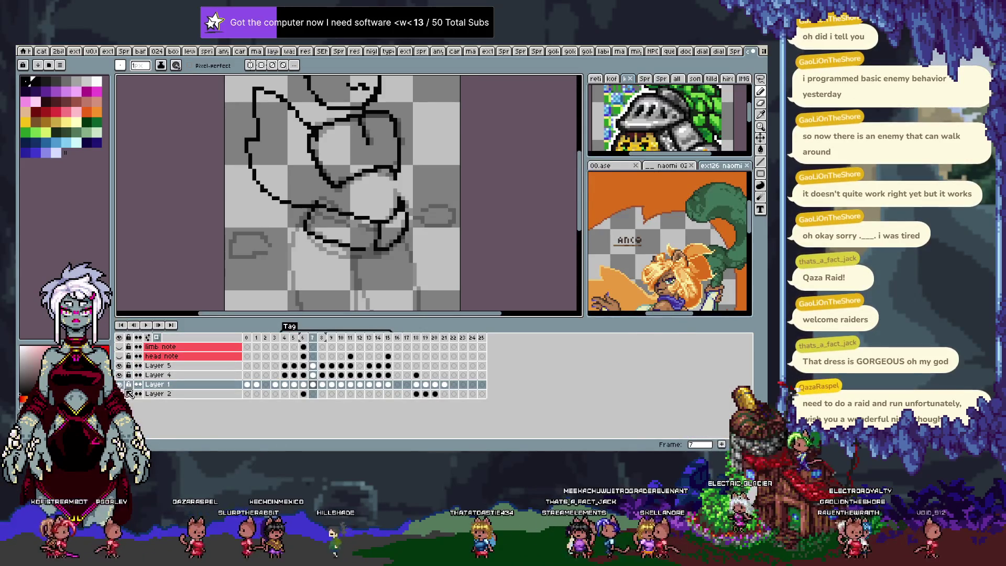
key("Right")
key("Left")
key("Tab")
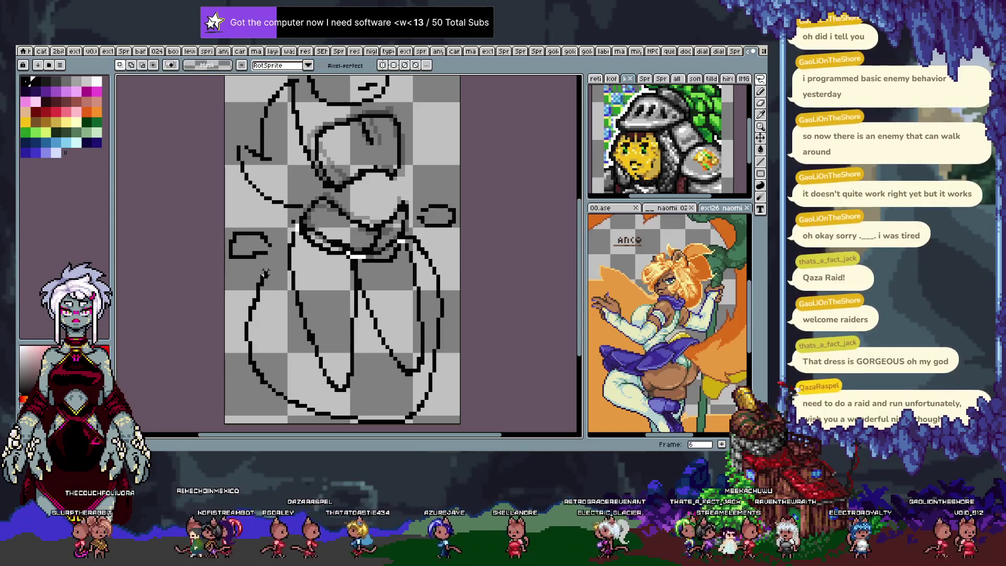
Step: Lasso the leg outlines on frame 6 and cut them out of the main drawing
left_click(280, 243)
key("Delete")
left_click_drag(245, 206, 236, 306)
left_click_drag(430, 182, 466, 245)
key("ctrl+z")
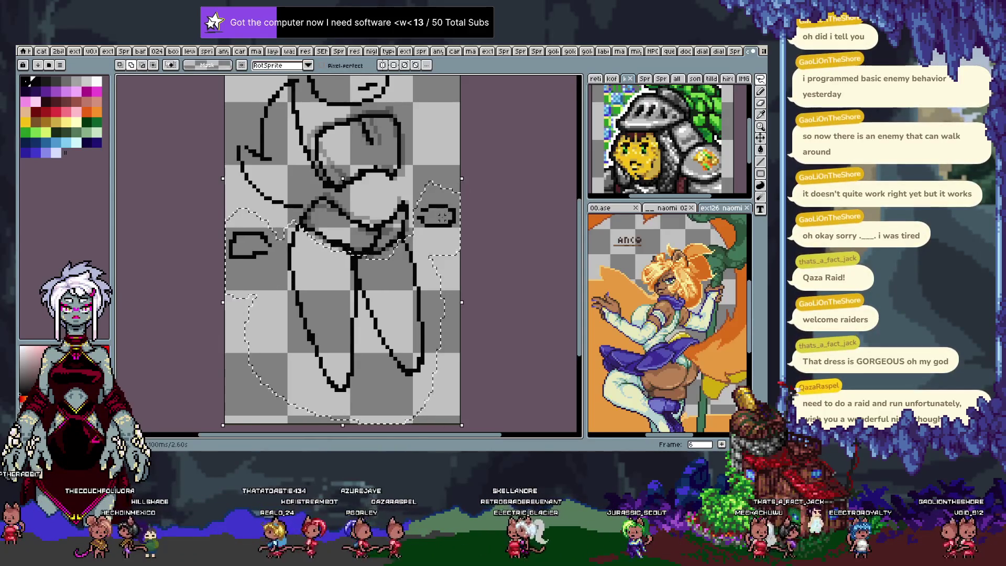
key("Delete")
key("Tab")
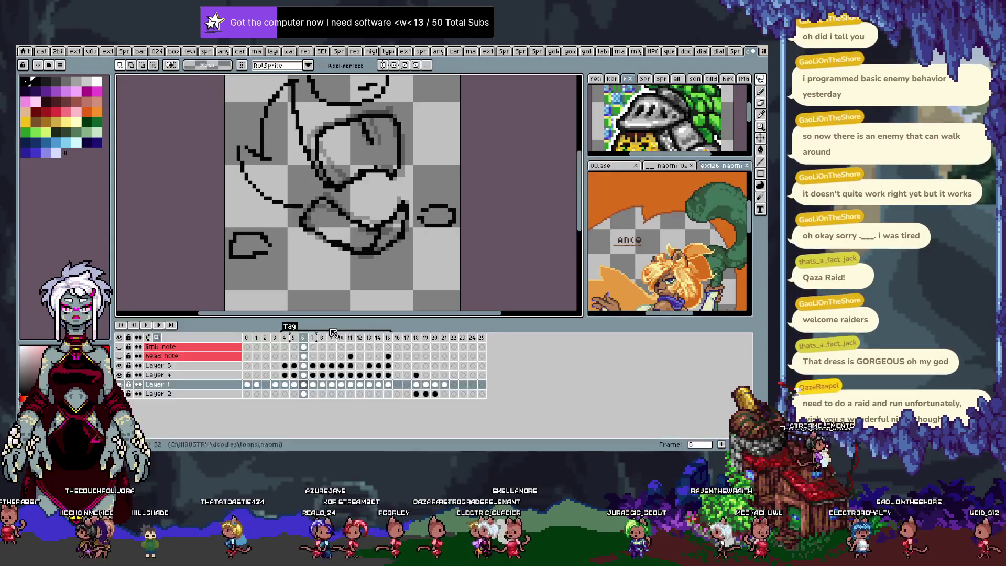
Step: Rename the layers to 'main', 'head' and 'tail'
double_click(161, 386)
type("main")
key("Return")
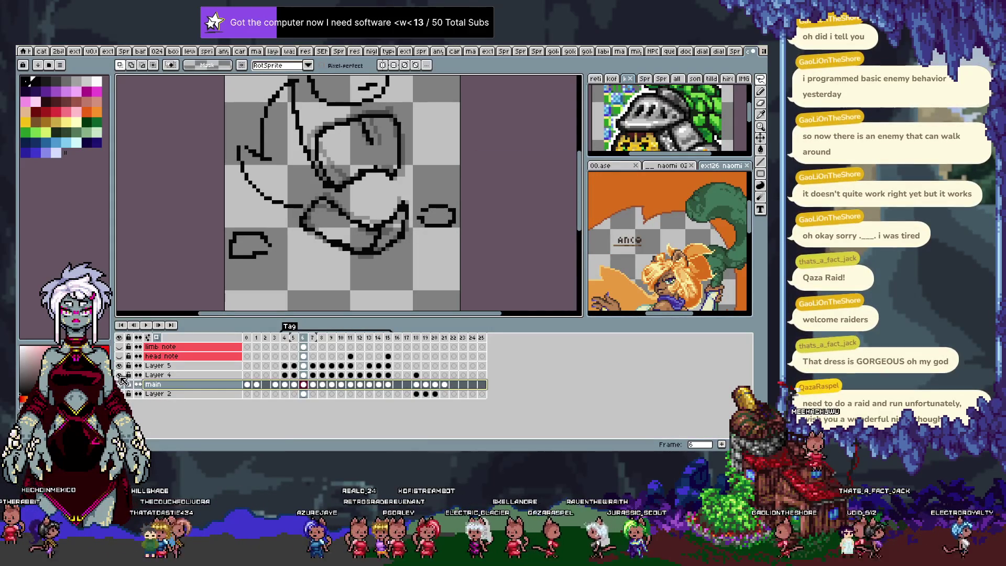
double_click(169, 375)
type("hea")
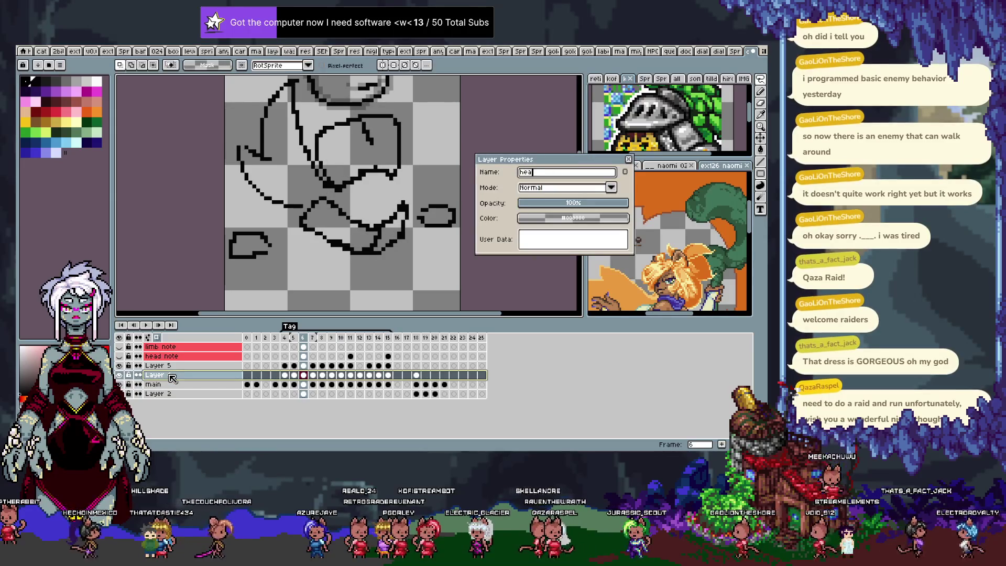
key("Return")
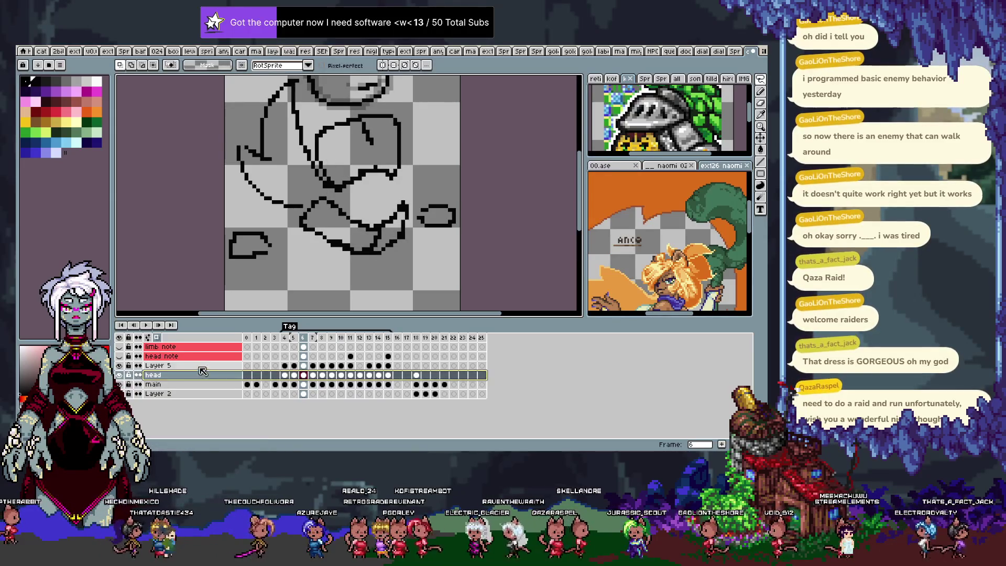
double_click(201, 367)
type("tai")
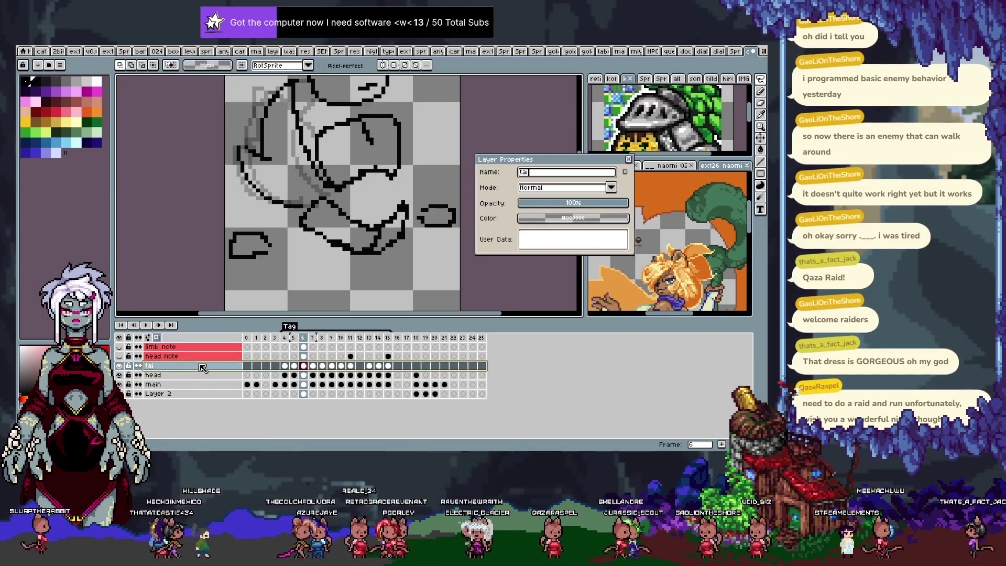
key("Return")
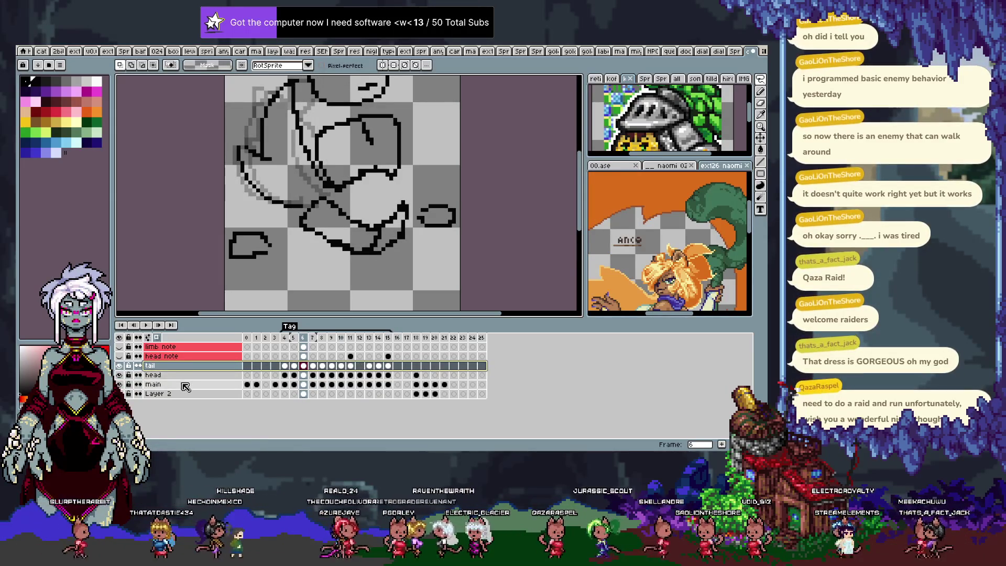
Step: Add a new layer above main and place the cut leg outlines below the torso on it
left_click(187, 384)
key("shift+n")
double_click(184, 384)
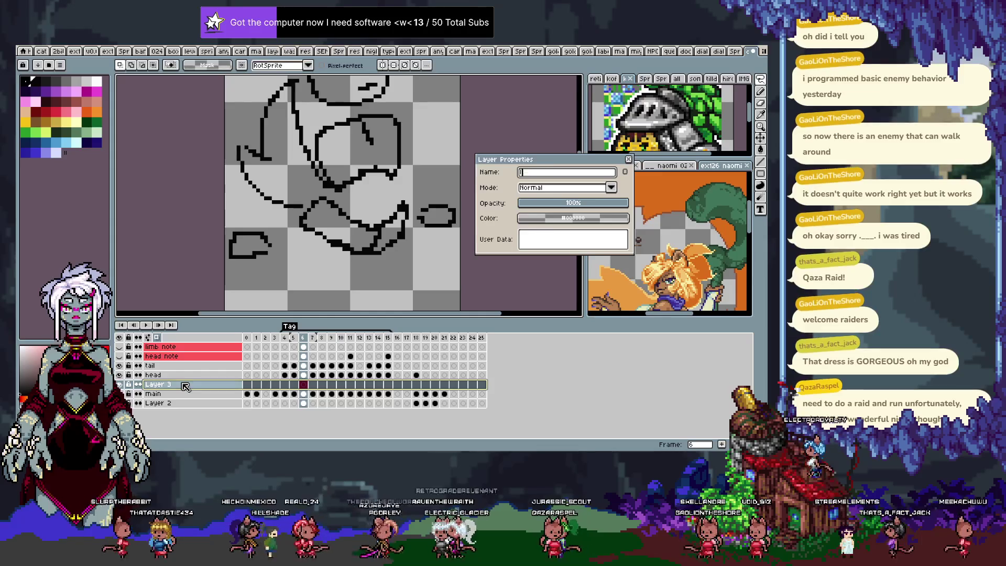
type("lim")
key("Return")
key("Tab")
left_click_drag(299, 237, 421, 370)
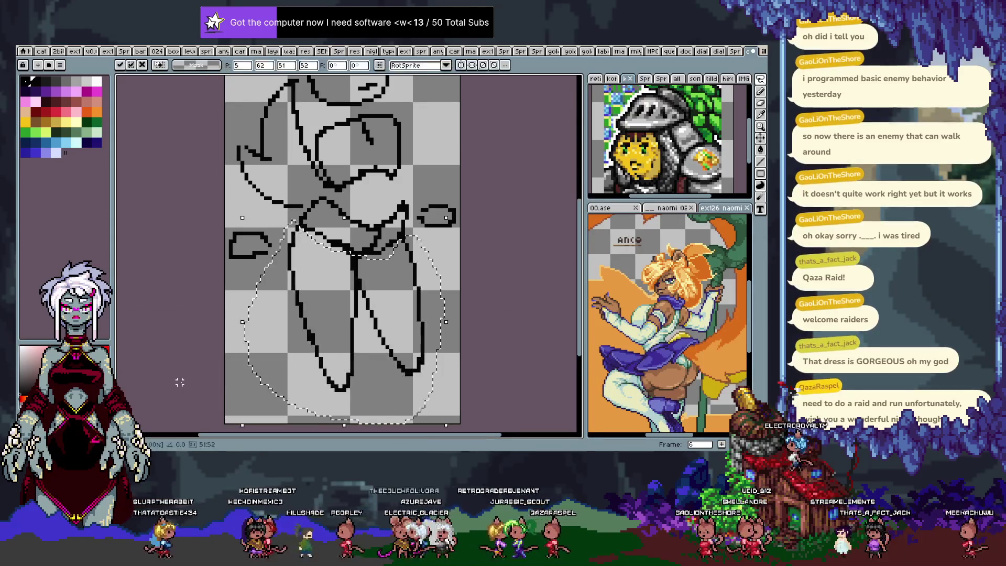
key("alt+n")
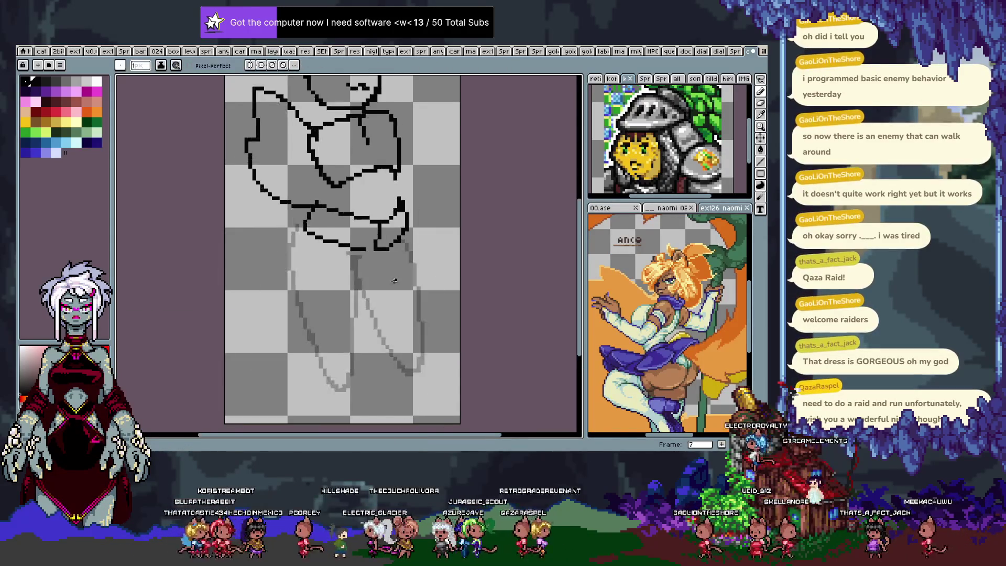